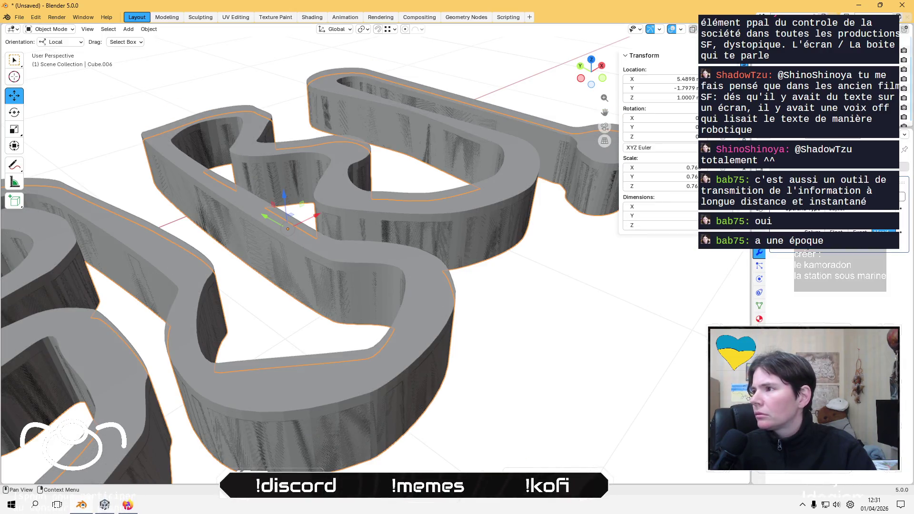
# Set Cube.006's Boolean to Union with the Fast solver and expand Solver Options.
pyautogui.click(835, 196)
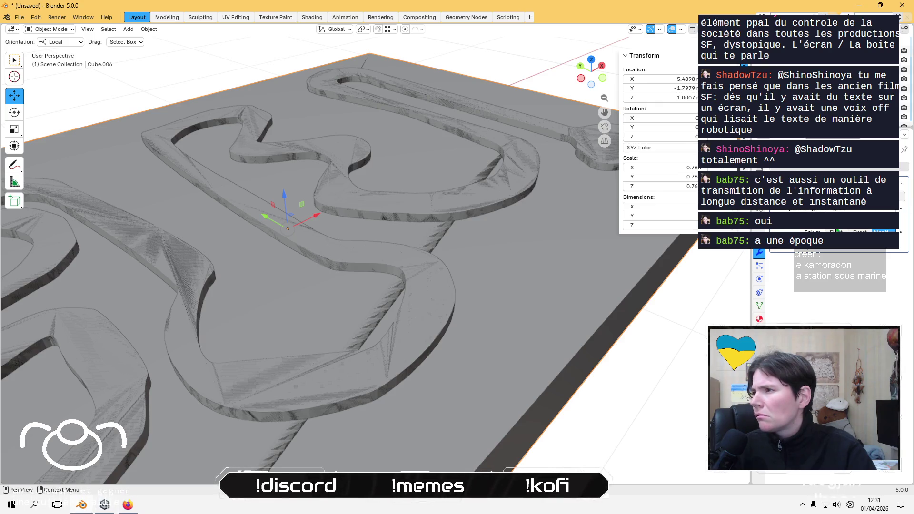
pyautogui.click(836, 232)
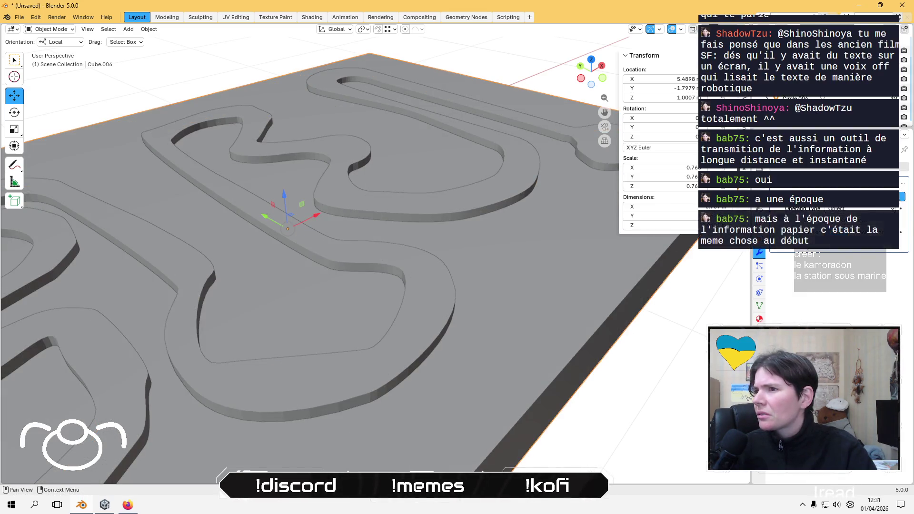
pyautogui.click(787, 253)
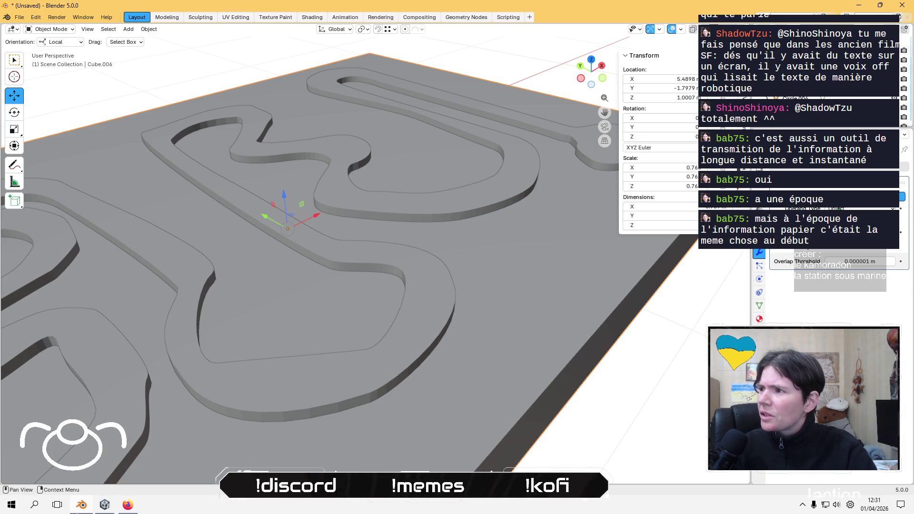
# Browse the operand type choices, then switch the Boolean operation to Intersect.
pyautogui.click(866, 208)
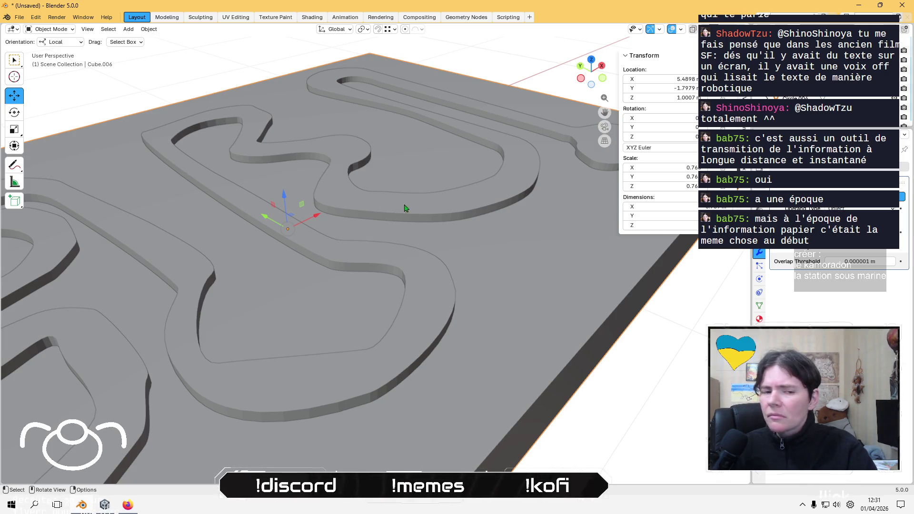
pyautogui.scroll(-3, 384, 208)
pyautogui.scroll(4, 384, 208)
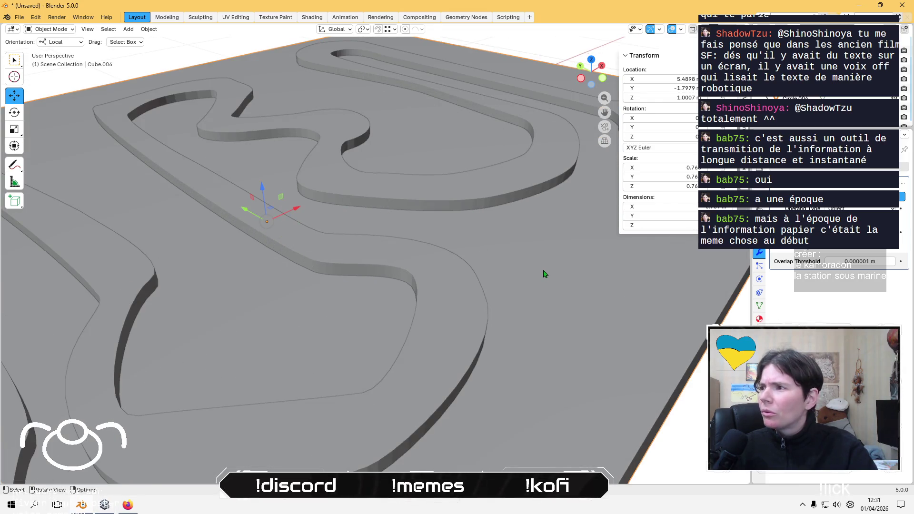
pyautogui.scroll(-3, 544, 273)
pyautogui.scroll(2, 509, 229)
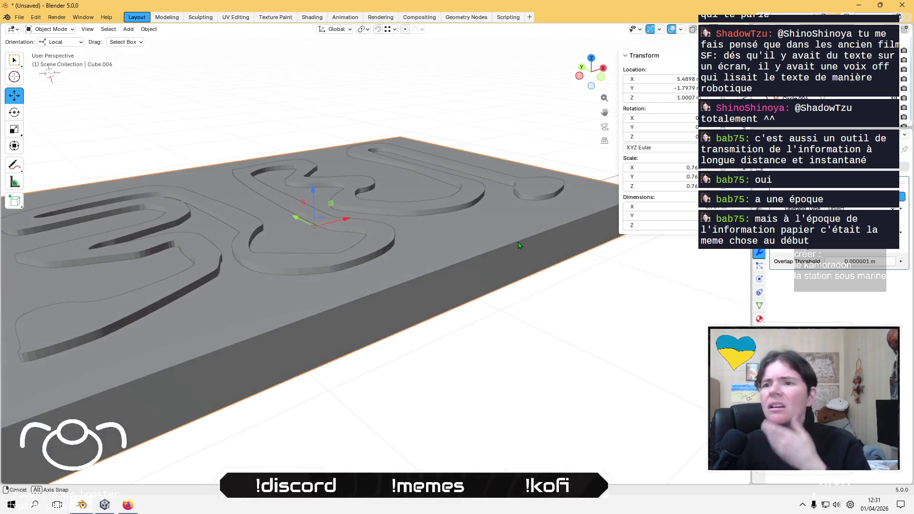
pyautogui.scroll(1, 501, 233)
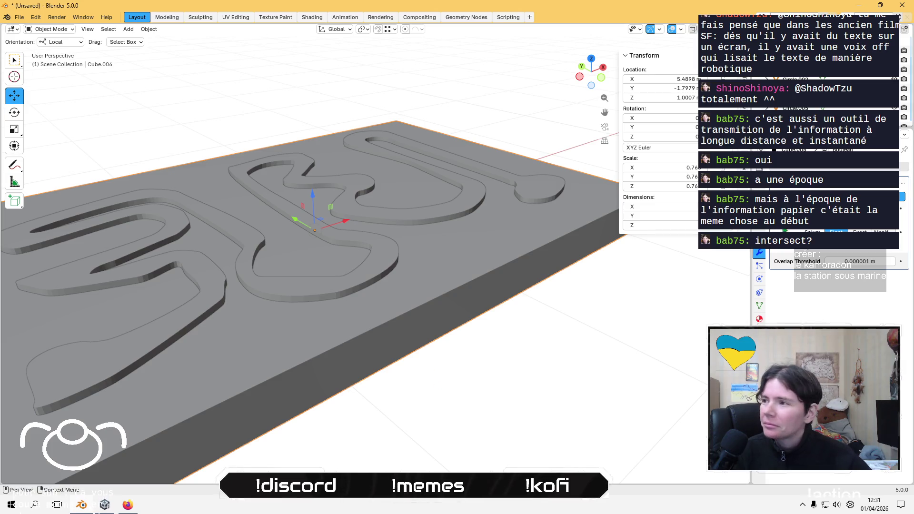
pyautogui.click(793, 196)
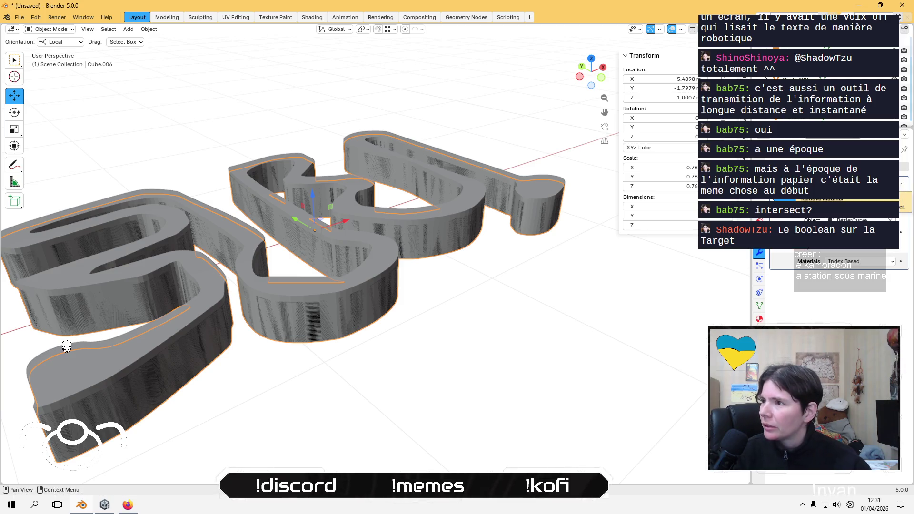
# Give the Boolean a clean result and apply it permanently to Cube.006.
pyautogui.moveTo(831, 130)
pyautogui.mouseDown()
pyautogui.moveTo(831, 272)
pyautogui.moveTo(831, 257)
pyautogui.mouseUp()
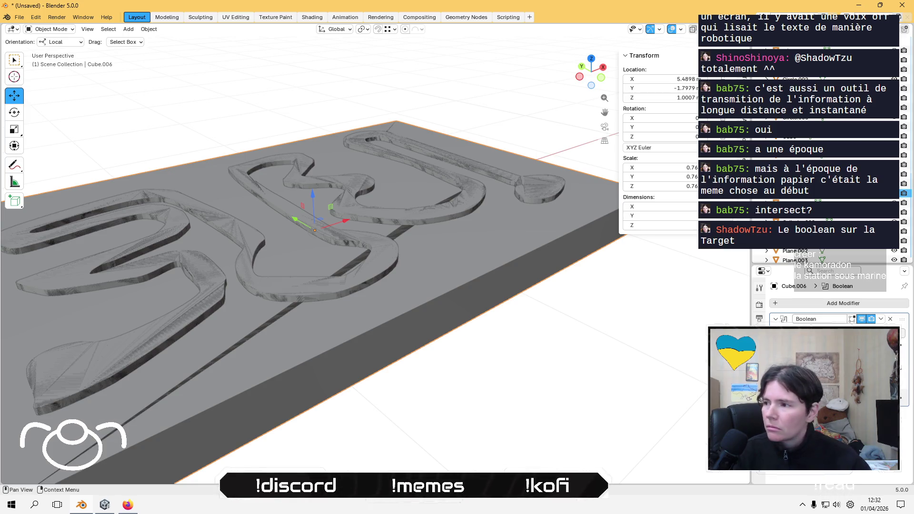
pyautogui.click(902, 333)
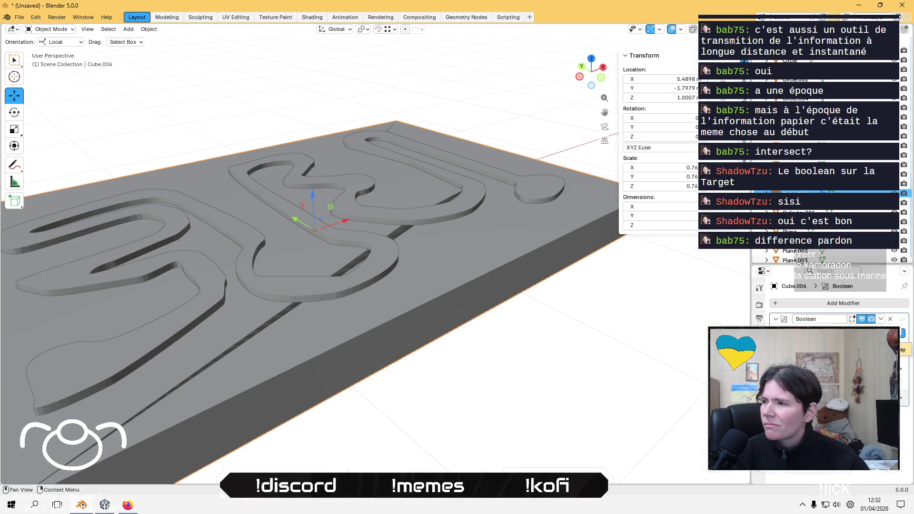
pyautogui.click(881, 318)
pyautogui.click(885, 329)
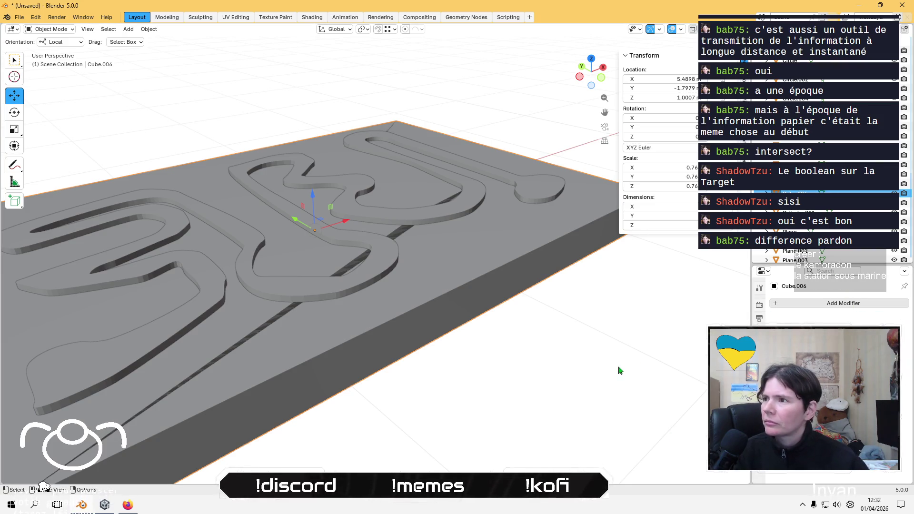
# Hide the BézierCurve letter object.
pyautogui.click(792, 50)
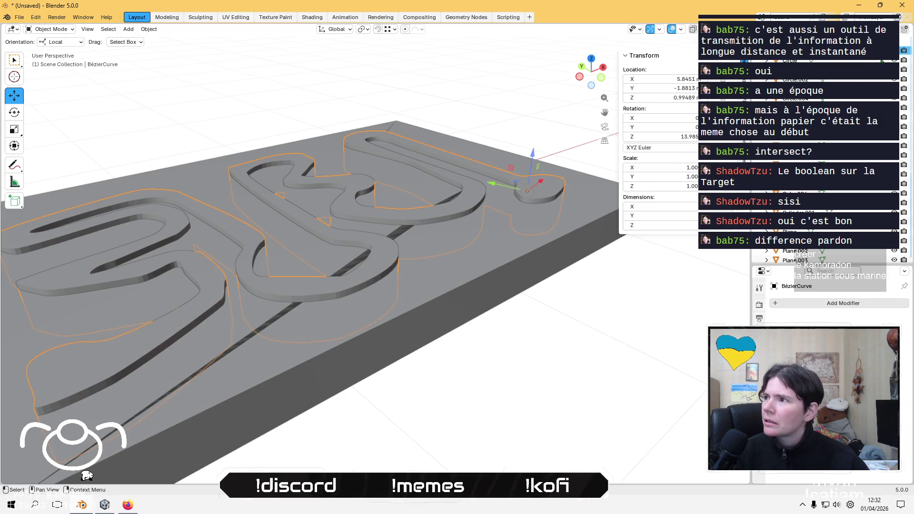
pyautogui.press('h')
pyautogui.moveTo(331, 247)
pyautogui.mouseDown(button='middle')
pyautogui.moveTo(322, 320)
pyautogui.moveTo(357, 267)
pyautogui.mouseUp(button='middle')
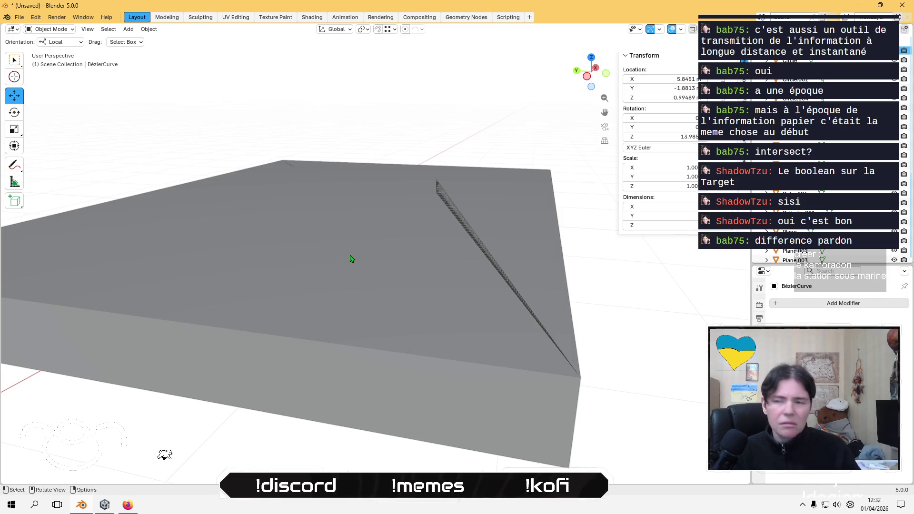
# In Edit Mode, select all of Cube.006's mesh and delete its faces.
pyautogui.click(346, 252)
pyautogui.press('Tab')
pyautogui.moveTo(339, 255)
pyautogui.mouseDown(button='middle')
pyautogui.moveTo(316, 296)
pyautogui.moveTo(352, 322)
pyautogui.moveTo(393, 296)
pyautogui.moveTo(465, 290)
pyautogui.mouseUp(button='middle')
pyautogui.press('a')
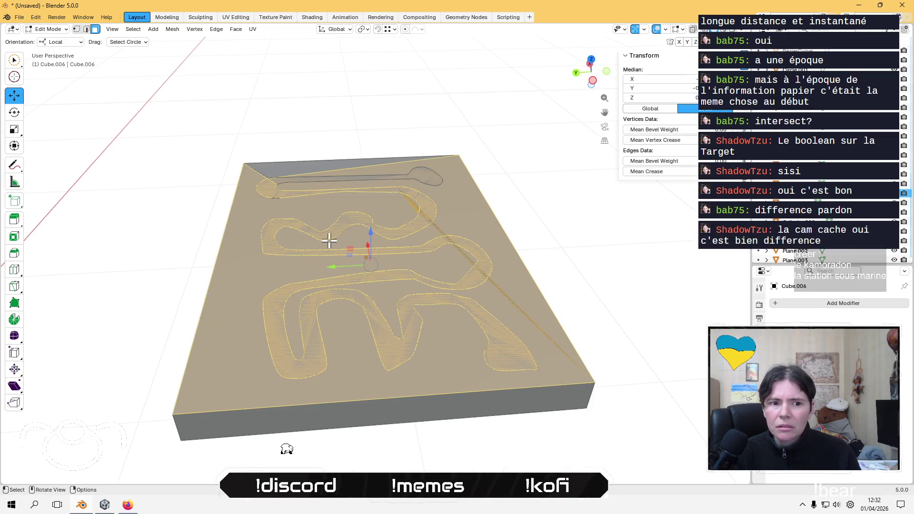
pyautogui.moveTo(316, 170)
pyautogui.mouseDown(button='middle')
pyautogui.moveTo(360, 277)
pyautogui.moveTo(480, 271)
pyautogui.mouseUp(button='middle')
pyautogui.press('x')
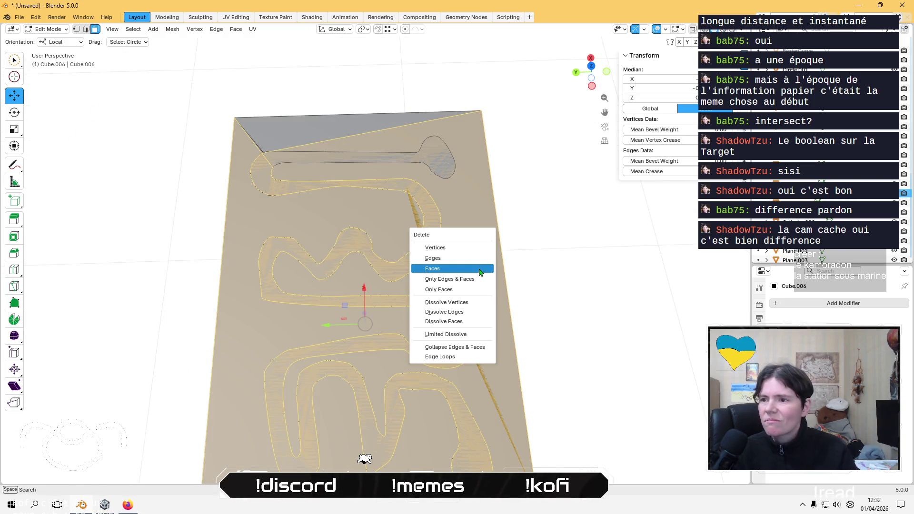
pyautogui.click(479, 272)
pyautogui.moveTo(469, 286)
pyautogui.mouseDown(button='middle')
pyautogui.moveTo(438, 369)
pyautogui.moveTo(402, 270)
pyautogui.mouseUp(button='middle')
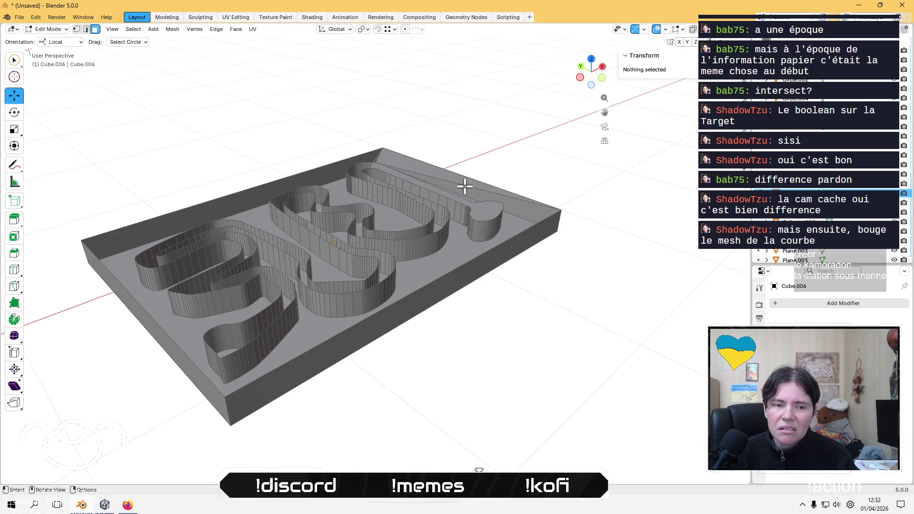
pyautogui.press('a')
pyautogui.moveTo(465, 187)
pyautogui.mouseDown(button='middle')
pyautogui.moveTo(453, 200)
pyautogui.moveTo(492, 273)
pyautogui.moveTo(535, 287)
pyautogui.mouseUp(button='middle')
# Undo the face deletion and nudge BézierCurve up along Z in Front view.
pyautogui.hotkey('ctrl', 'z')
pyautogui.hotkey('ctrl', 'z')
pyautogui.hotkey('ctrl', 'z')
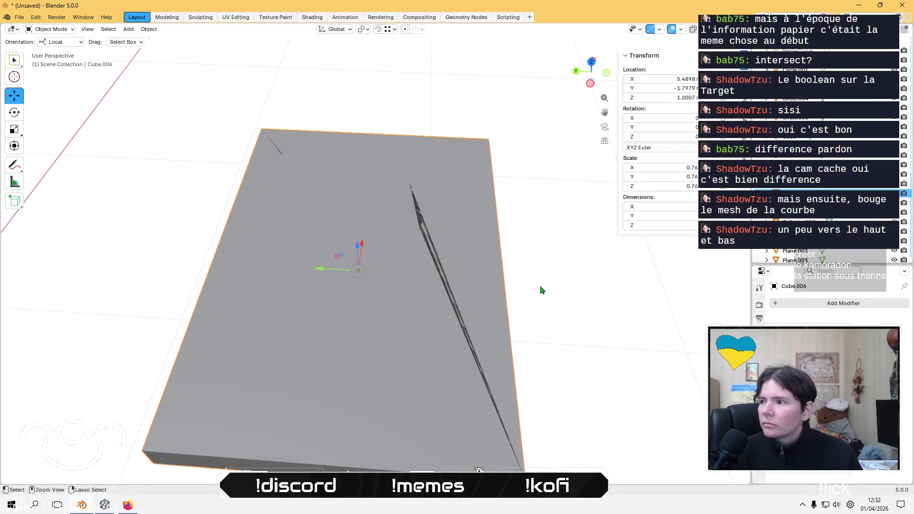
pyautogui.moveTo(551, 296)
pyautogui.mouseDown(button='middle')
pyautogui.moveTo(488, 250)
pyautogui.moveTo(480, 258)
pyautogui.moveTo(410, 250)
pyautogui.moveTo(457, 200)
pyautogui.mouseUp(button='middle')
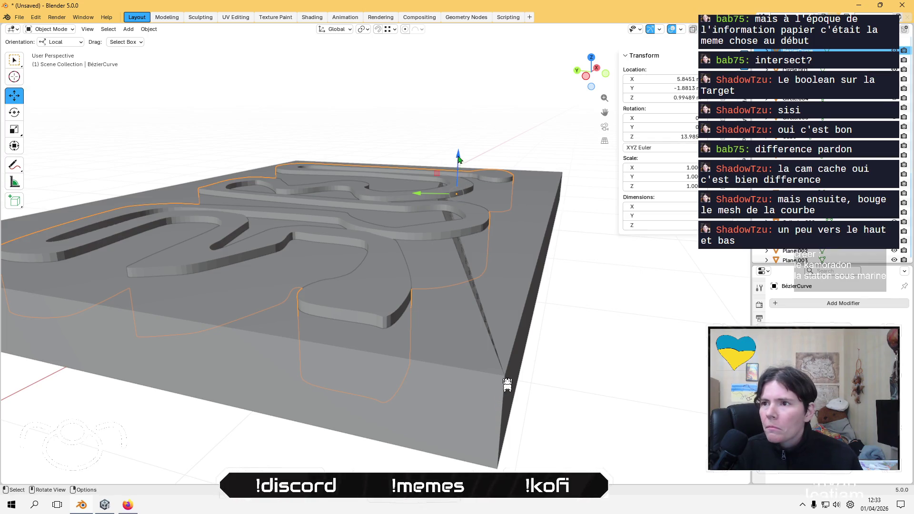
pyautogui.moveTo(458, 154); pyautogui.dragTo(458, 151)
pyautogui.moveTo(458, 152)
pyautogui.mouseDown(button='middle')
pyautogui.moveTo(447, 228)
pyautogui.moveTo(430, 175)
pyautogui.moveTo(416, 169)
pyautogui.mouseUp(button='middle')
pyautogui.click(595, 75)
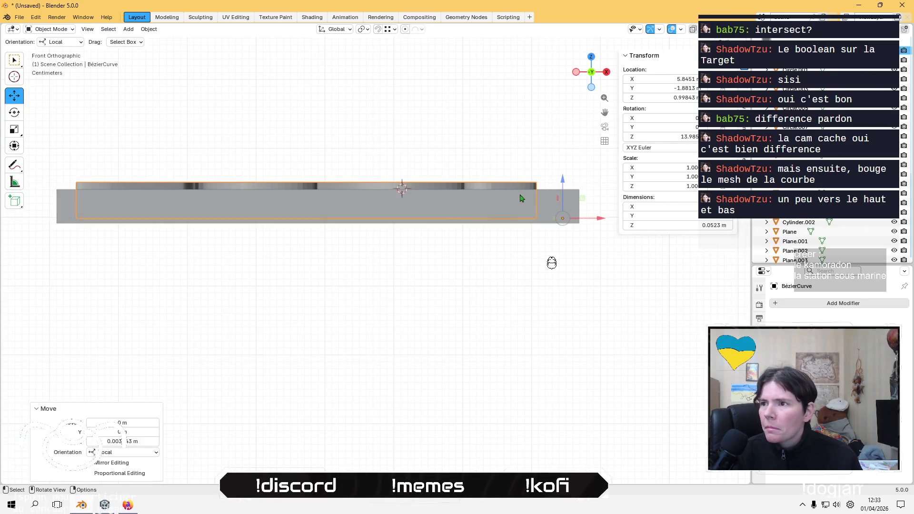
pyautogui.moveTo(562, 178); pyautogui.dragTo(561, 170)
pyautogui.moveTo(561, 170)
pyautogui.mouseDown(button='middle')
pyautogui.moveTo(379, 249)
pyautogui.moveTo(476, 235)
pyautogui.mouseUp(button='middle')
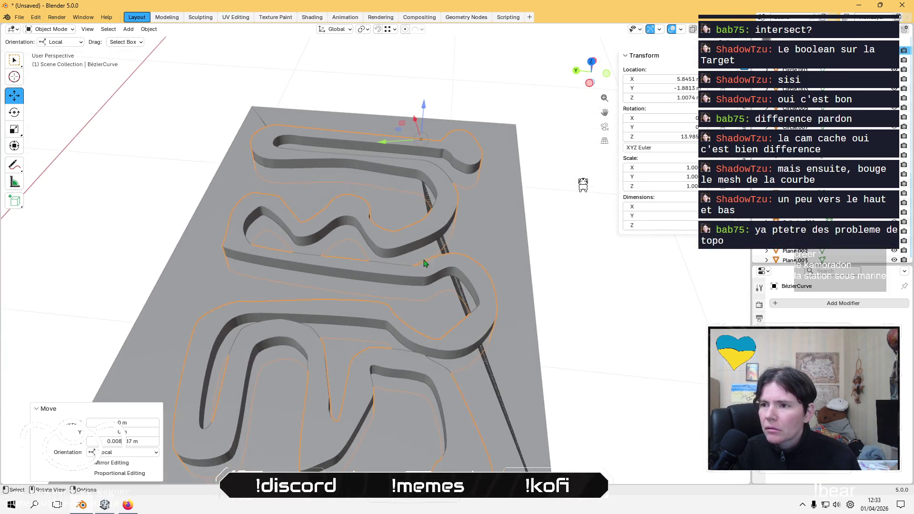
pyautogui.click(476, 236)
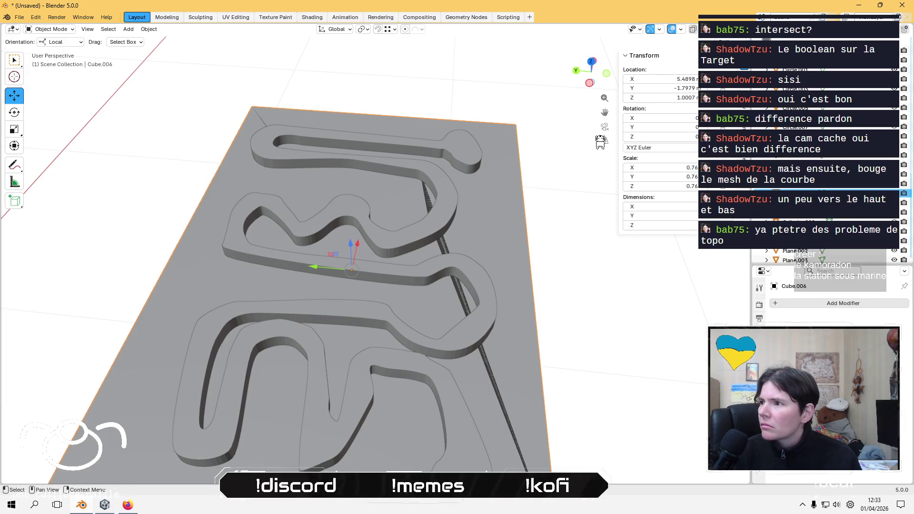
# Lower the curve along Z, undo it, and move Cube.006 along Z instead.
pyautogui.click(481, 282)
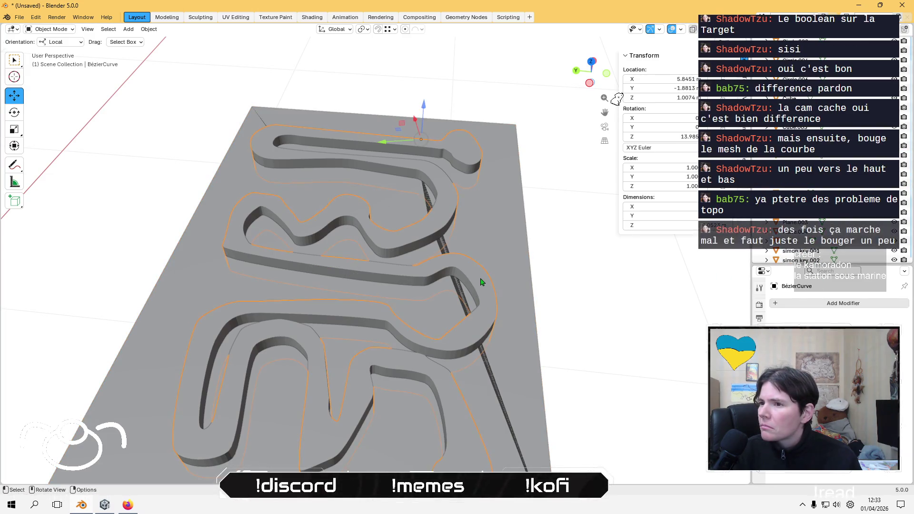
pyautogui.press('g')
pyautogui.press('z')
pyautogui.click(546, 298)
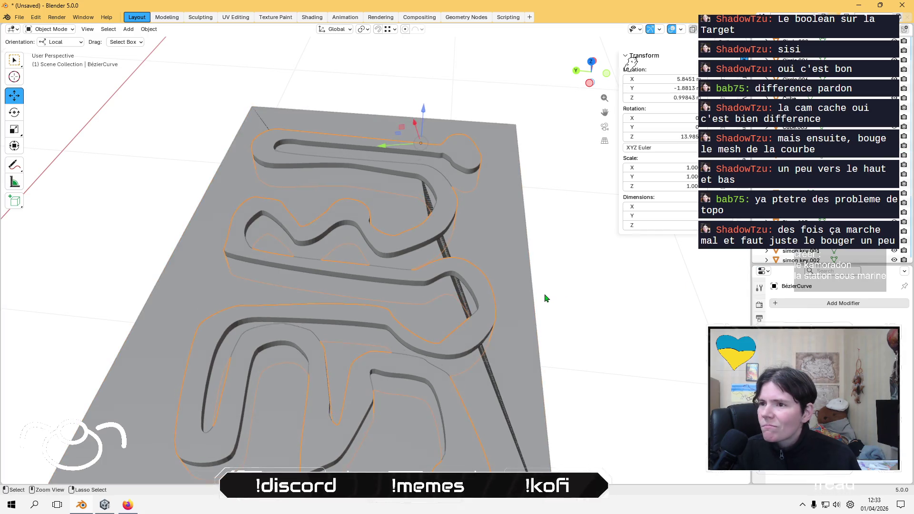
pyautogui.hotkey('ctrl', 'z')
pyautogui.hotkey('ctrl', 'z')
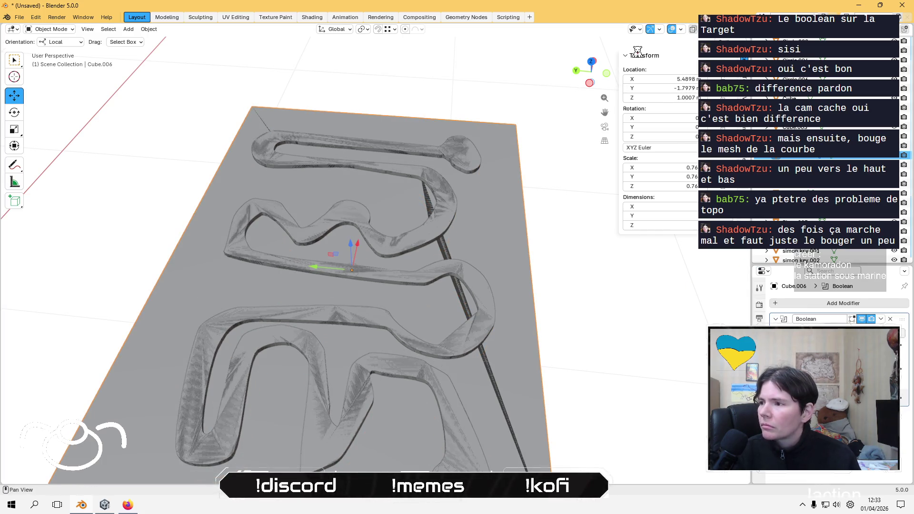
pyautogui.hotkey('ctrl', 'z')
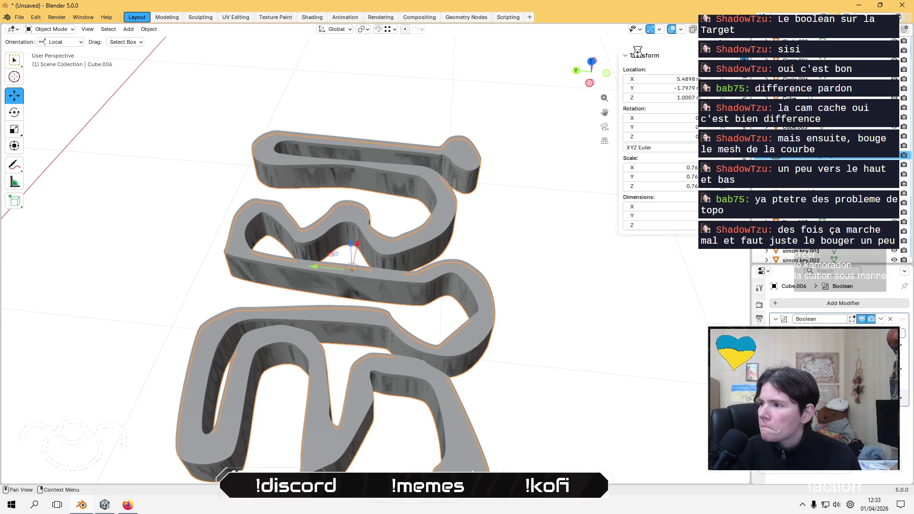
pyautogui.moveTo(333, 214); pyautogui.dragTo(316, 185, button='middle')
pyautogui.press('g')
pyautogui.press('z')
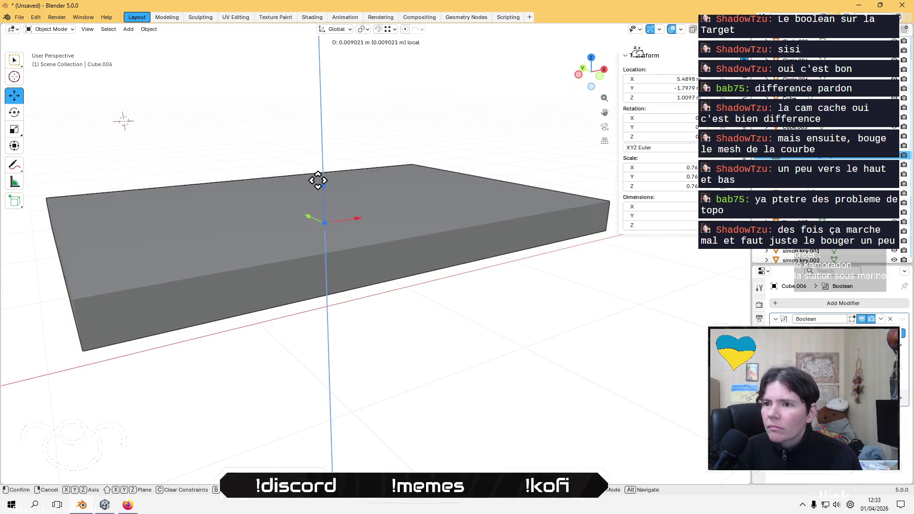
pyautogui.click(318, 181)
# Raise BézierCurve along Z in Front view, then reselect the plate Cube.006.
pyautogui.click(367, 236)
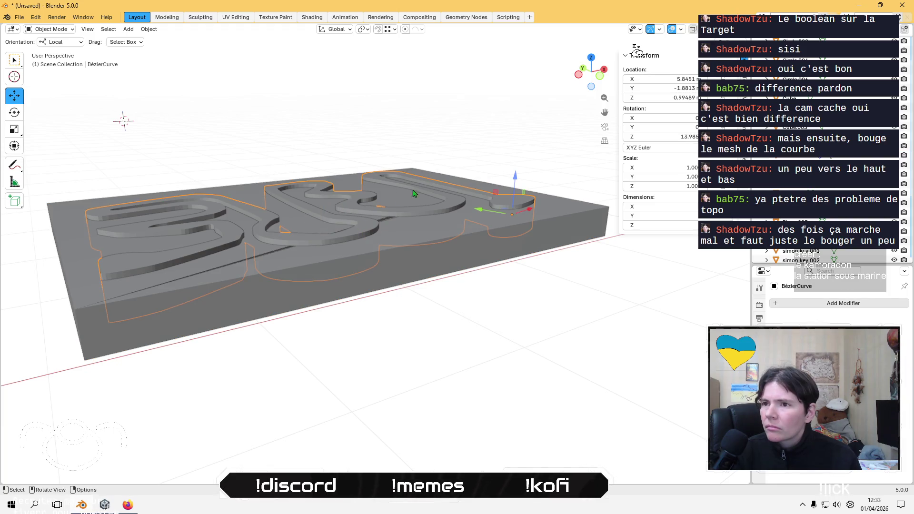
pyautogui.press('g')
pyautogui.press('z')
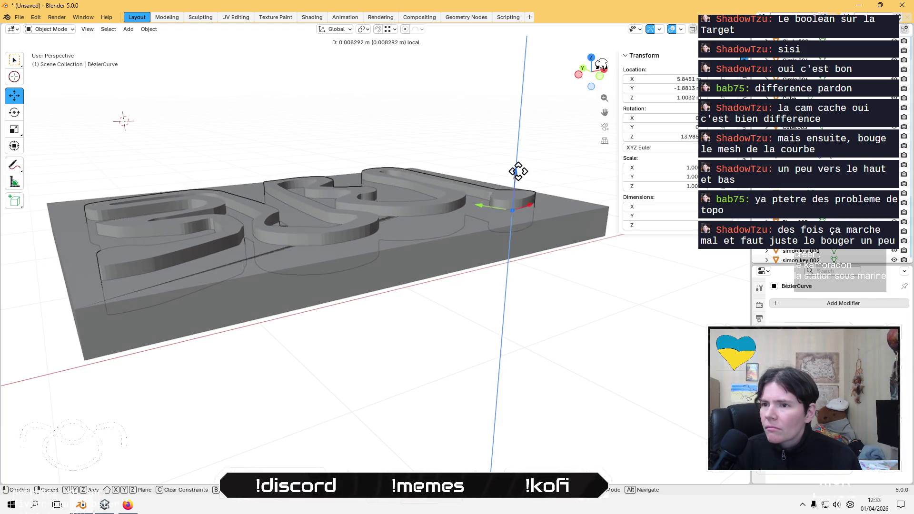
pyautogui.click(518, 173)
pyautogui.moveTo(517, 173); pyautogui.dragTo(547, 110, button='middle')
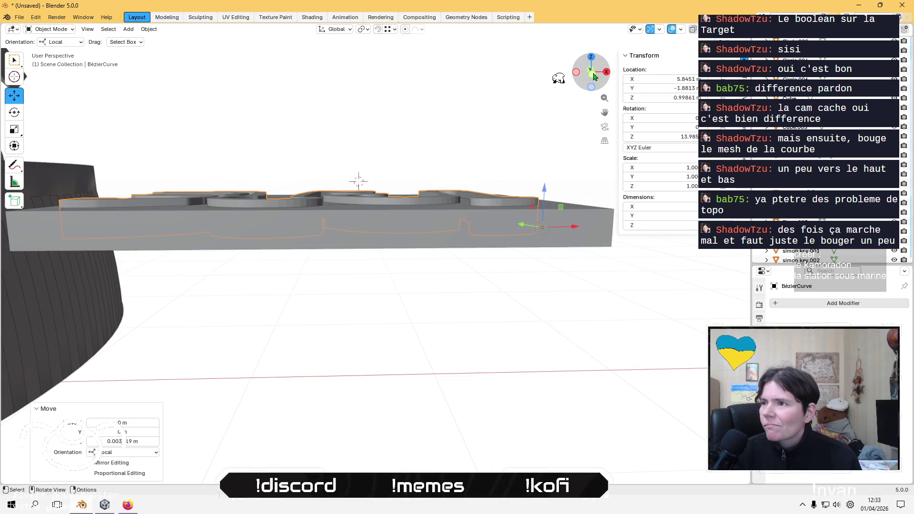
pyautogui.click(594, 77)
pyautogui.press('g')
pyautogui.press('z')
pyautogui.click(530, 87)
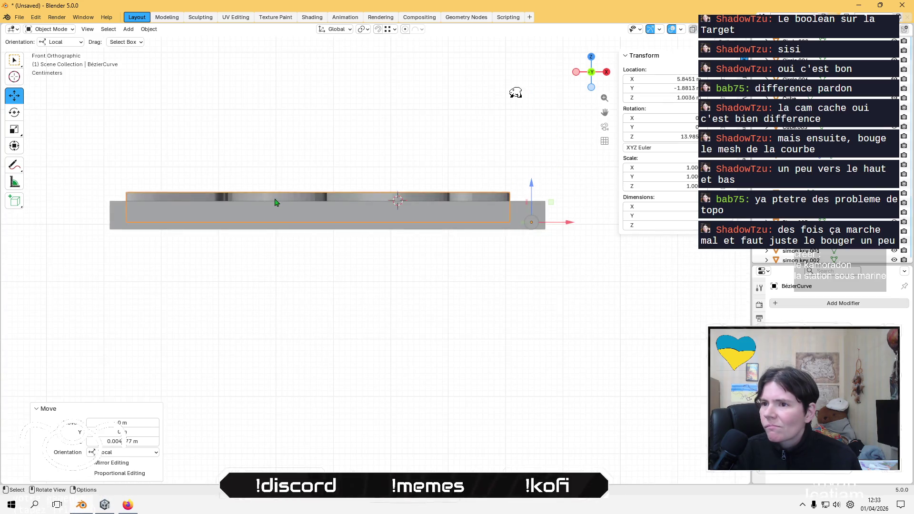
pyautogui.moveTo(275, 203); pyautogui.dragTo(465, 250, button='middle')
pyautogui.click(465, 250)
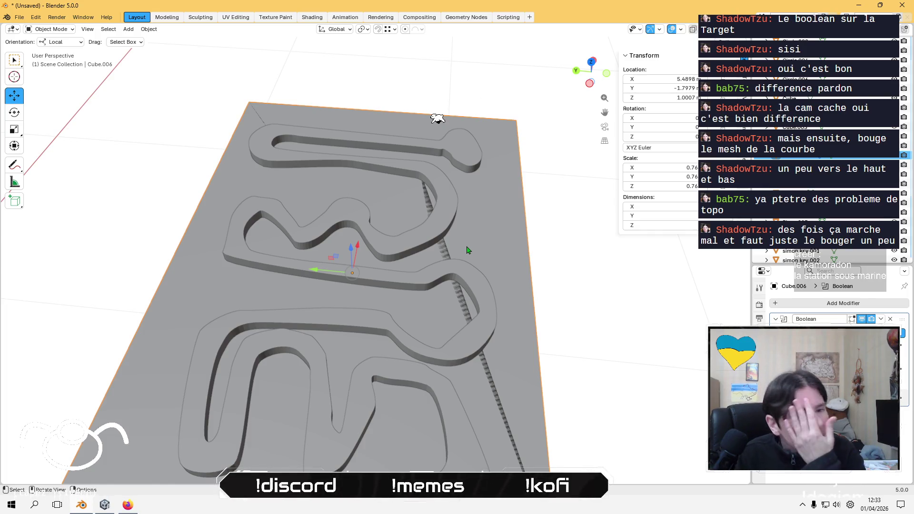
# Hide and unhide BézierCurve, then set Cube.006's Boolean operation to Intersect.
pyautogui.moveTo(561, 318); pyautogui.dragTo(569, 305, button='middle')
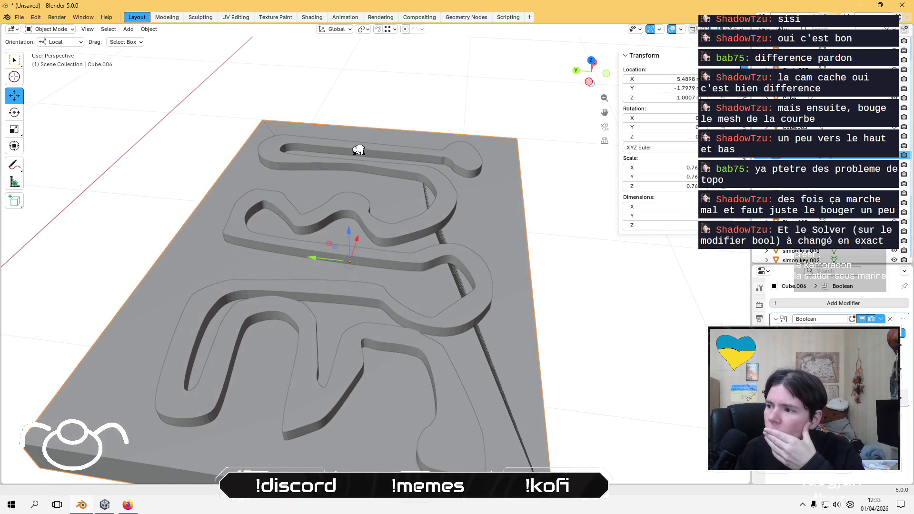
pyautogui.hotkey('ctrl', 'a')
pyautogui.click(809, 155)
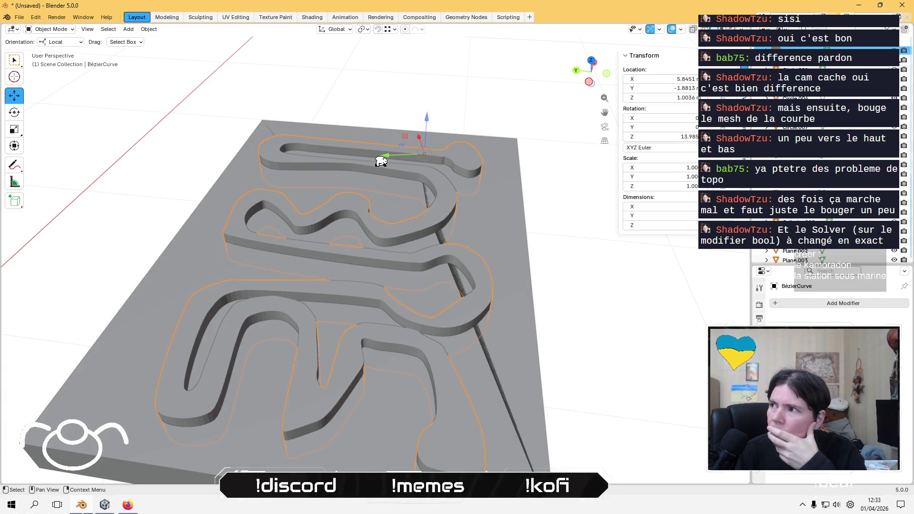
pyautogui.press('h')
pyautogui.hotkey('alt', 'h')
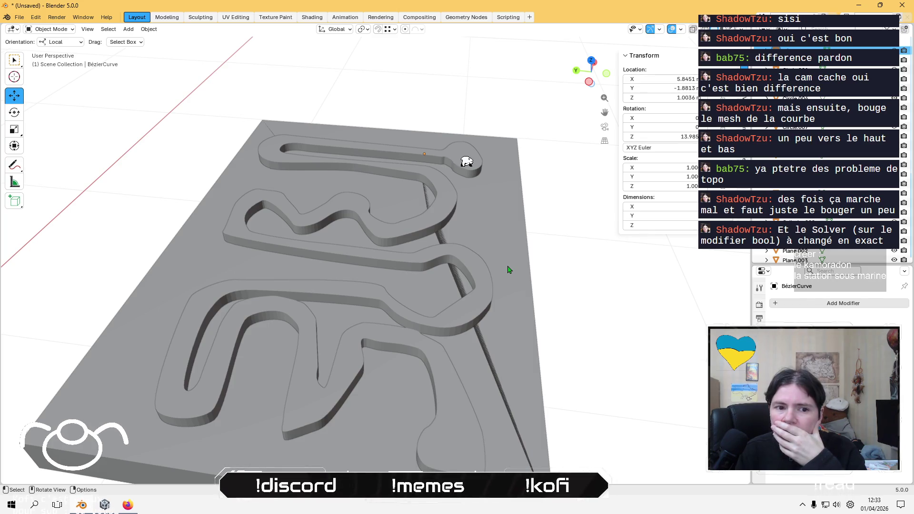
pyautogui.click(514, 261)
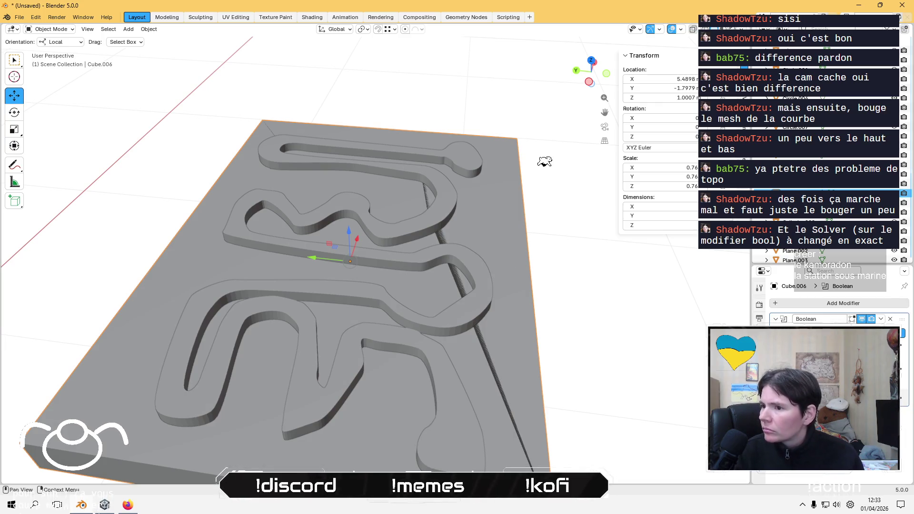
pyautogui.click(799, 343)
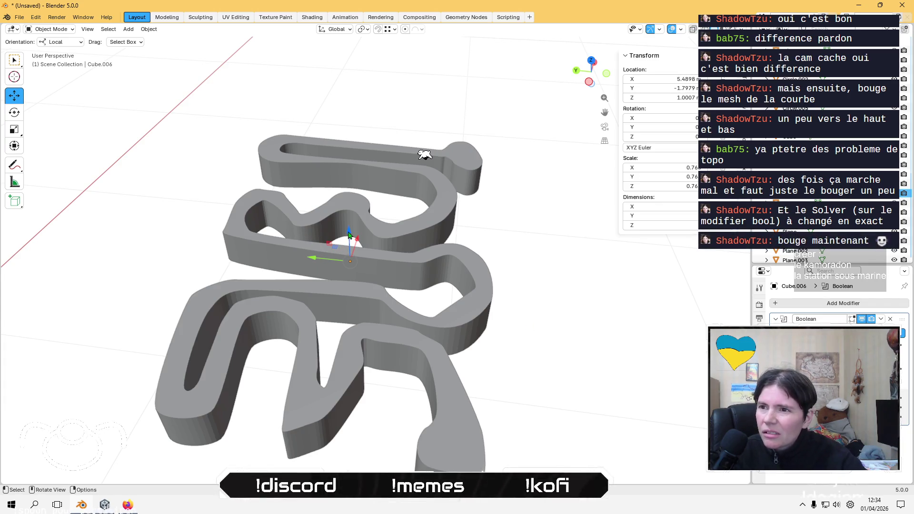
# Lower and re-raise Cube.006, lower BézierCurve to about Z 0.987 m, and reselect the plate.
pyautogui.moveTo(347, 227)
pyautogui.mouseDown()
pyautogui.moveTo(349, 210)
pyautogui.moveTo(349, 271)
pyautogui.mouseUp()
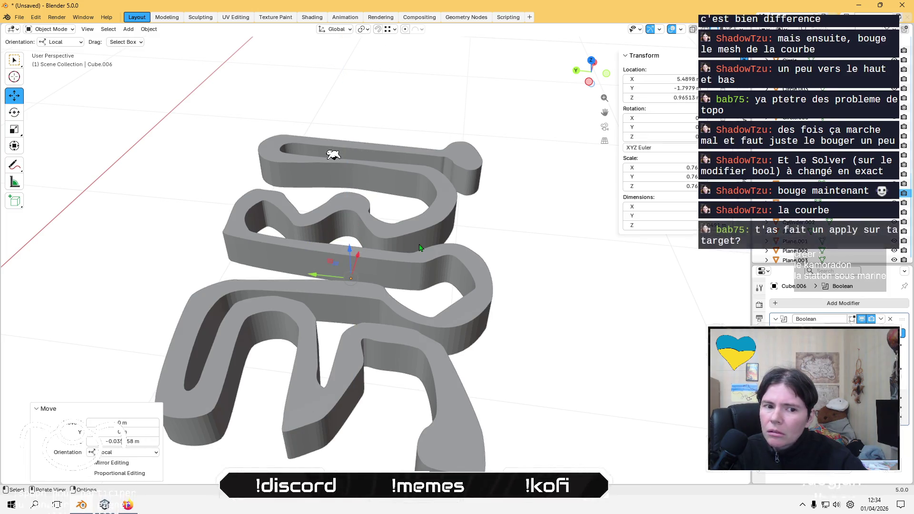
pyautogui.moveTo(421, 247); pyautogui.dragTo(332, 229, button='middle')
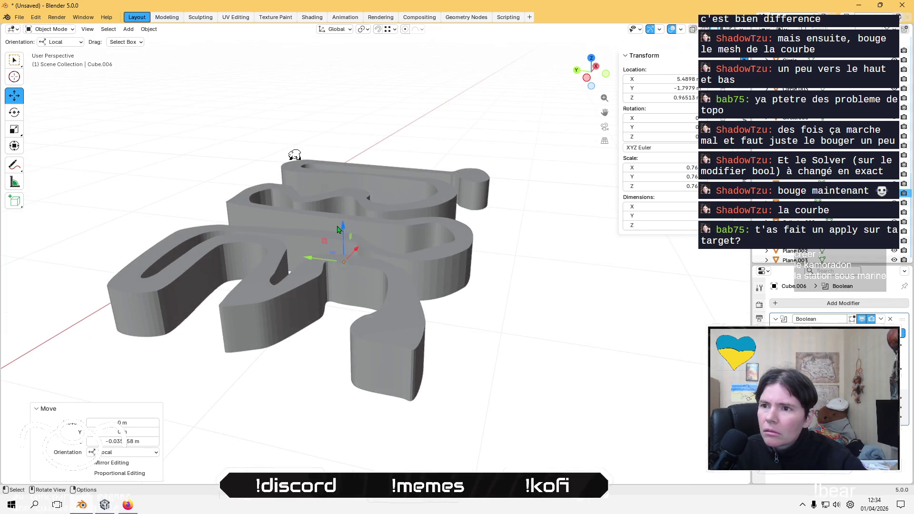
pyautogui.moveTo(346, 232); pyautogui.dragTo(346, 218)
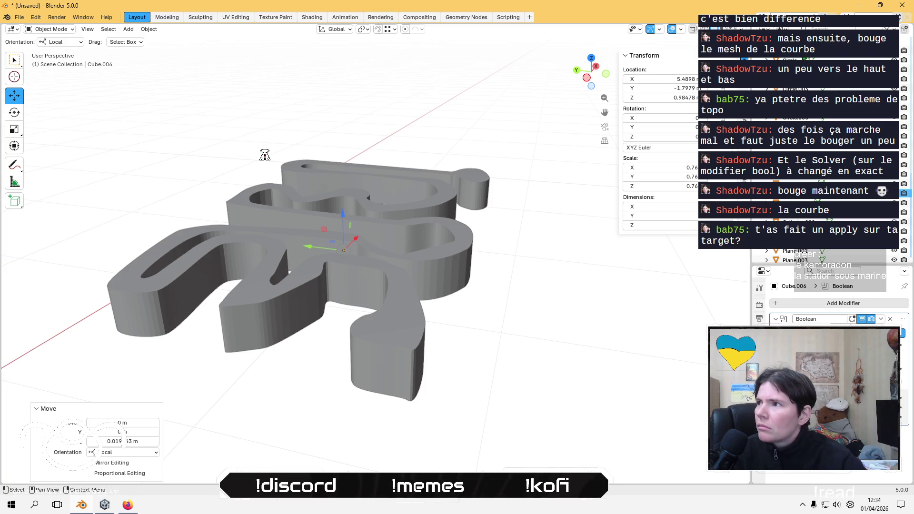
pyautogui.click(799, 50)
pyautogui.moveTo(443, 148)
pyautogui.mouseDown()
pyautogui.moveTo(443, 141)
pyautogui.moveTo(442, 183)
pyautogui.mouseUp()
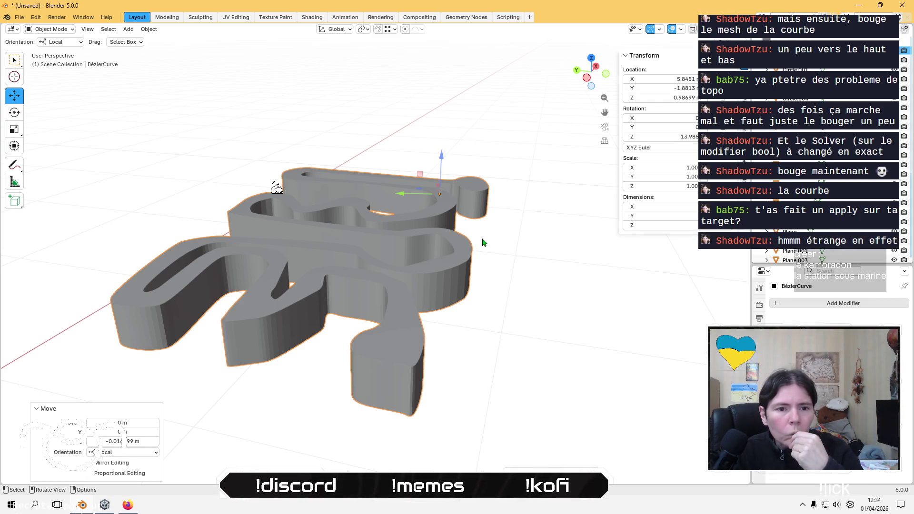
pyautogui.press('shift')
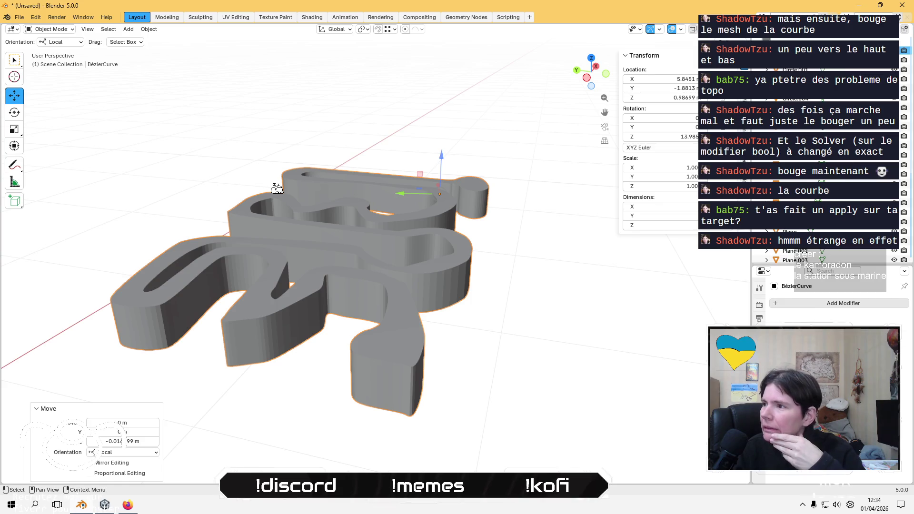
pyautogui.click(277, 189)
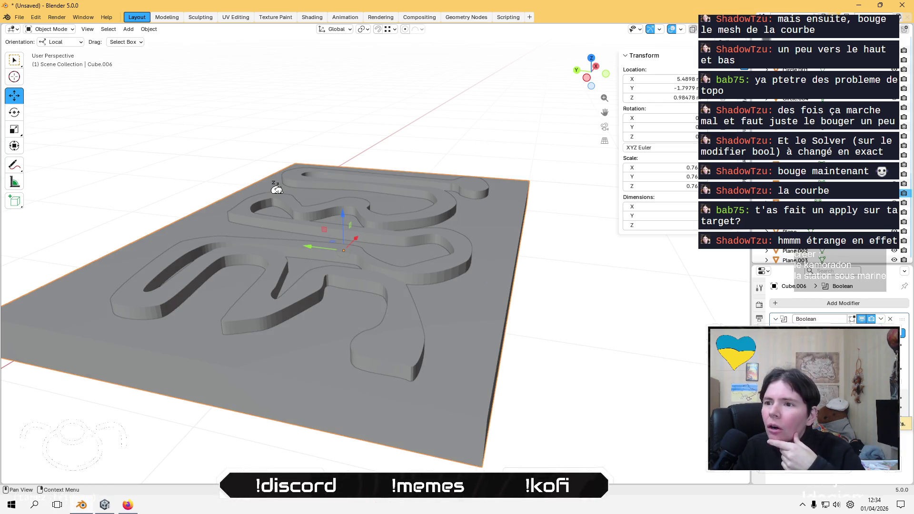
# Raise BézierCurve slightly along Z and reselect Cube.006.
pyautogui.moveTo(276, 189); pyautogui.dragTo(277, 189, button='middle')
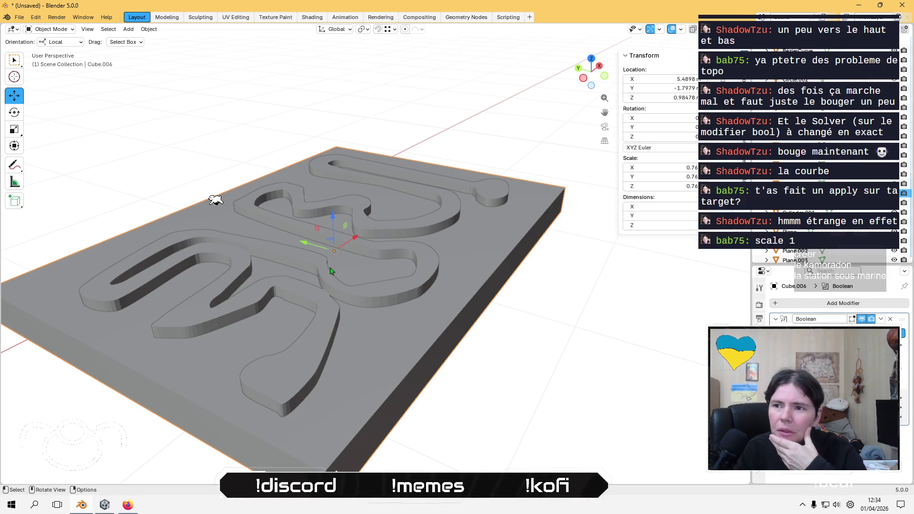
pyautogui.click(177, 207)
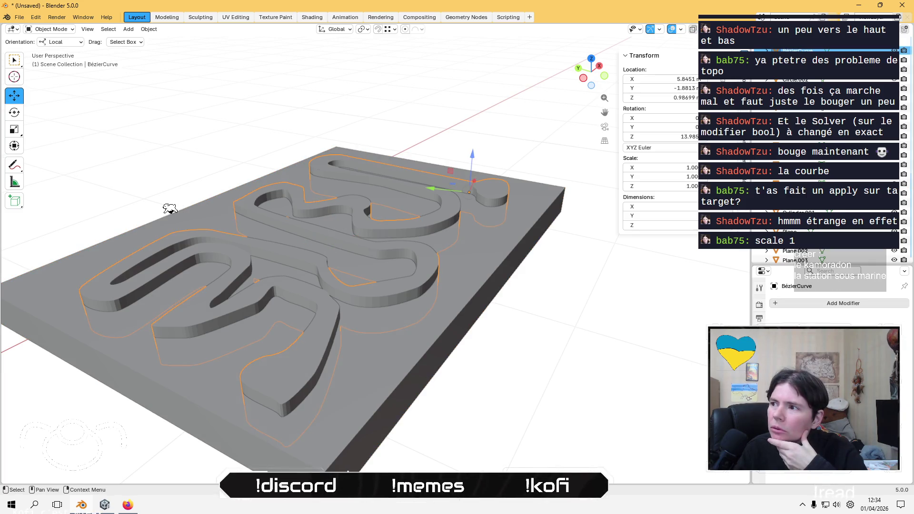
pyautogui.moveTo(474, 149); pyautogui.dragTo(475, 150)
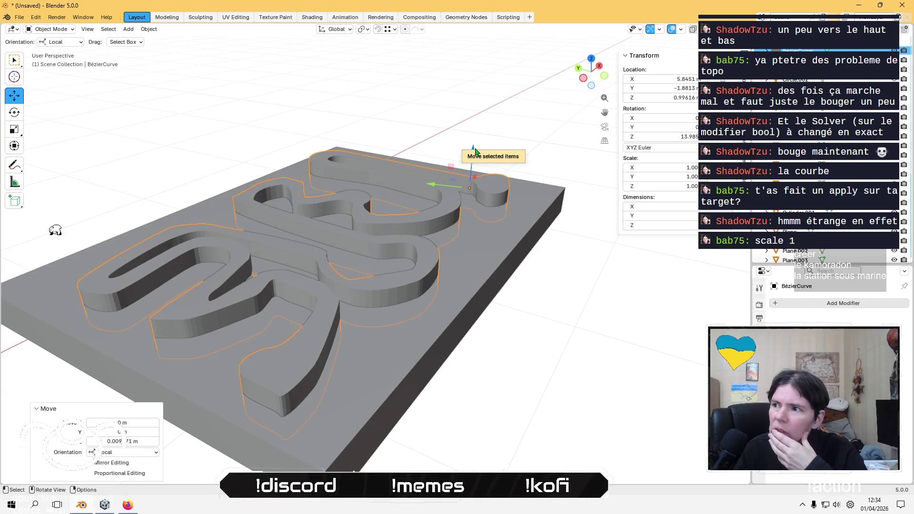
pyautogui.click(478, 248)
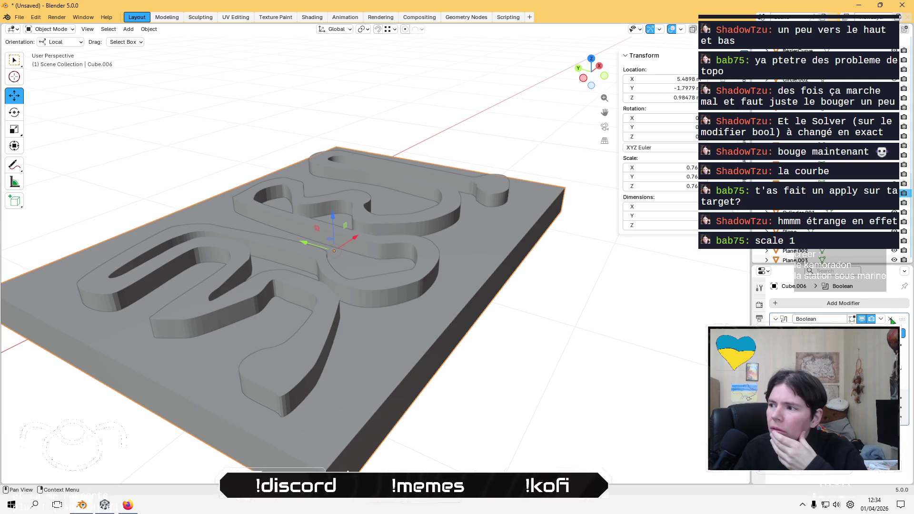
# Apply the Boolean modifier with Ctrl+A, then apply Cube.006's scale to 1.
pyautogui.hotkey('ctrl', 'a')
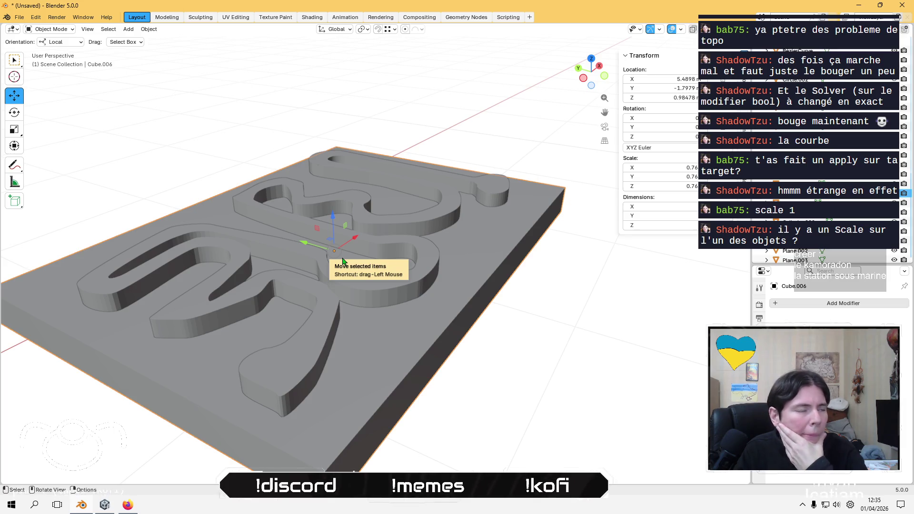
pyautogui.click(148, 29)
pyautogui.moveTo(216, 57)
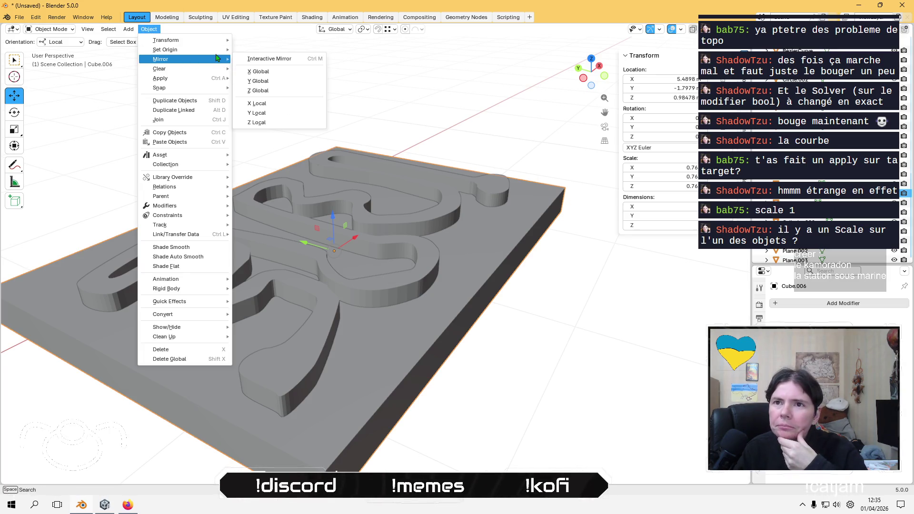
pyautogui.click(269, 97)
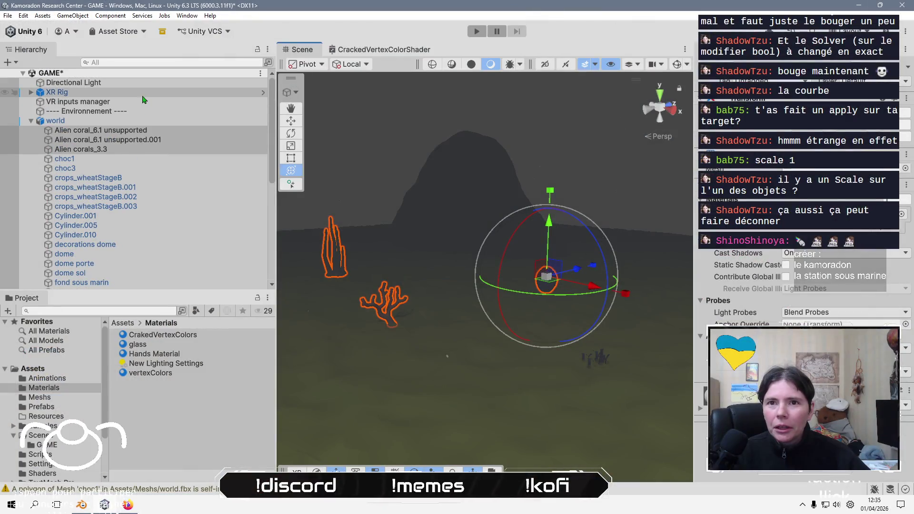
# Rotate the XR Rig to Y 643.5, widen the Scene view, and return to Blender.
pyautogui.click(143, 95)
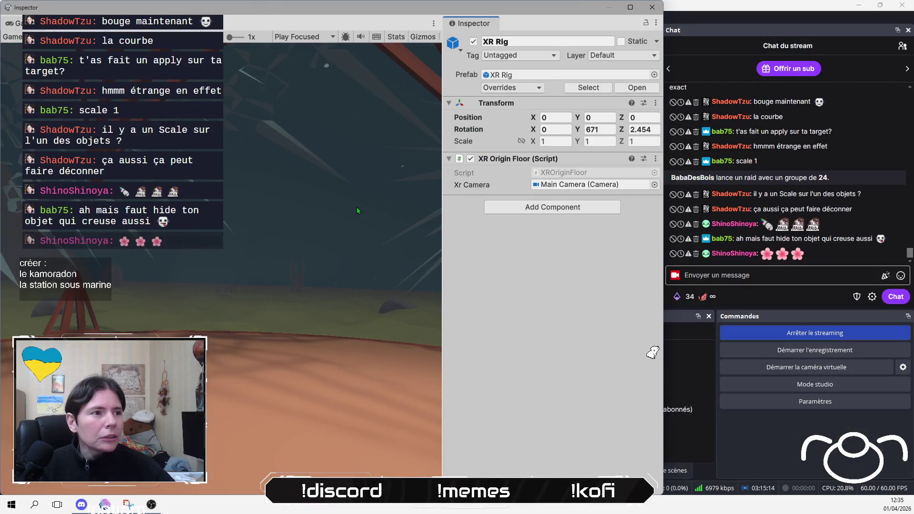
pyautogui.moveTo(577, 129)
pyautogui.mouseDown()
pyautogui.moveTo(471, 138)
pyautogui.moveTo(598, 150)
pyautogui.moveTo(426, 222)
pyautogui.moveTo(444, 224)
pyautogui.moveTo(381, 228)
pyautogui.moveTo(713, 227)
pyautogui.moveTo(333, 228)
pyautogui.moveTo(378, 228)
pyautogui.moveTo(356, 240)
pyautogui.moveTo(272, 244)
pyautogui.moveTo(400, 245)
pyautogui.moveTo(364, 249)
pyautogui.mouseUp()
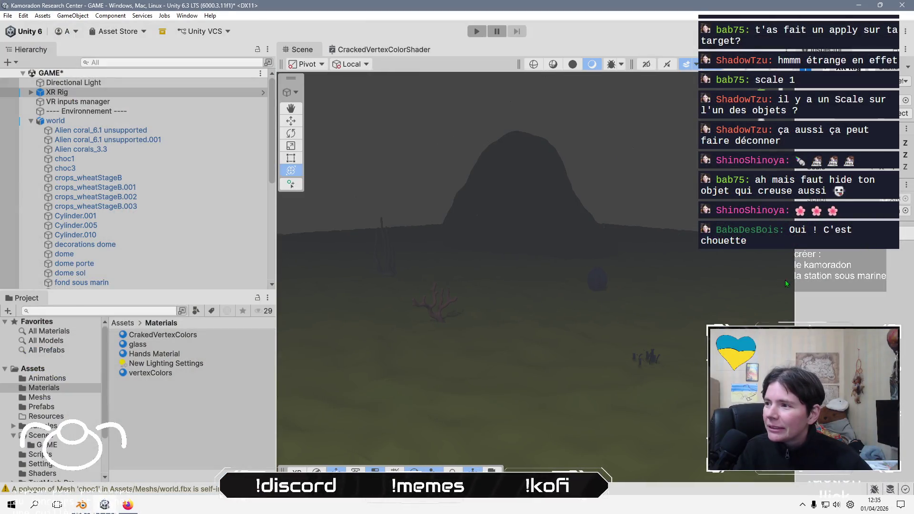
pyautogui.moveTo(794, 288); pyautogui.dragTo(751, 290)
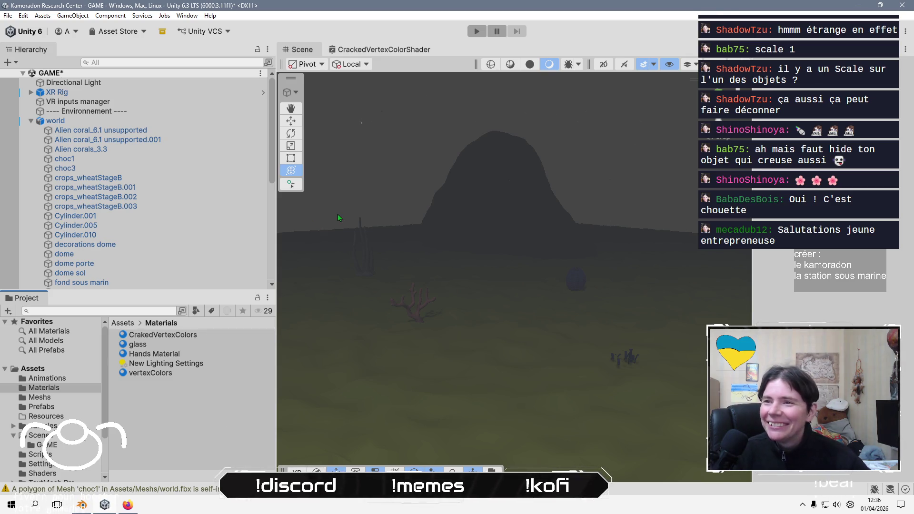
pyautogui.hotkey('alt', 'Tab')
pyautogui.moveTo(469, 290); pyautogui.dragTo(412, 278, button='middle')
# Add a Boolean modifier to Cube.006 with BézierCurve as the cutting object.
pyautogui.click(434, 271)
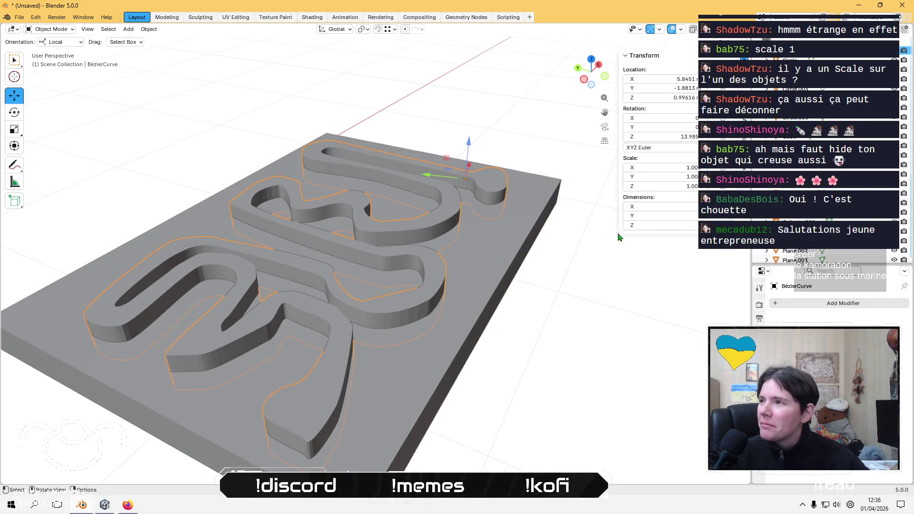
pyautogui.click(799, 137)
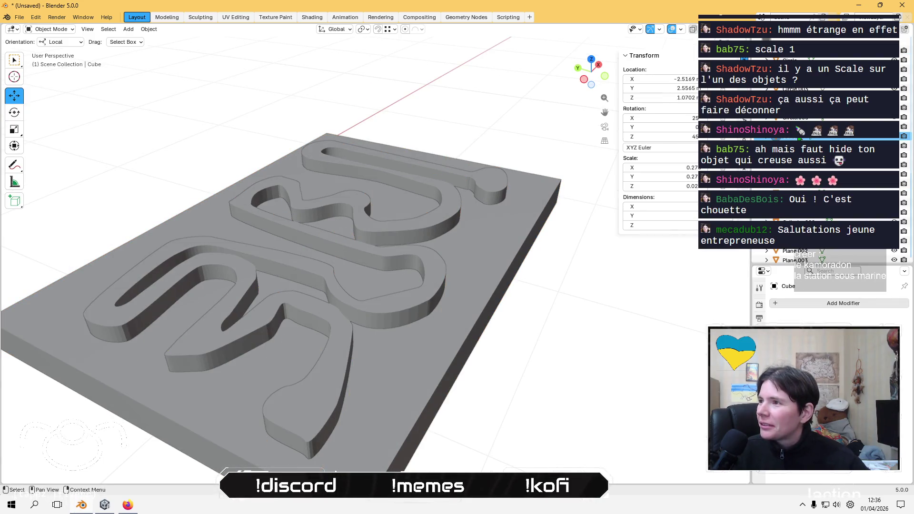
pyautogui.click(800, 193)
pyautogui.click(841, 303)
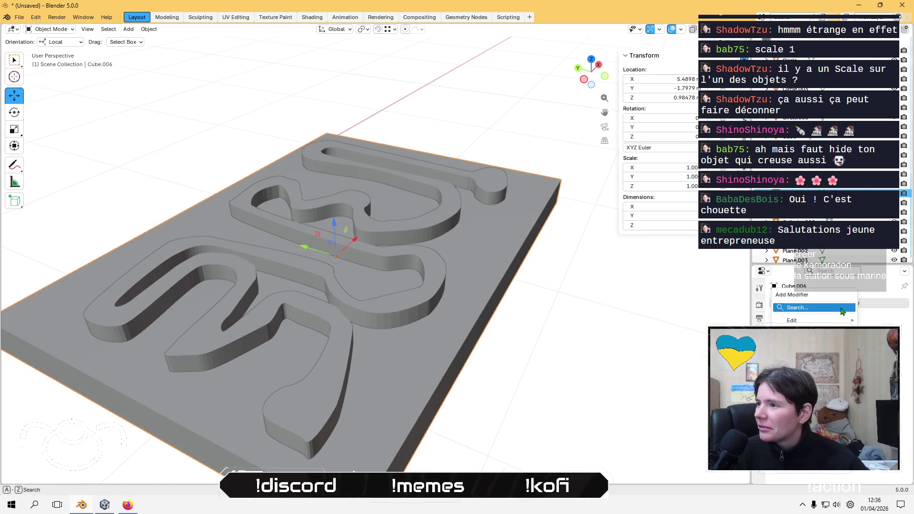
pyautogui.click(842, 309)
pyautogui.write('boo')
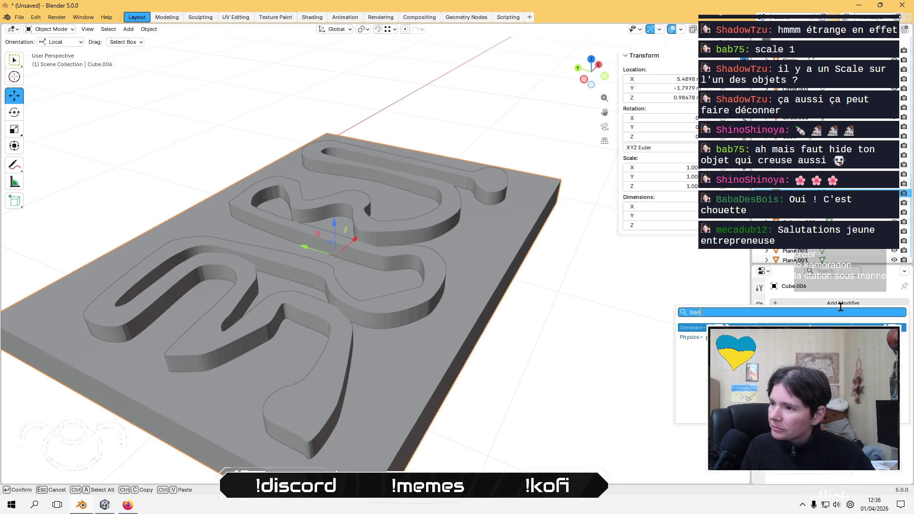
pyautogui.press('Return')
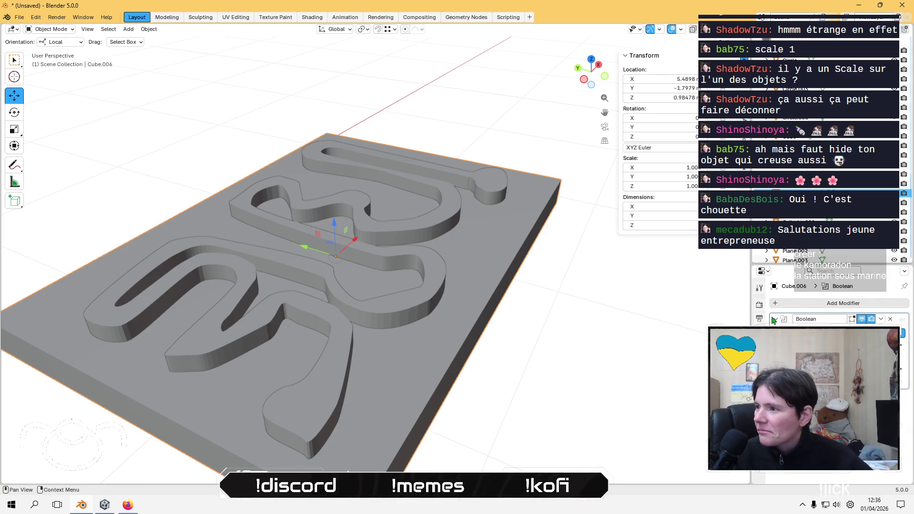
pyautogui.click(410, 301)
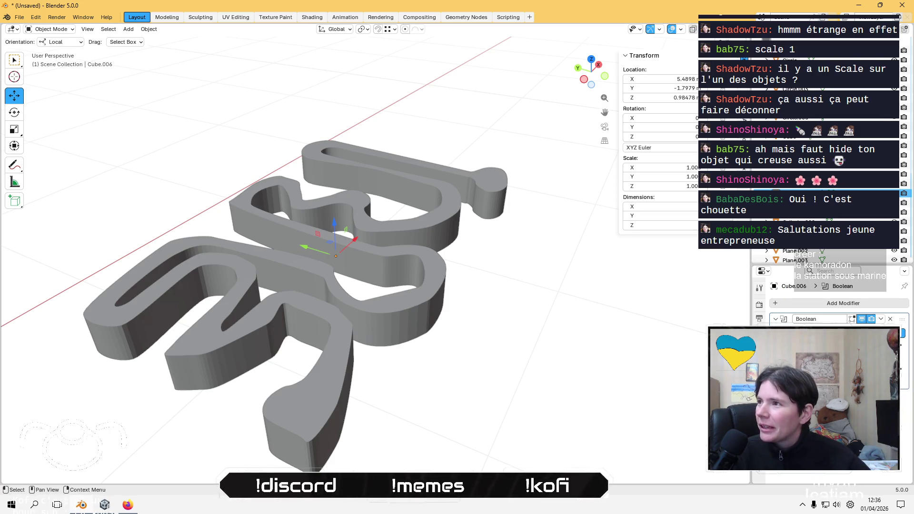
# Inspect BézierCurve, Plane and Cube.006 in turn, then unhide hidden objects.
pyautogui.click(785, 50)
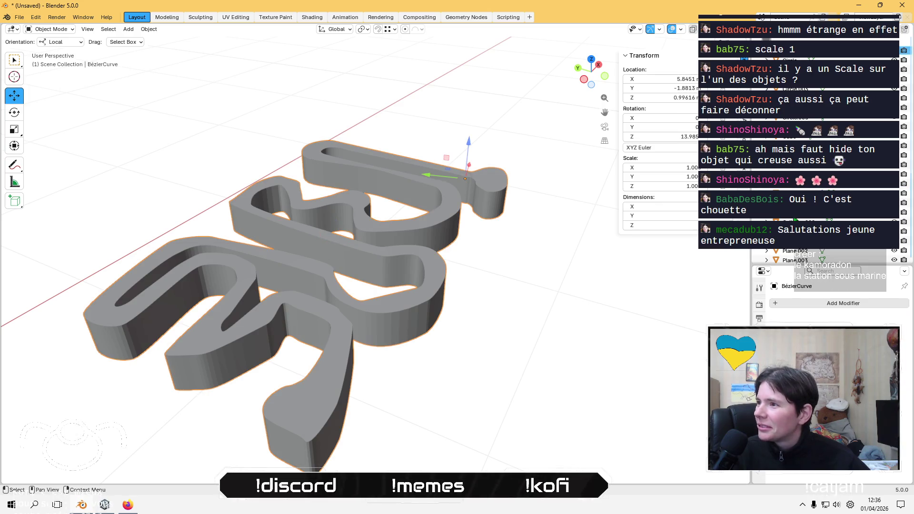
pyautogui.click(790, 231)
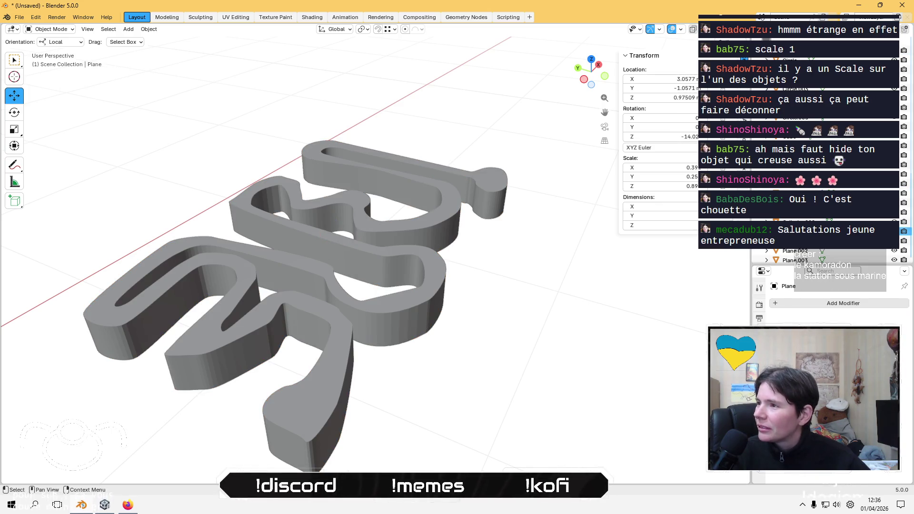
pyautogui.click(785, 193)
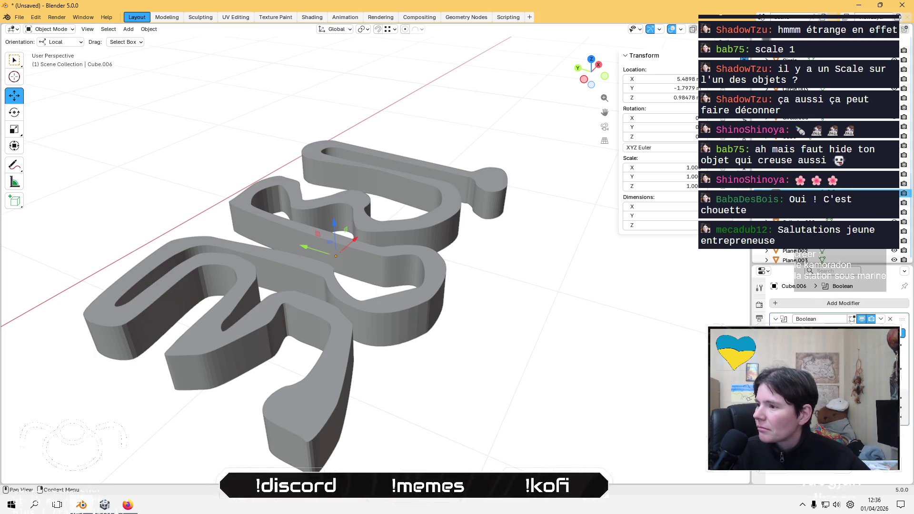
pyautogui.hotkey('alt', 'h')
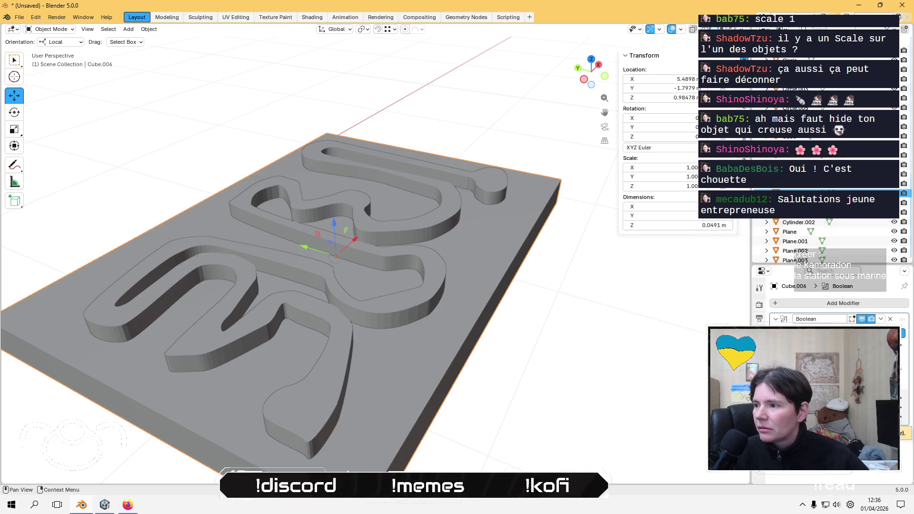
# Hide and reshow Cube.006, remove its Boolean modifier, and select BézierCurve.
pyautogui.press('h')
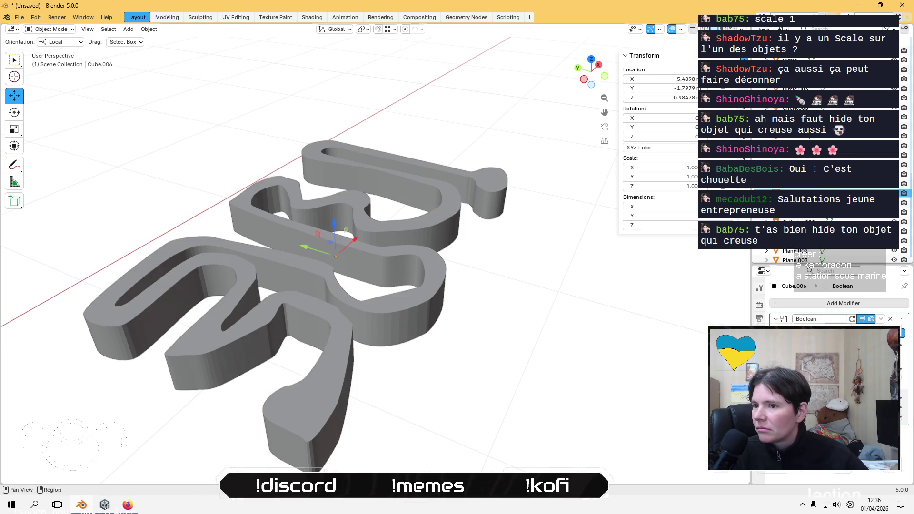
pyautogui.moveTo(571, 228)
pyautogui.mouseDown(button='middle')
pyautogui.moveTo(594, 364)
pyautogui.moveTo(541, 327)
pyautogui.mouseUp(button='middle')
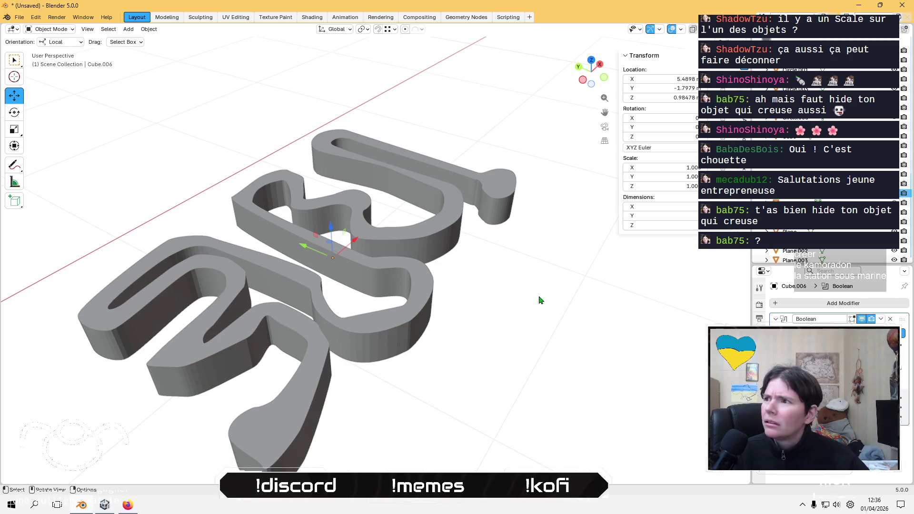
pyautogui.keyDown('shift'); pyautogui.click(404, 200); pyautogui.keyUp('shift')
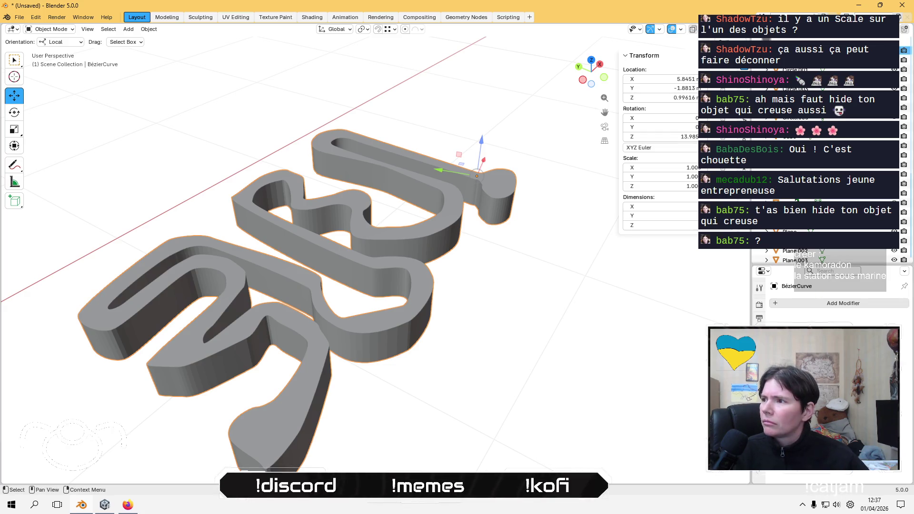
pyautogui.click(792, 193)
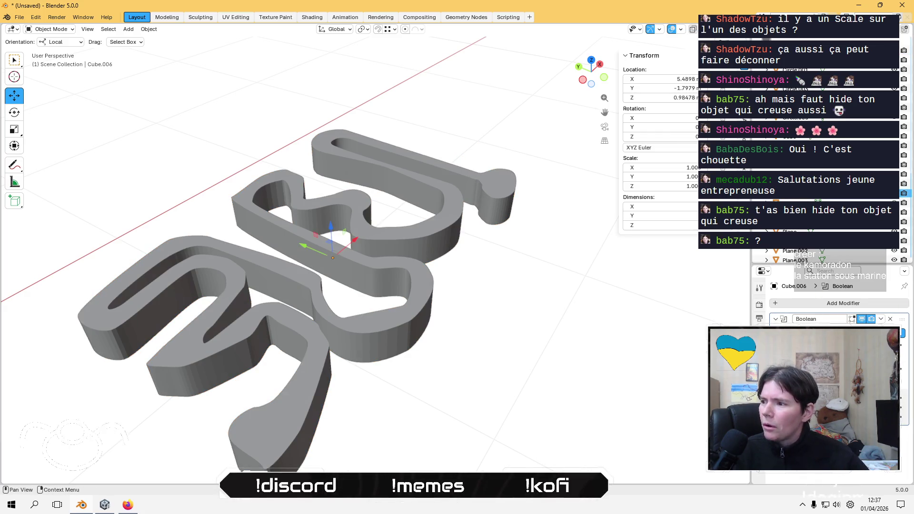
pyautogui.hotkey('alt', 'h')
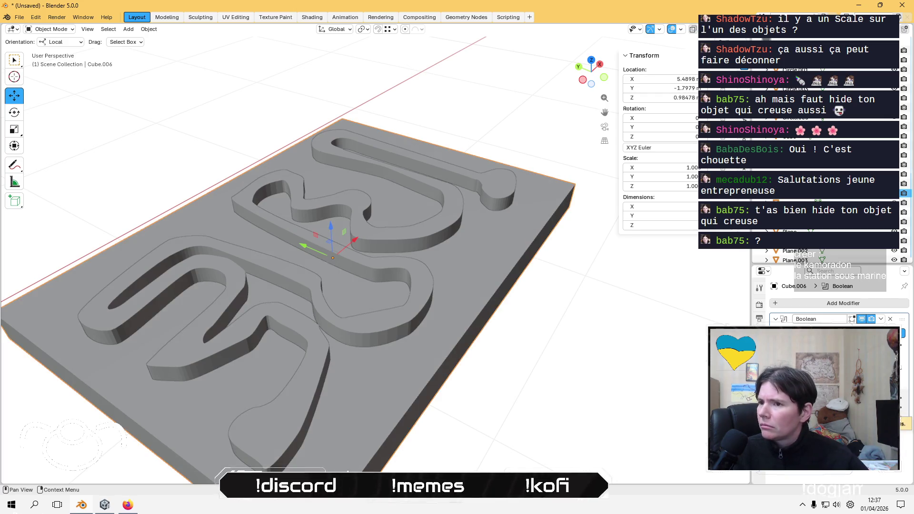
pyautogui.click(889, 319)
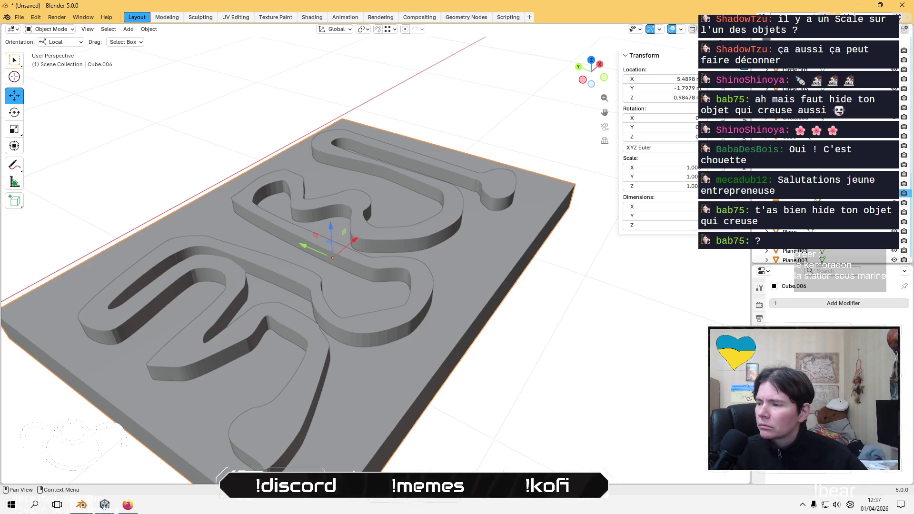
pyautogui.click(453, 213)
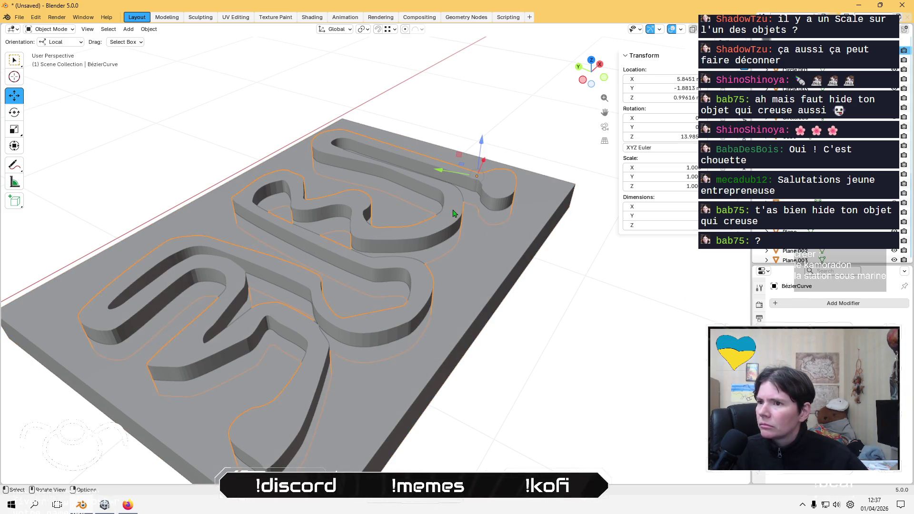
# Hide the letter cutter and inspect base plate Cube.006's mesh in Edit Mode.
pyautogui.press('h')
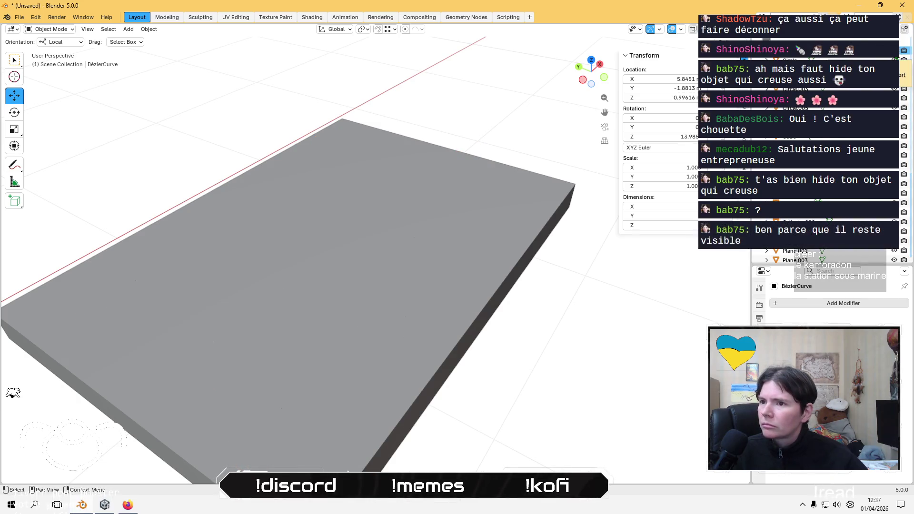
pyautogui.moveTo(408, 221)
pyautogui.mouseDown(button='middle')
pyautogui.moveTo(414, 244)
pyautogui.moveTo(408, 184)
pyautogui.moveTo(415, 189)
pyautogui.mouseUp(button='middle')
pyautogui.click(408, 234)
pyautogui.press('Tab')
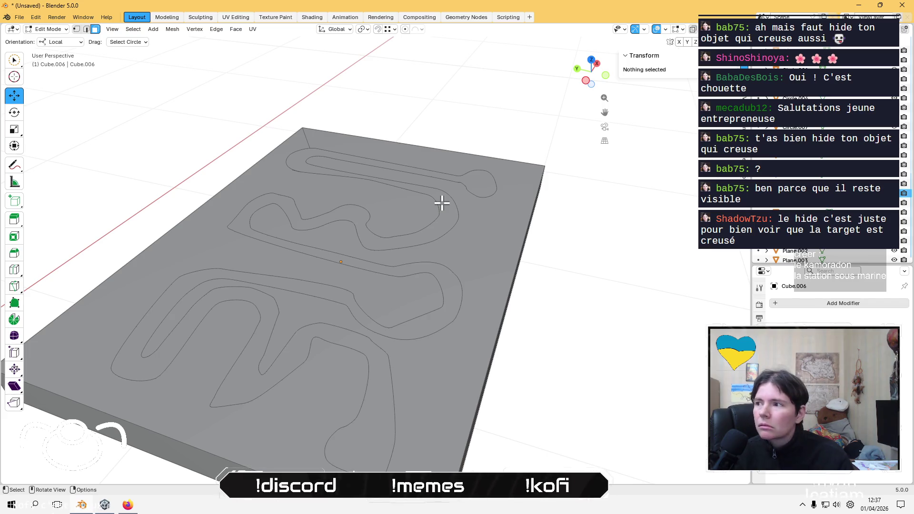
pyautogui.press('Tab')
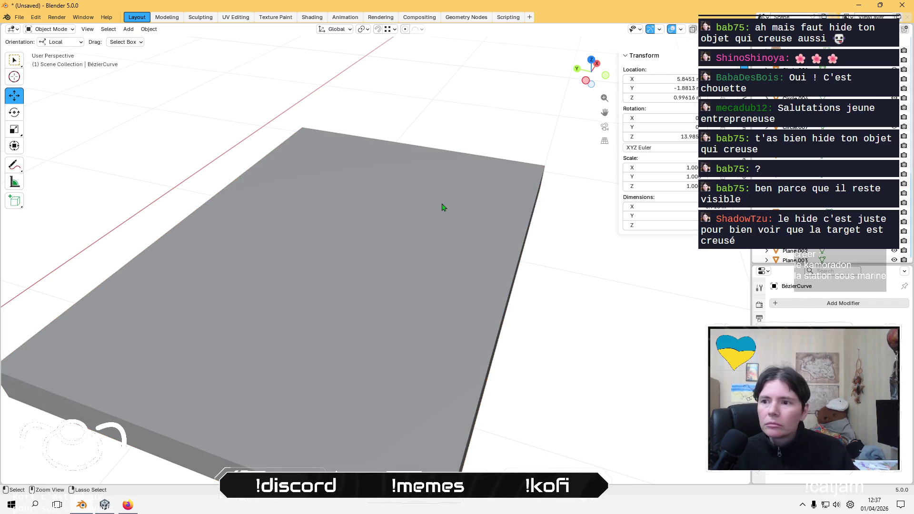
# Undo, then use Edit > Redo to restore Cube.006's live Boolean modifier.
pyautogui.hotkey('alt', 'h')
pyautogui.press('h')
pyautogui.click(785, 192)
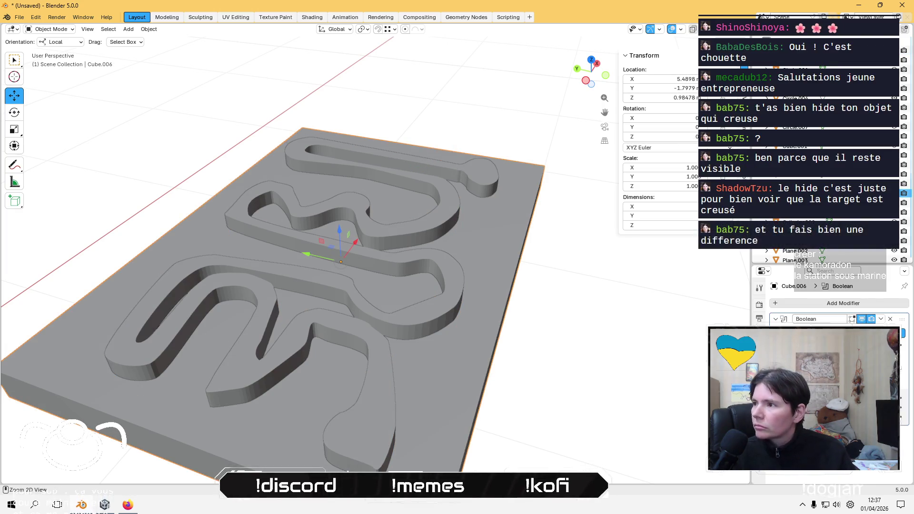
pyautogui.hotkey('ctrl', 'z')
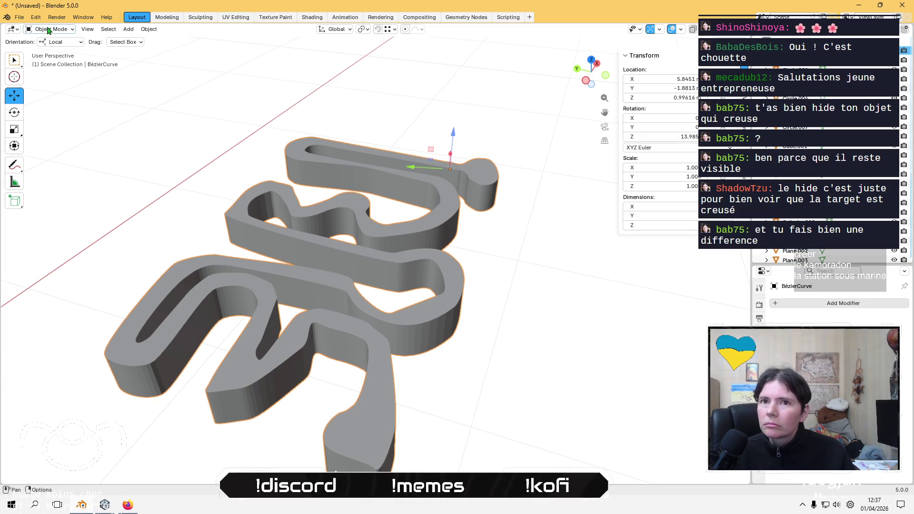
pyautogui.click(35, 17)
pyautogui.click(53, 40)
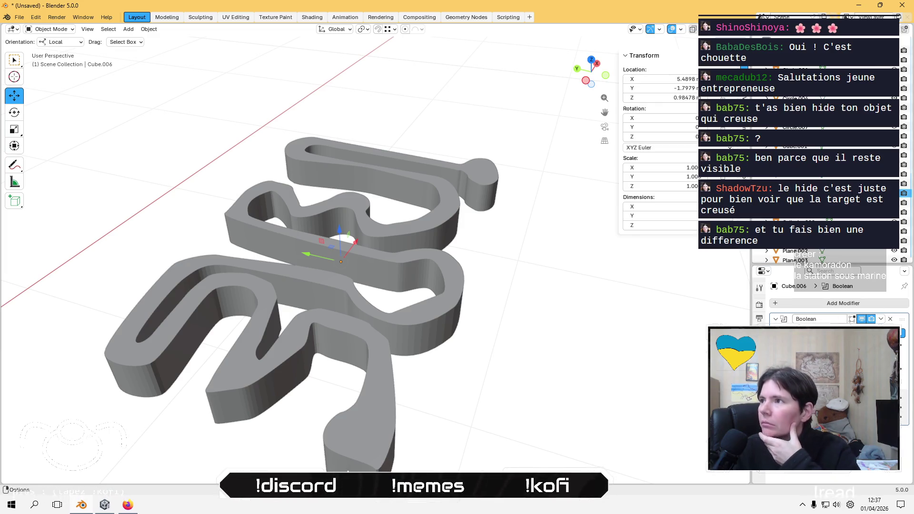
pyautogui.moveTo(762, 11)
pyautogui.mouseDown()
pyautogui.moveTo(673, 45)
pyautogui.moveTo(332, 48)
pyautogui.moveTo(621, 12)
pyautogui.mouseUp()
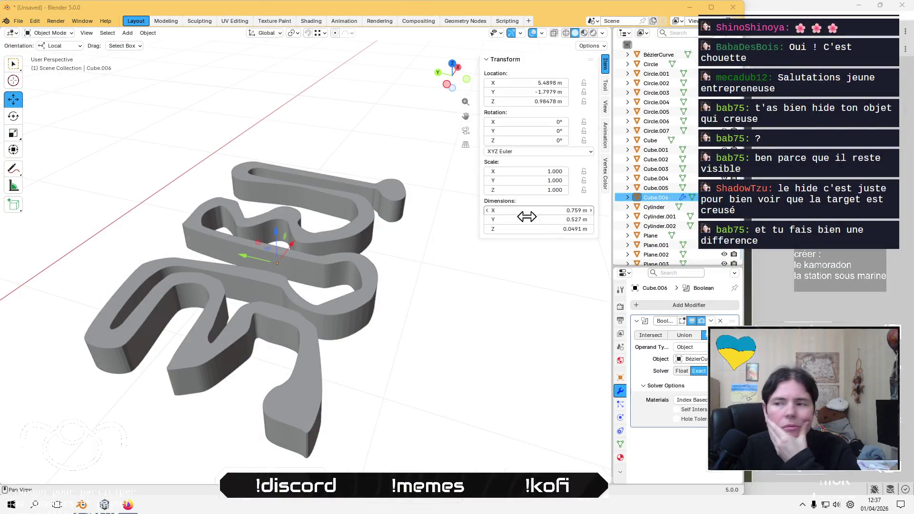
# Resize the Blender window and Properties area, then set the Boolean solver to Manifold.
pyautogui.moveTo(614, 253); pyautogui.dragTo(548, 257)
pyautogui.moveTo(736, 263); pyautogui.dragTo(708, 264)
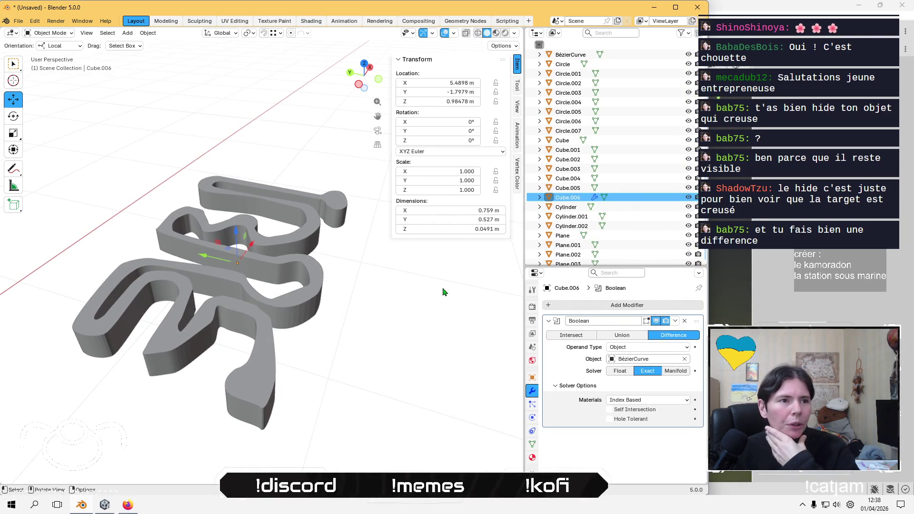
pyautogui.moveTo(390, 298); pyautogui.dragTo(403, 291, button='middle')
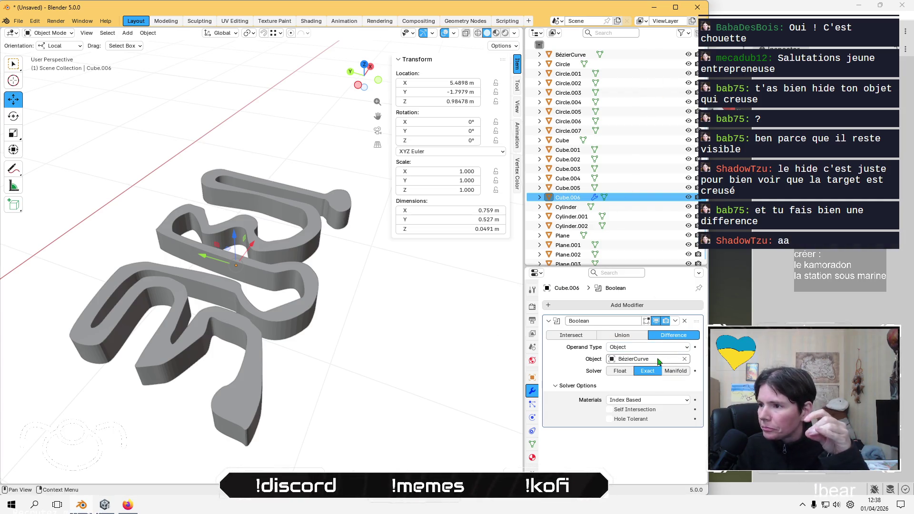
pyautogui.click(676, 373)
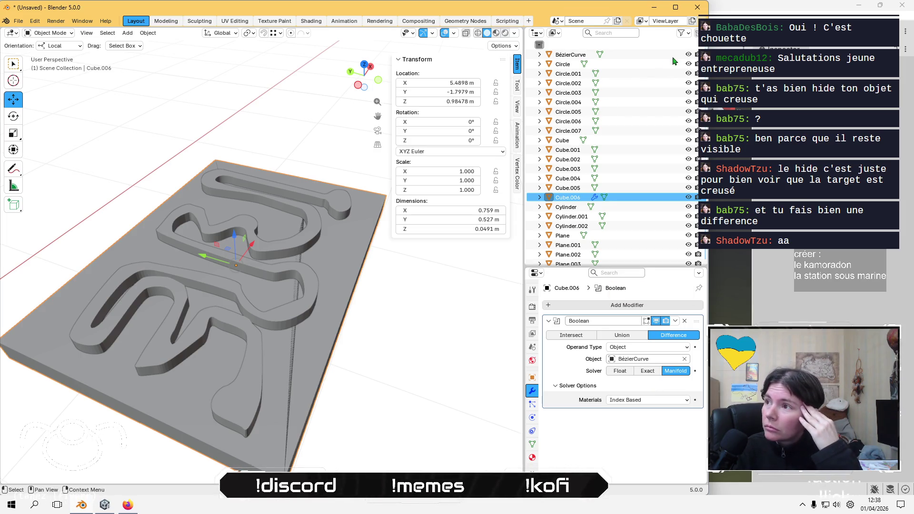
# Compare Intersect and Union Boolean operations on Cube.006, settling back on Difference.
pyautogui.click(687, 55)
pyautogui.click(686, 55)
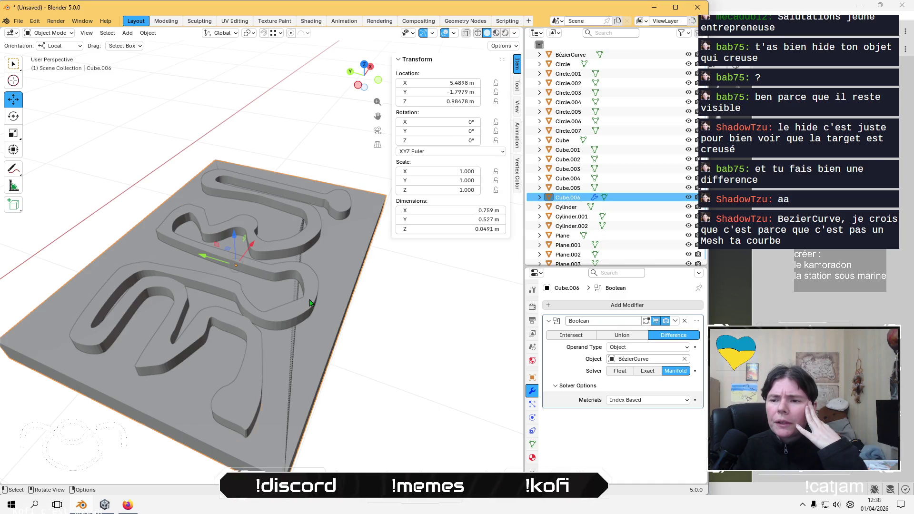
pyautogui.click(598, 56)
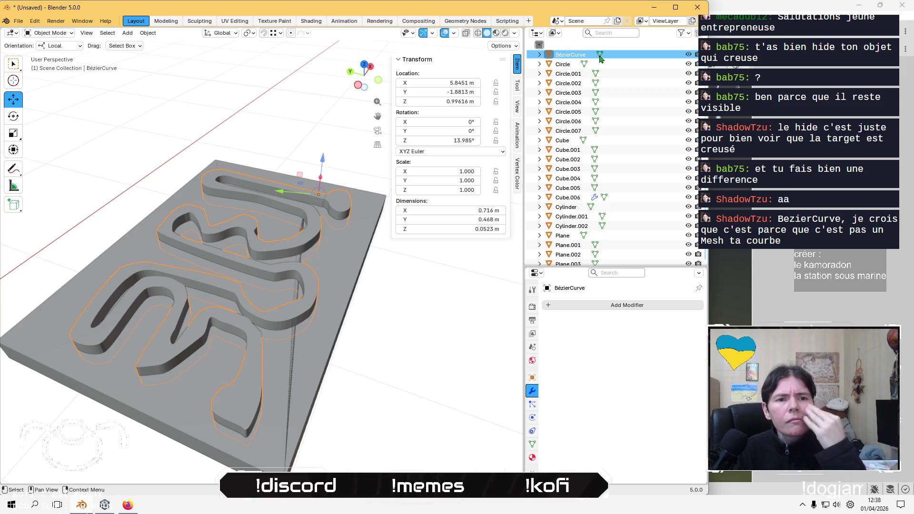
pyautogui.click(570, 200)
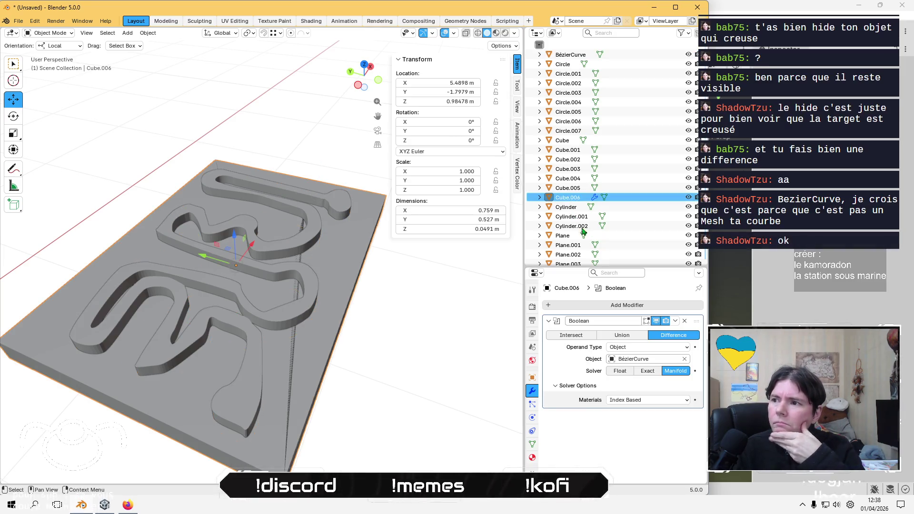
pyautogui.click(591, 339)
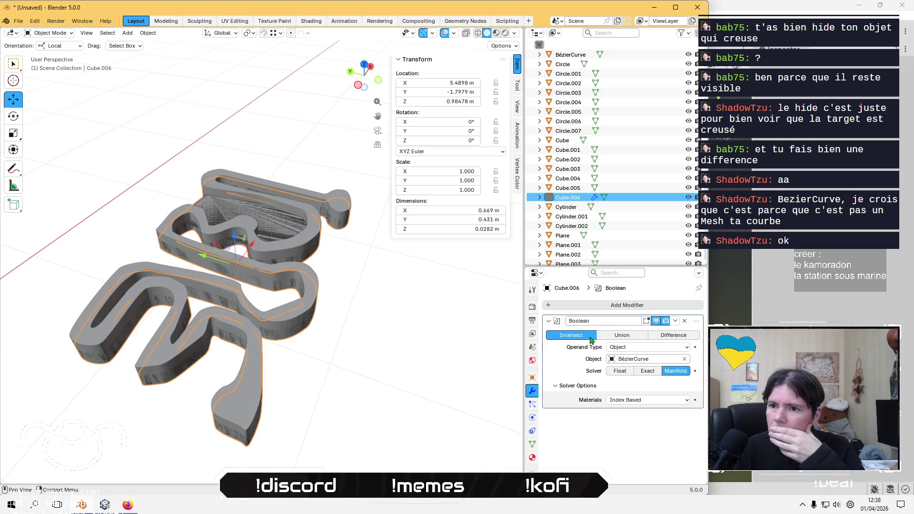
pyautogui.click(622, 336)
pyautogui.click(674, 337)
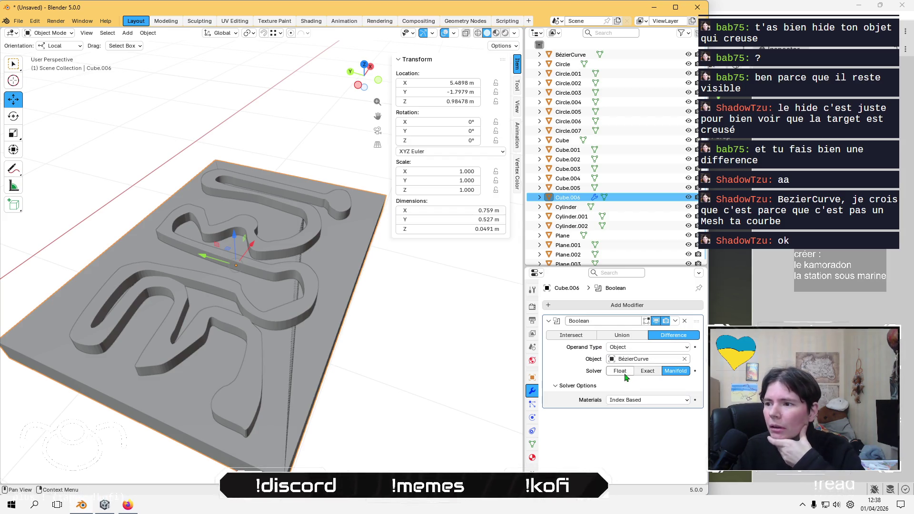
# Compare the Exact, Float and Manifold solvers with Self Intersection and Hole Tolerant options.
pyautogui.click(642, 374)
pyautogui.click(678, 374)
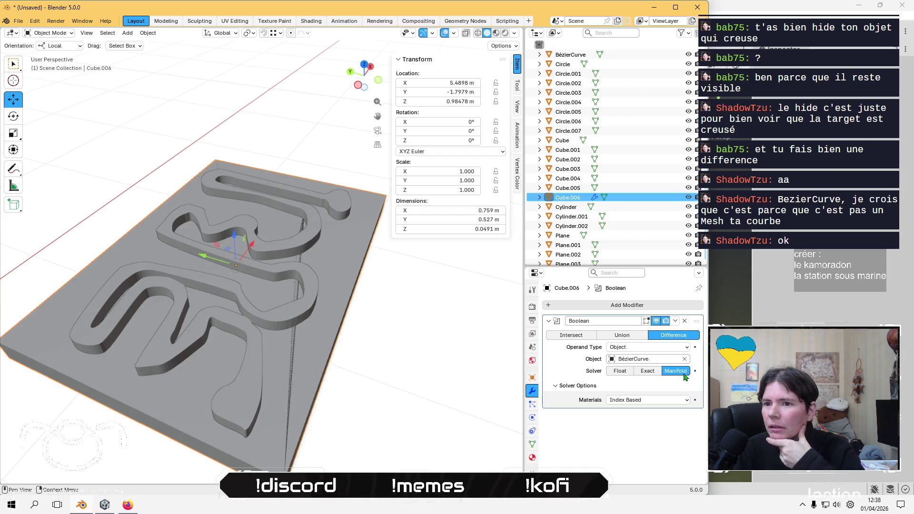
pyautogui.click(619, 370)
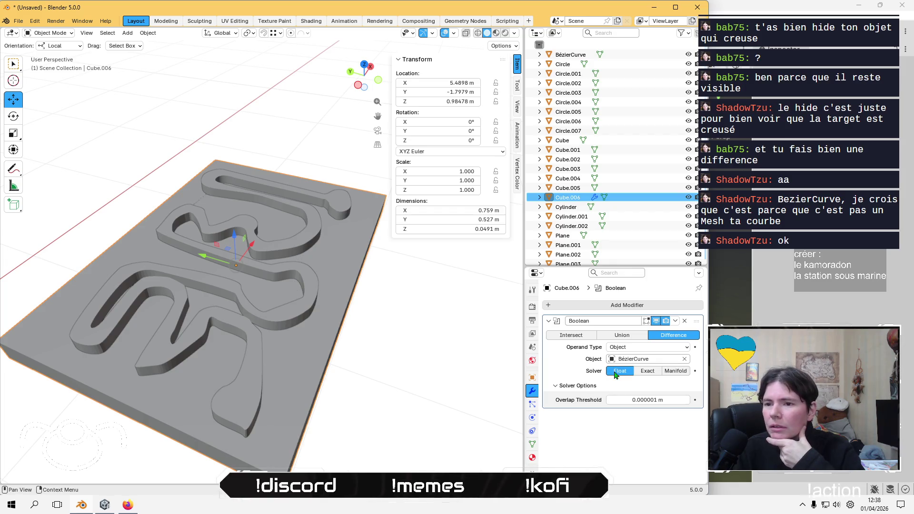
pyautogui.click(653, 372)
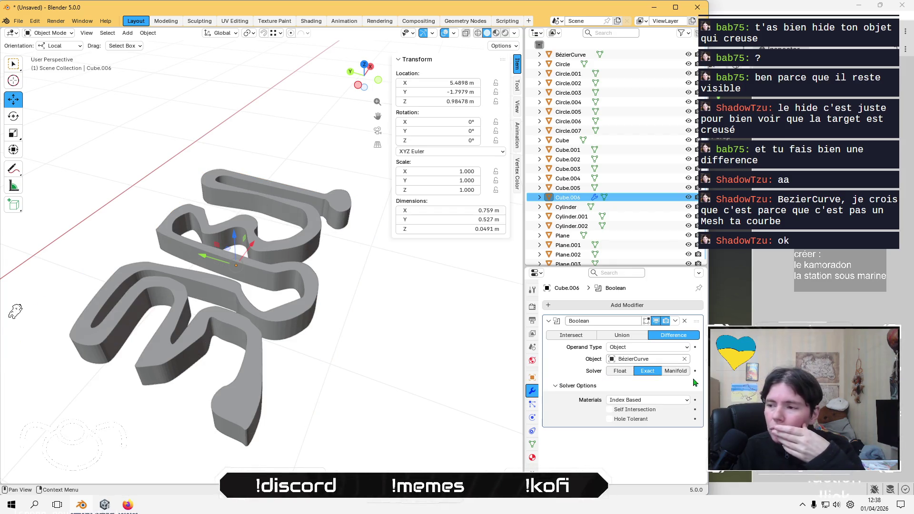
pyautogui.click(608, 410)
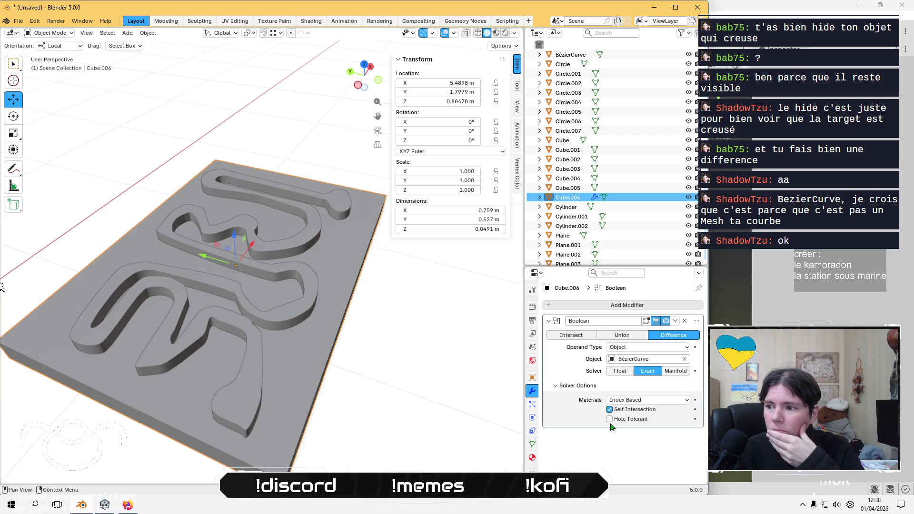
pyautogui.click(610, 419)
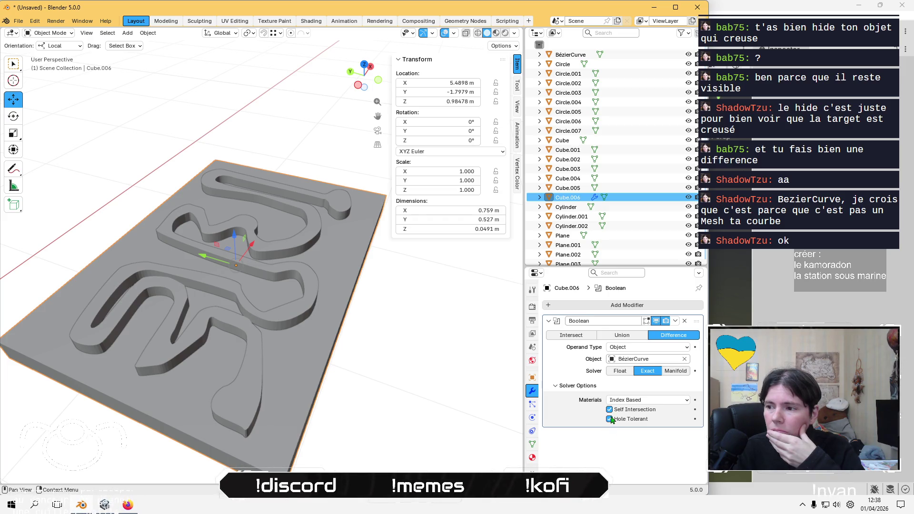
pyautogui.click(610, 411)
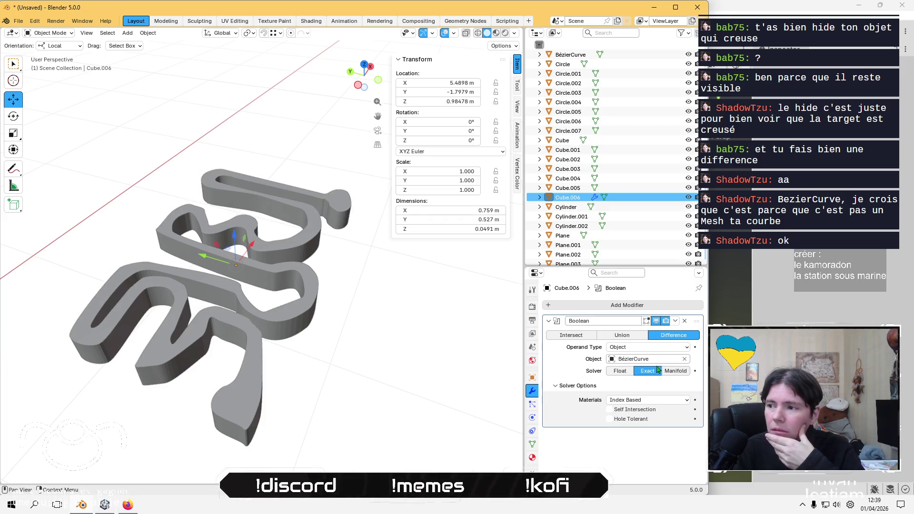
pyautogui.click(675, 371)
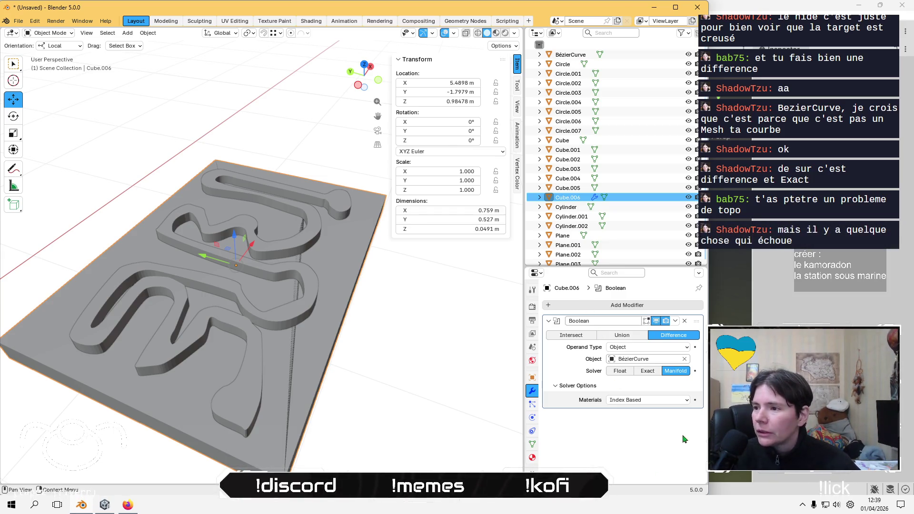
# Apply the Boolean with Exact solver and Self Intersection, hide BézierCurve, then undo the apply.
pyautogui.click(648, 371)
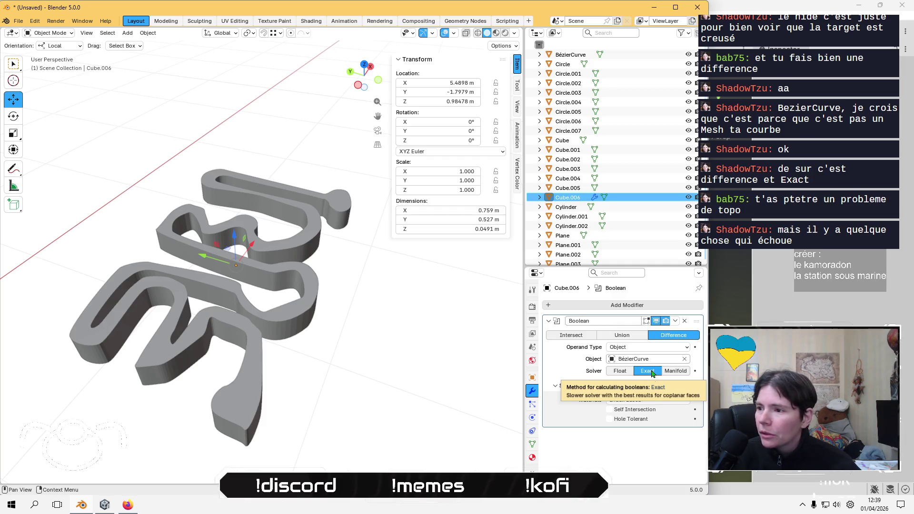
pyautogui.click(609, 410)
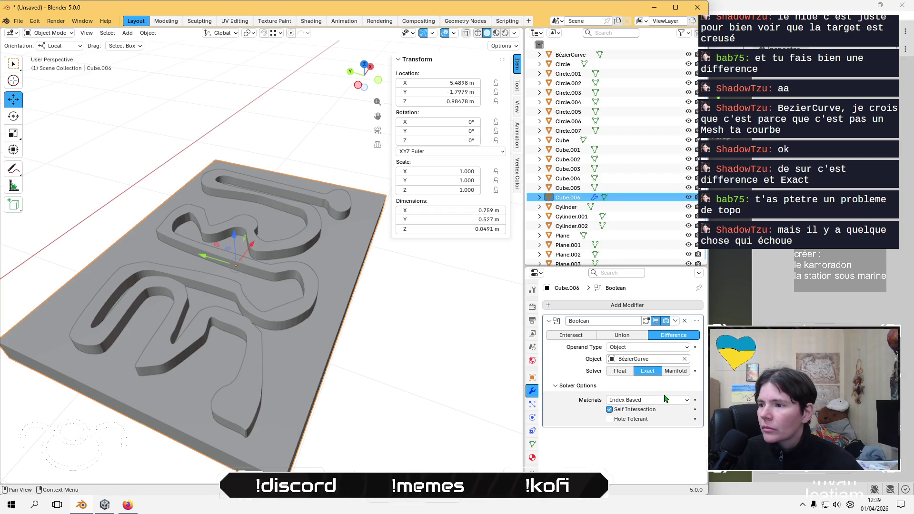
pyautogui.click(675, 321)
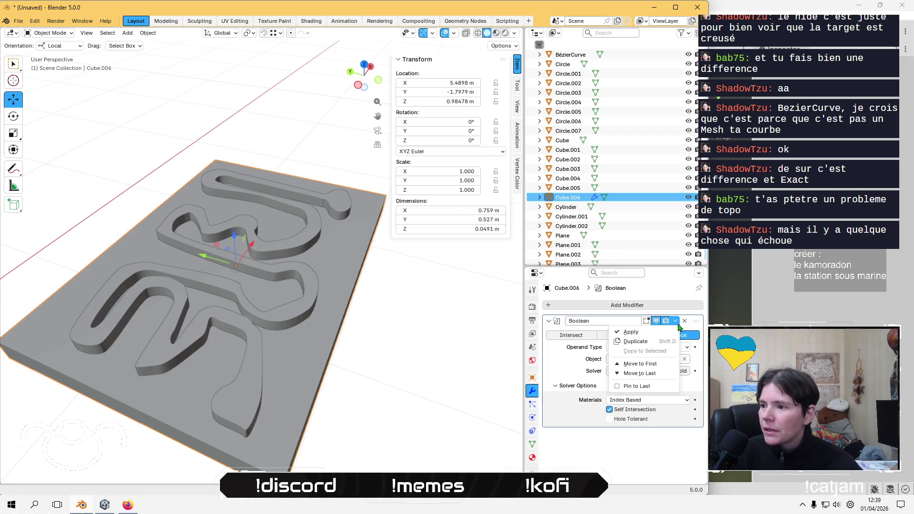
pyautogui.click(648, 338)
pyautogui.click(607, 54)
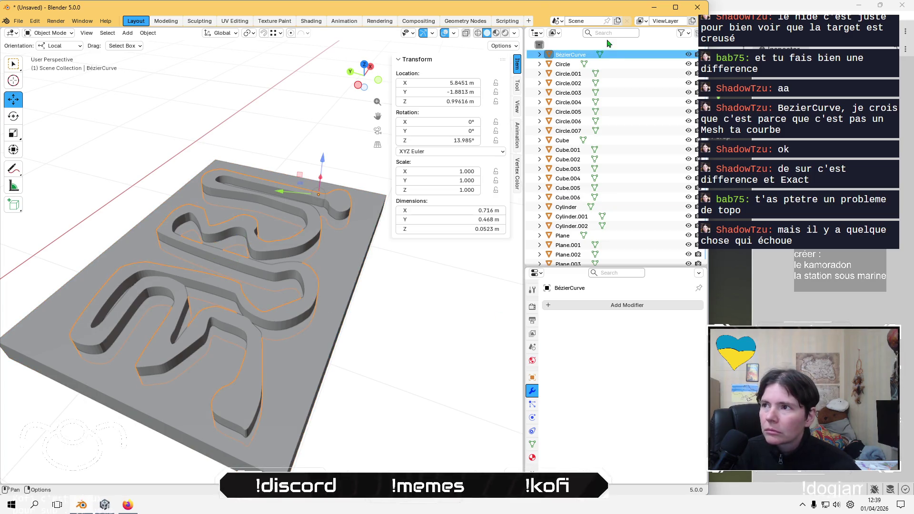
pyautogui.click(688, 54)
pyautogui.click(689, 54)
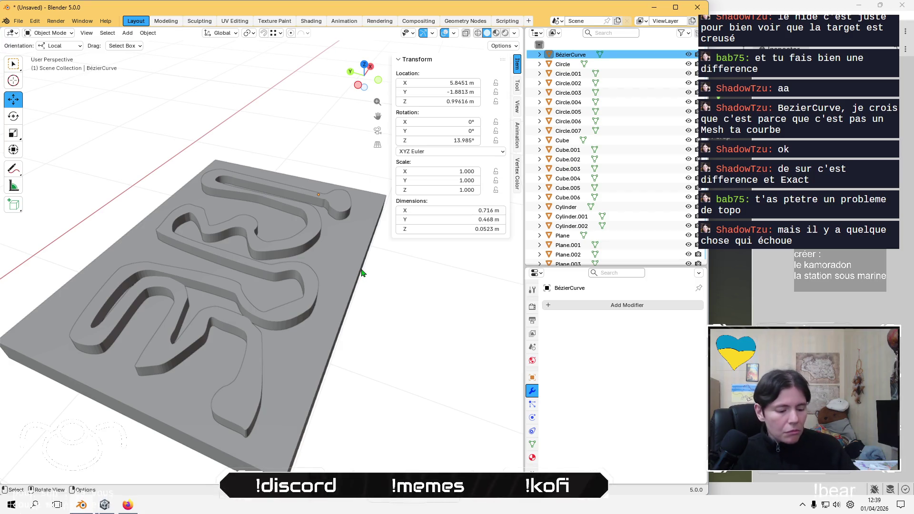
pyautogui.hotkey('ctrl', 'z')
pyautogui.hotkey('ctrl', 'z')
pyautogui.hotkey('ctrl', 'z')
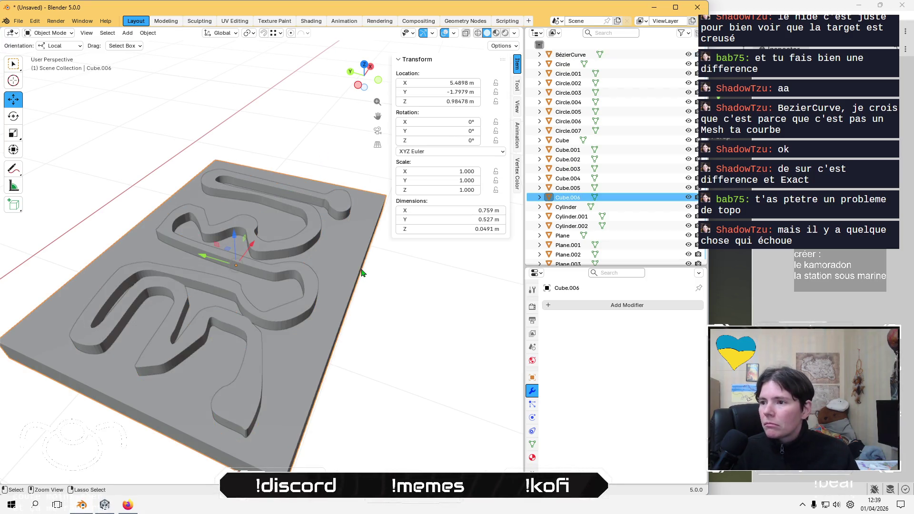
pyautogui.hotkey('ctrl', 'z')
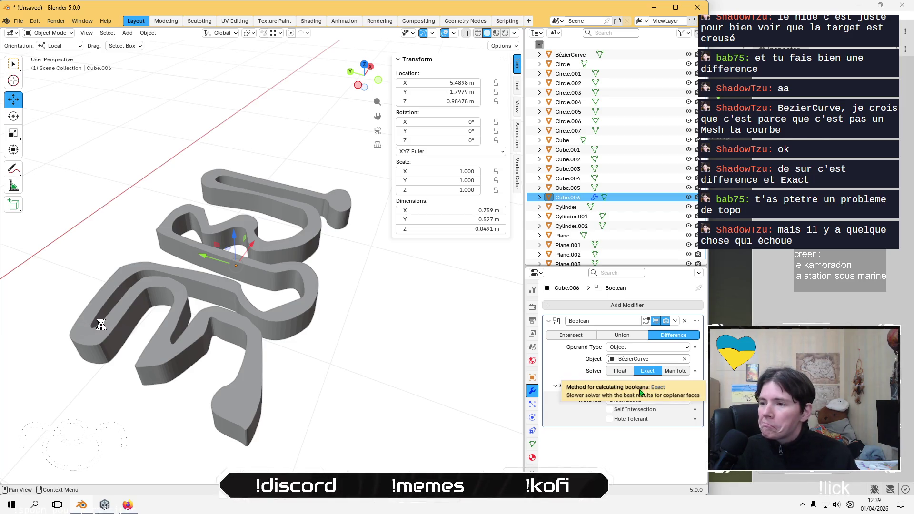
# Apply the Boolean again, then undo back to the live Exact self-intersection cut.
pyautogui.click(676, 321)
pyautogui.click(657, 336)
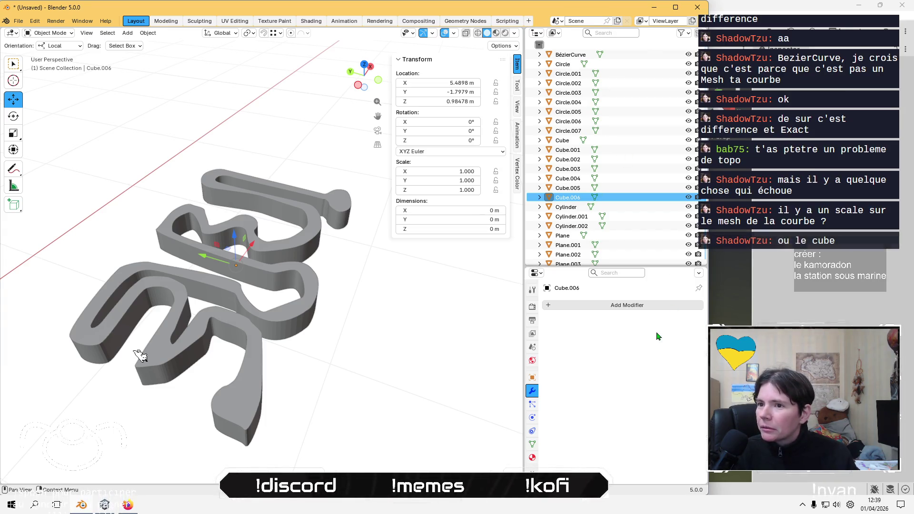
pyautogui.click(156, 373)
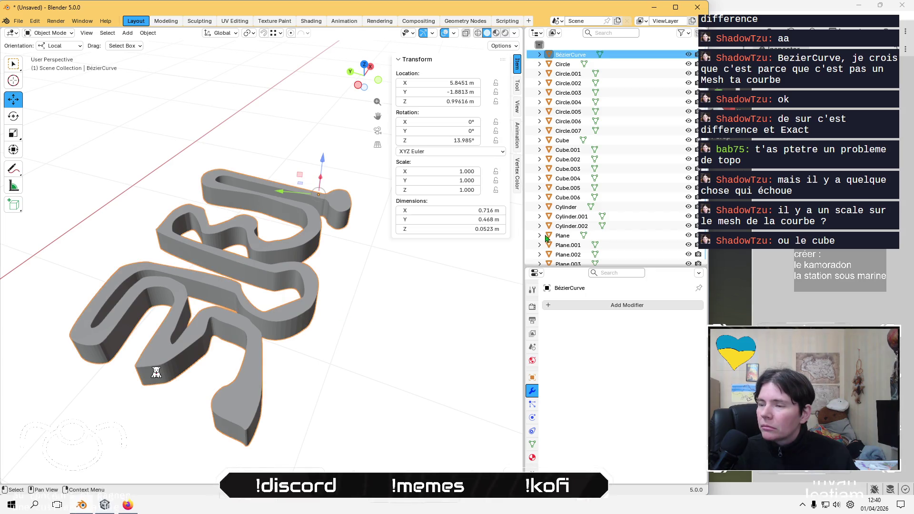
pyautogui.click(688, 54)
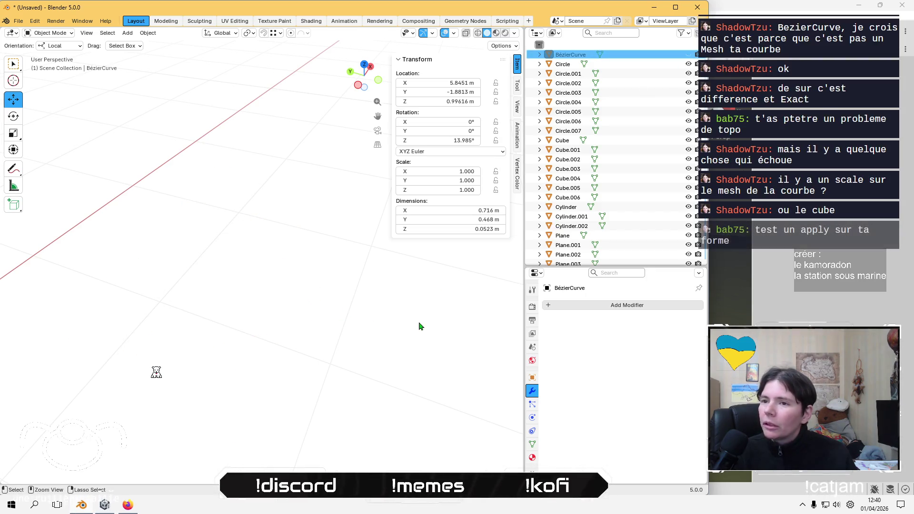
pyautogui.hotkey('ctrl', 'z')
pyautogui.hotkey('ctrl', 'z')
pyautogui.hotkey('ctrl', 'z')
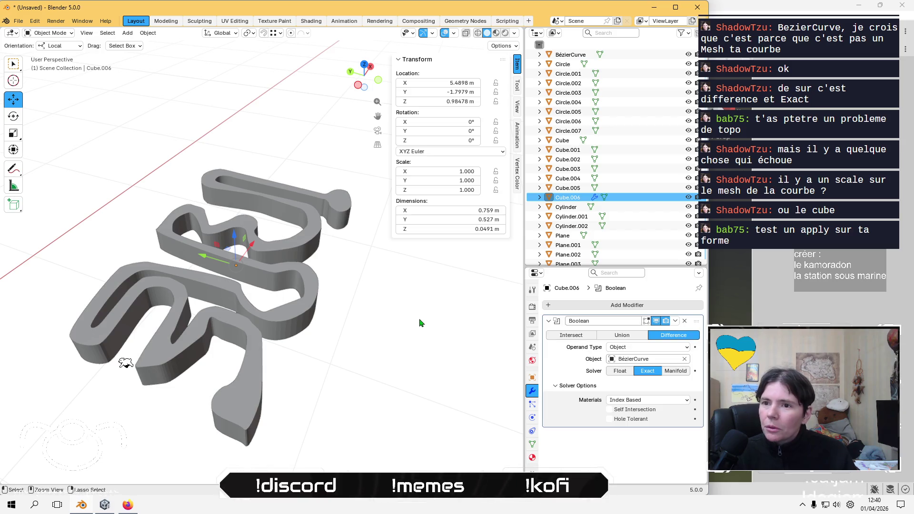
pyautogui.hotkey('ctrl', 'z')
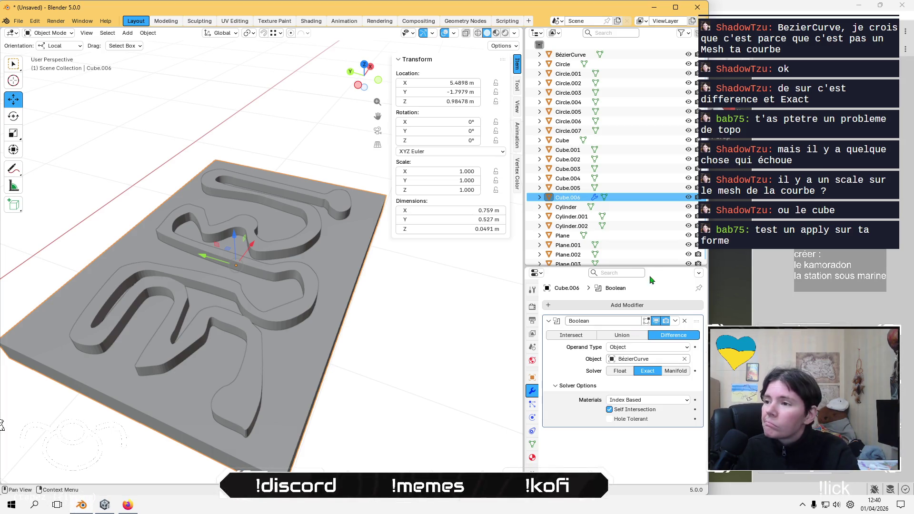
pyautogui.click(576, 55)
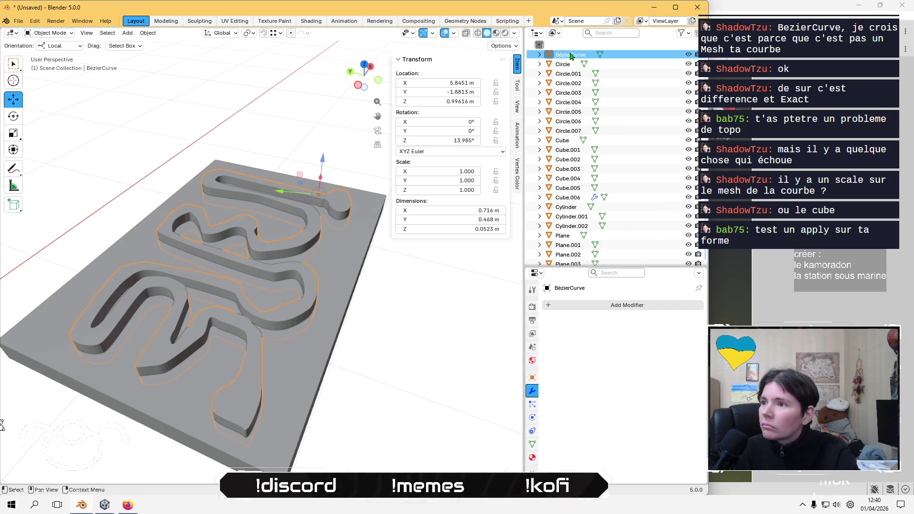
pyautogui.click(574, 198)
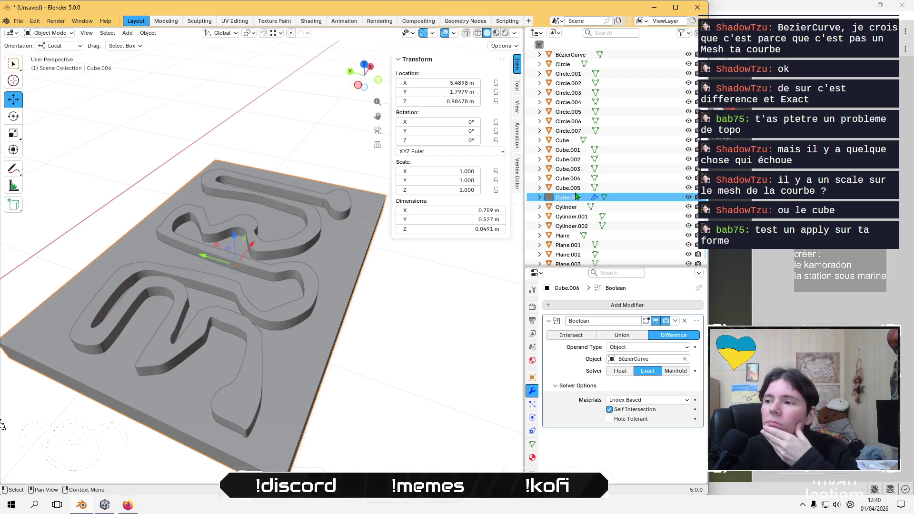
pyautogui.click(676, 320)
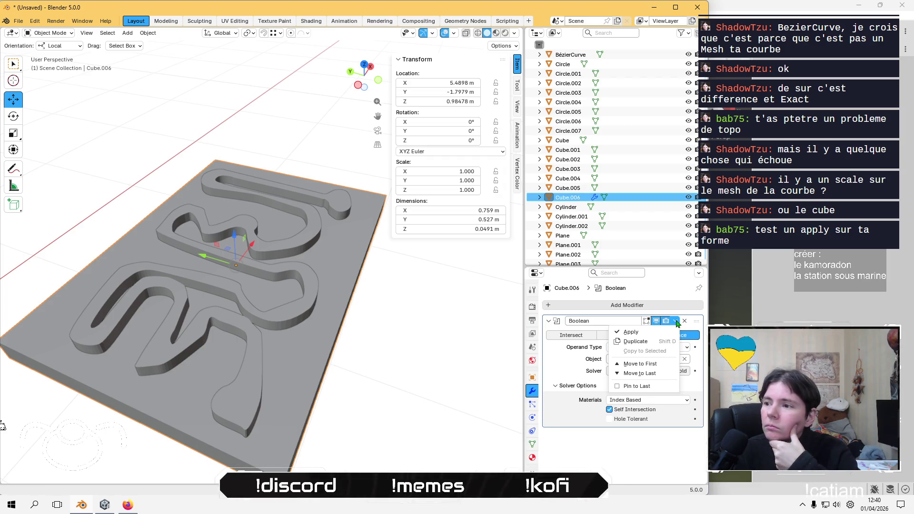
# Apply the Boolean on Cube.006 and hide the BézierCurve.
pyautogui.click(632, 333)
pyautogui.click(318, 284)
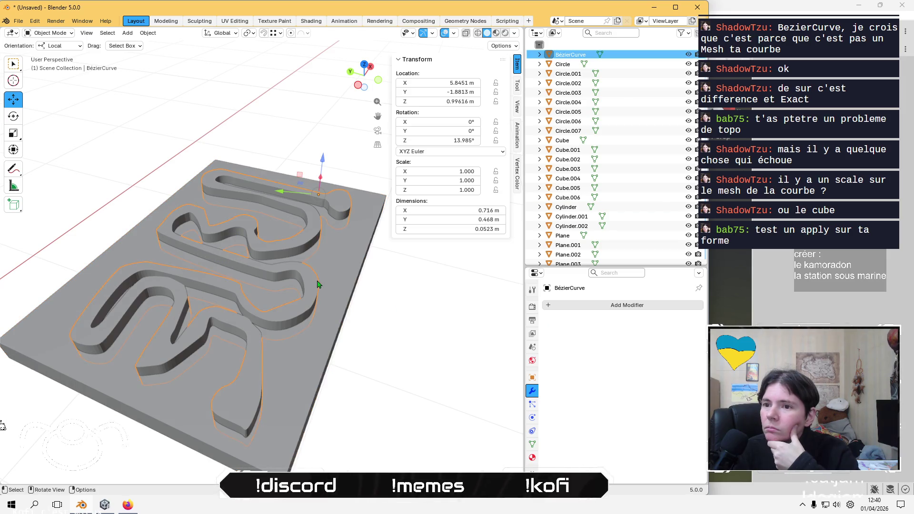
pyautogui.click(689, 55)
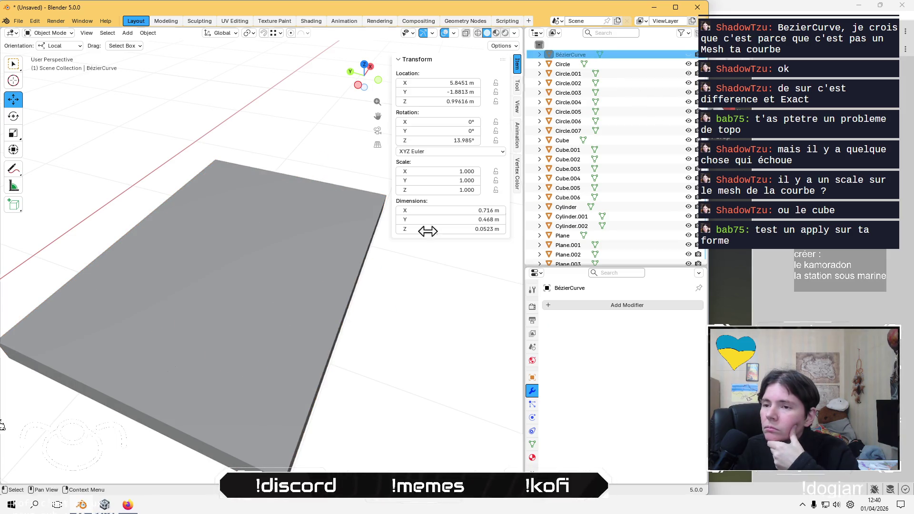
# In Edit Mode on Cube.006, select the groove faces with L and bring up delete options.
pyautogui.click(327, 259)
pyautogui.press('Tab')
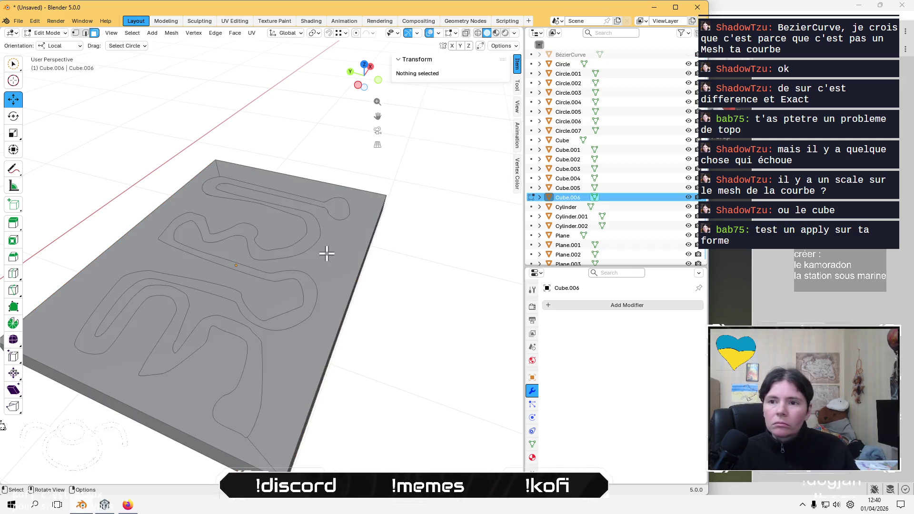
pyautogui.moveTo(327, 253)
pyautogui.mouseDown(button='middle')
pyautogui.moveTo(306, 195)
pyautogui.moveTo(308, 95)
pyautogui.moveTo(306, 161)
pyautogui.moveTo(258, 262)
pyautogui.mouseUp(button='middle')
pyautogui.press('l')
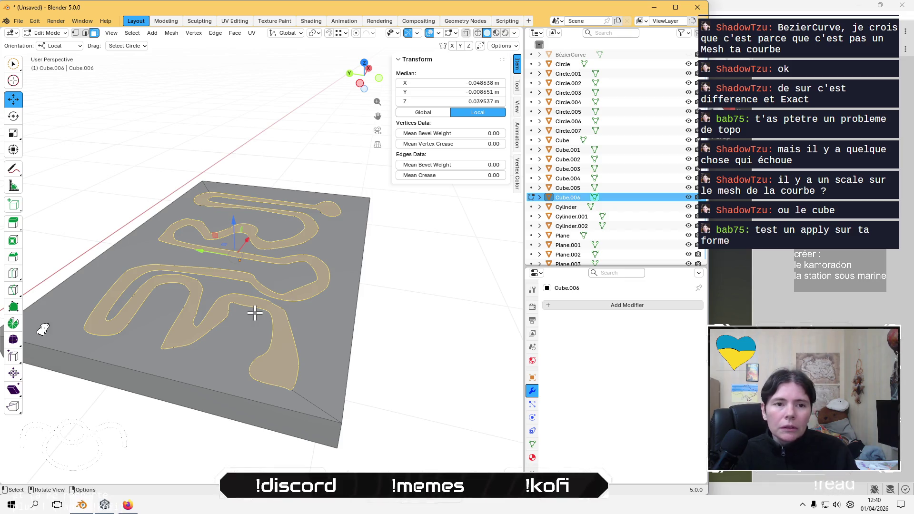
pyautogui.moveTo(254, 312)
pyautogui.mouseDown(button='middle')
pyautogui.moveTo(314, 314)
pyautogui.moveTo(340, 379)
pyautogui.moveTo(149, 143)
pyautogui.moveTo(326, 278)
pyautogui.moveTo(328, 267)
pyautogui.moveTo(316, 261)
pyautogui.moveTo(350, 328)
pyautogui.moveTo(322, 270)
pyautogui.mouseUp(button='middle')
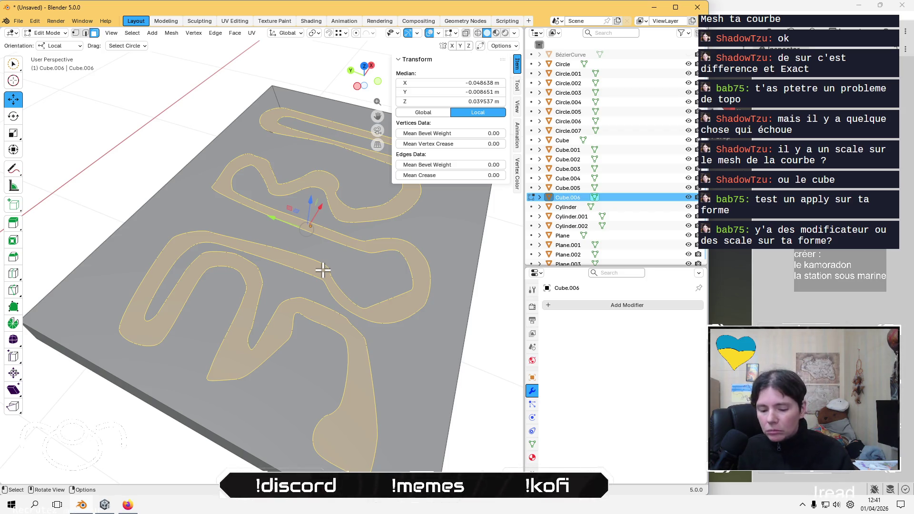
pyautogui.press('x')
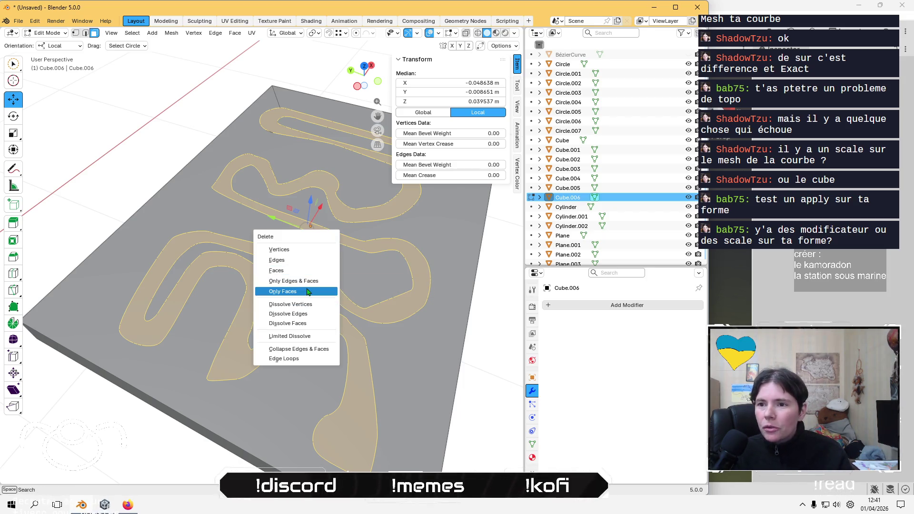
pyautogui.click(307, 288)
pyautogui.moveTo(306, 288); pyautogui.dragTo(343, 301, button='middle')
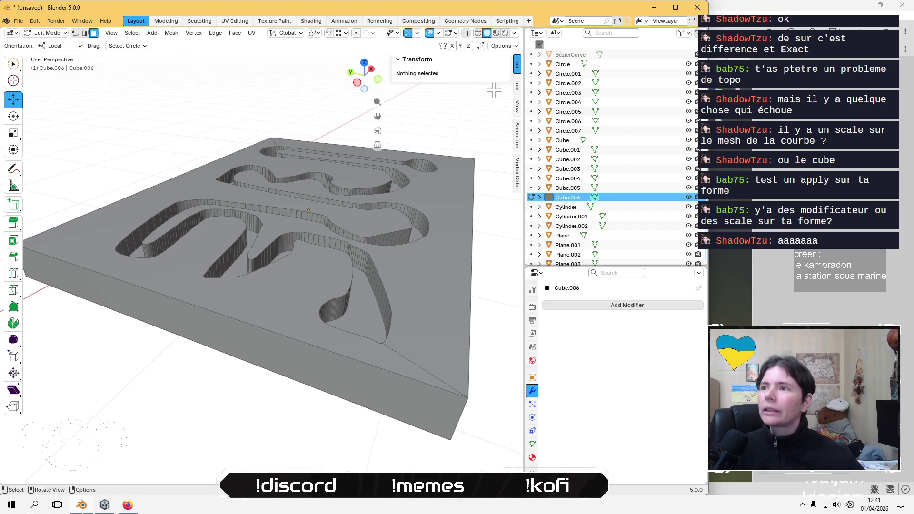
pyautogui.click(518, 86)
pyautogui.click(444, 116)
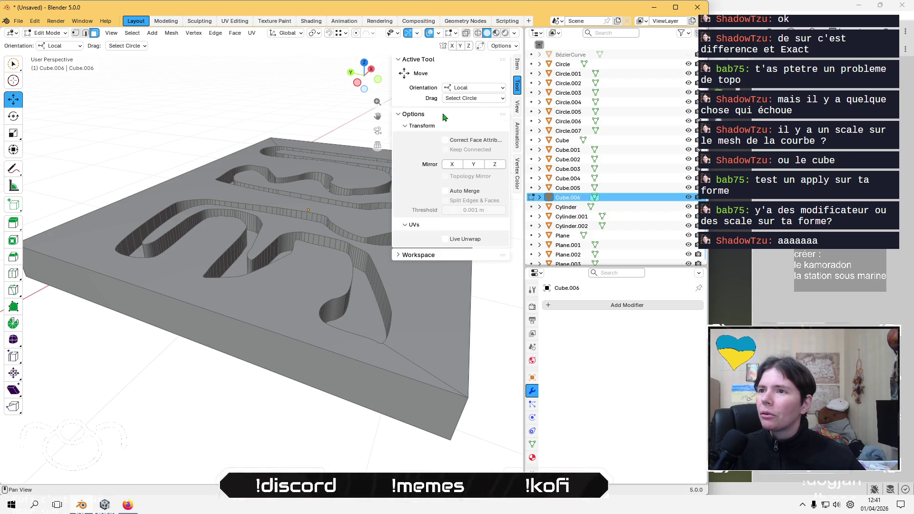
pyautogui.click(443, 116)
pyautogui.click(517, 112)
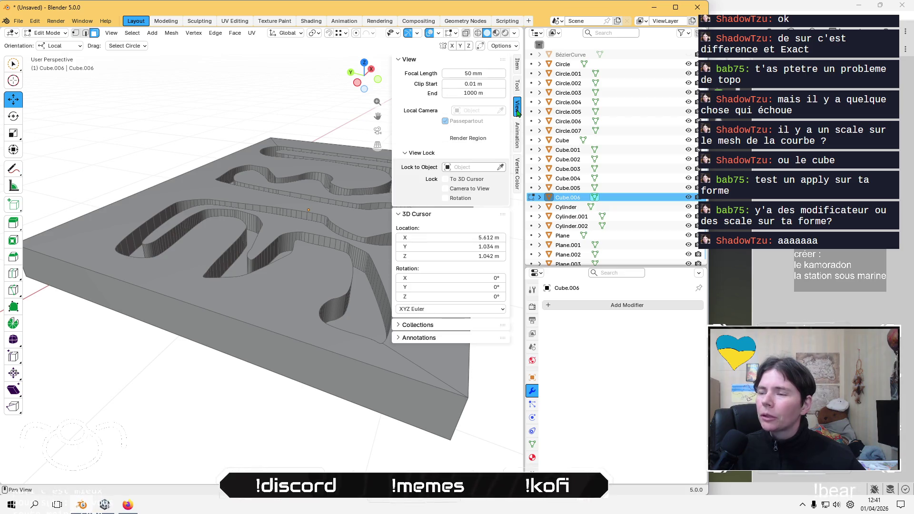
pyautogui.click(517, 90)
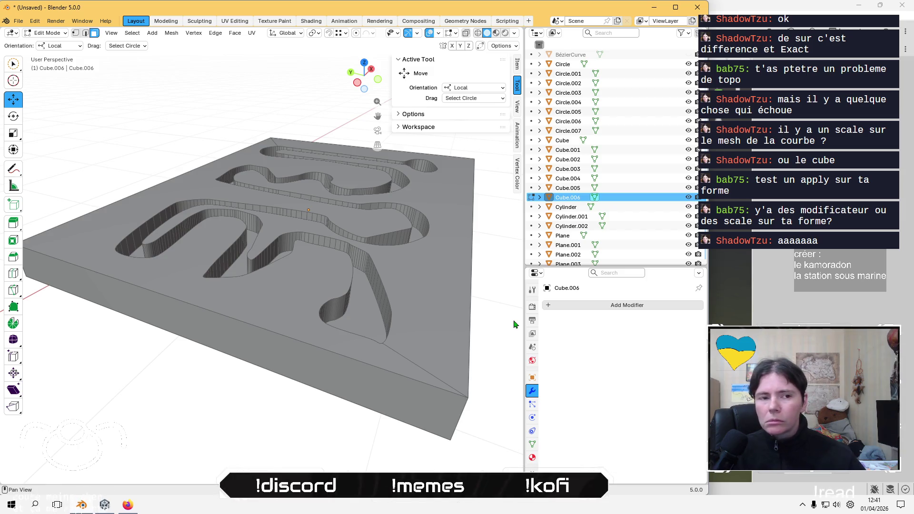
pyautogui.click(127, 504)
pyautogui.click(127, 504)
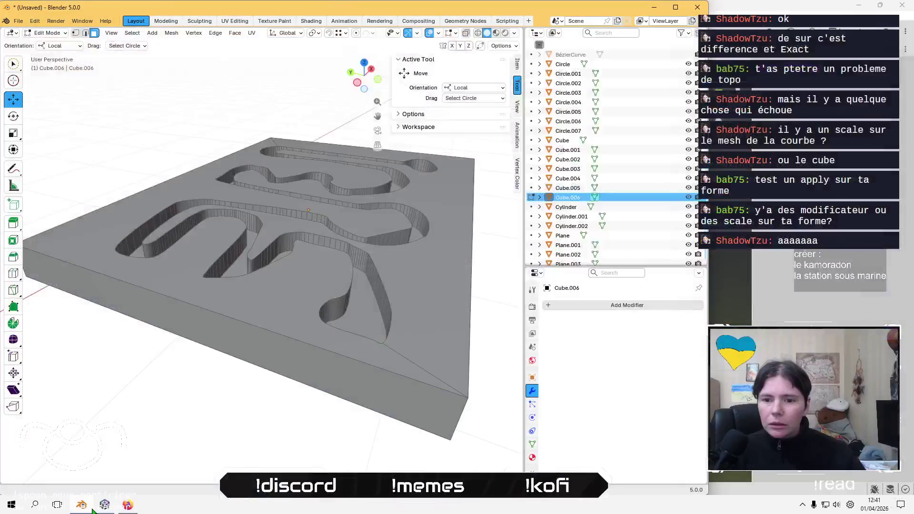
pyautogui.click(129, 507)
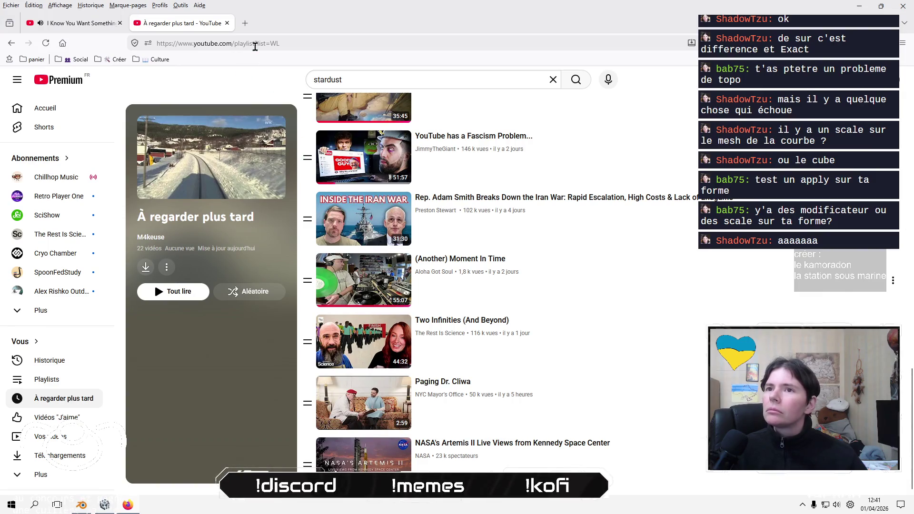
# Search the web in Firefox for 'blender 5.0 prevent auto fill'.
pyautogui.click(257, 46)
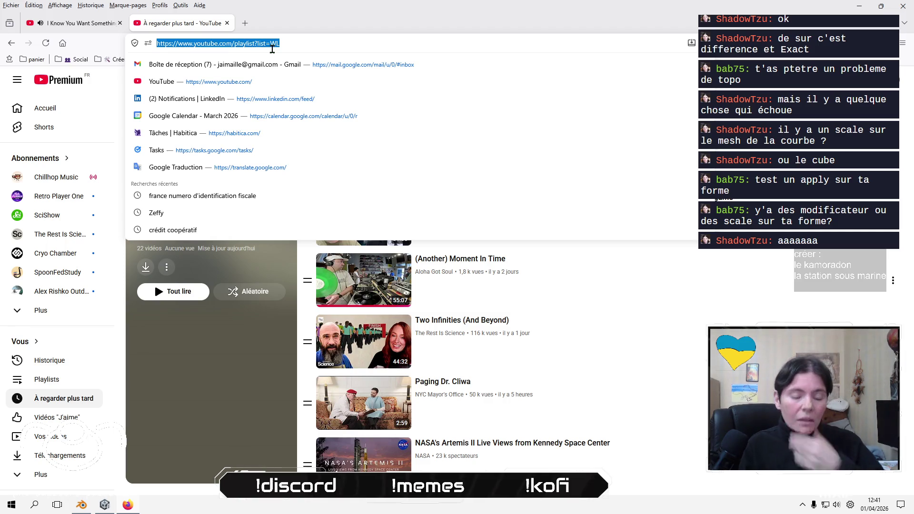
pyautogui.hotkey('alt', 'Tab')
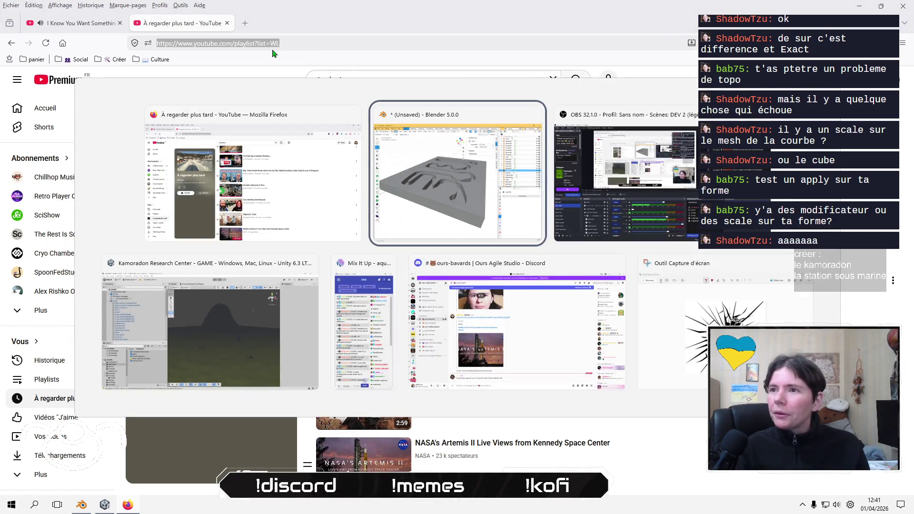
pyautogui.hotkey('alt', 'shift', 'Tab')
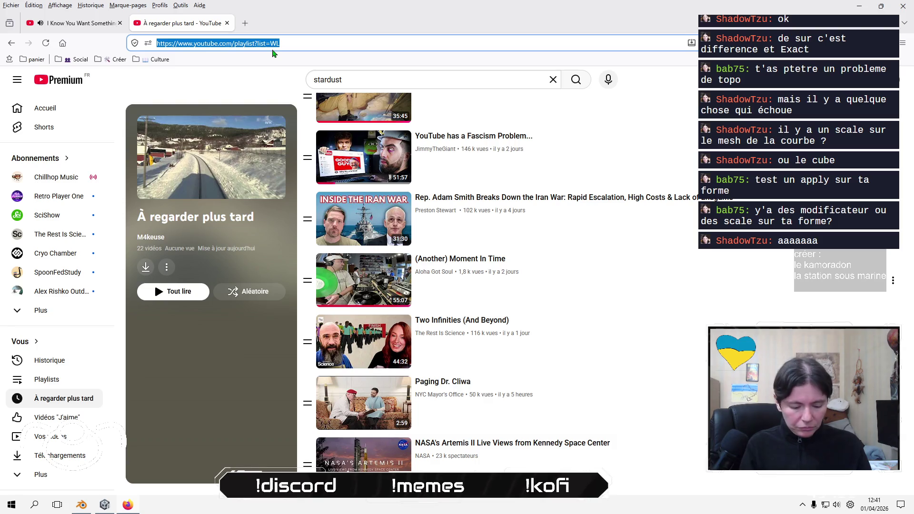
pyautogui.write('blender')
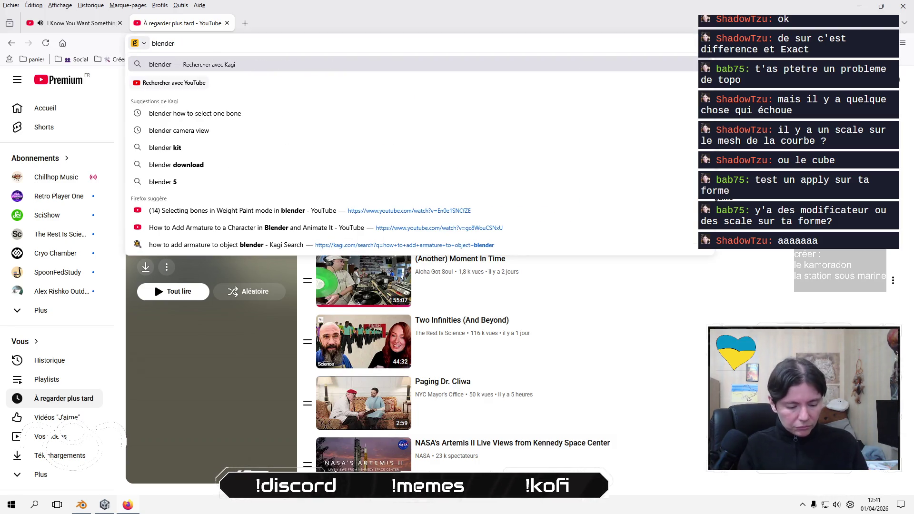
pyautogui.write(' 5.0 pre')
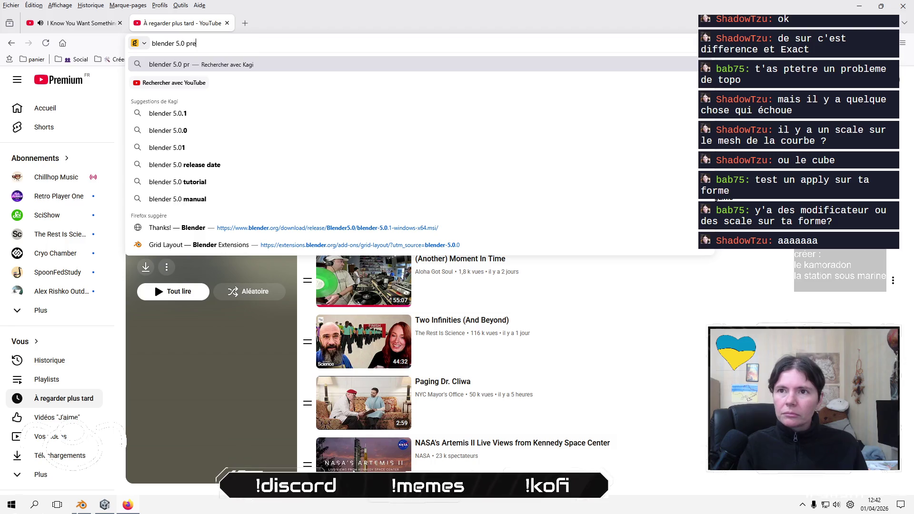
pyautogui.write('vent')
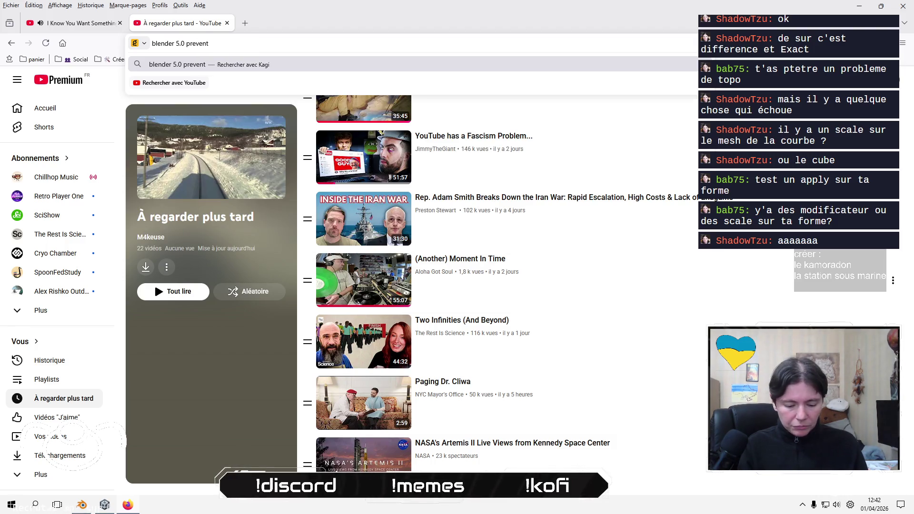
pyautogui.write(' auto fill')
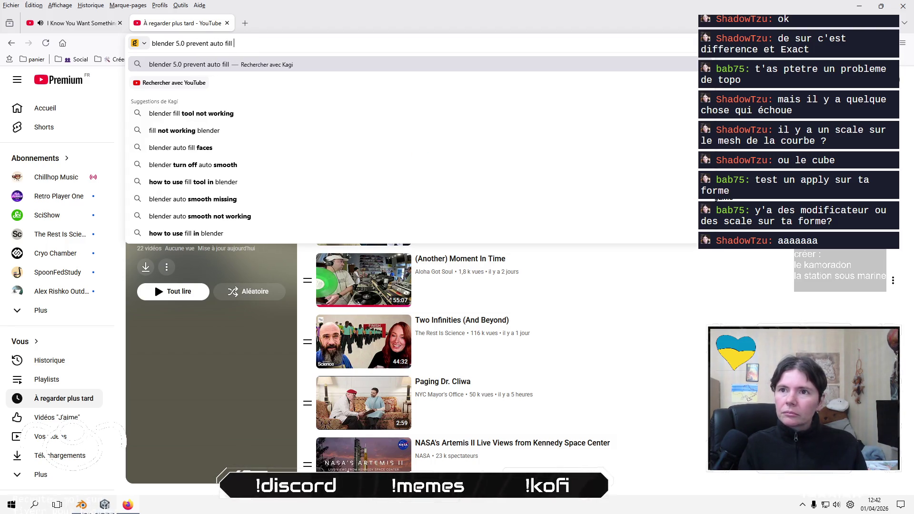
pyautogui.press('Return')
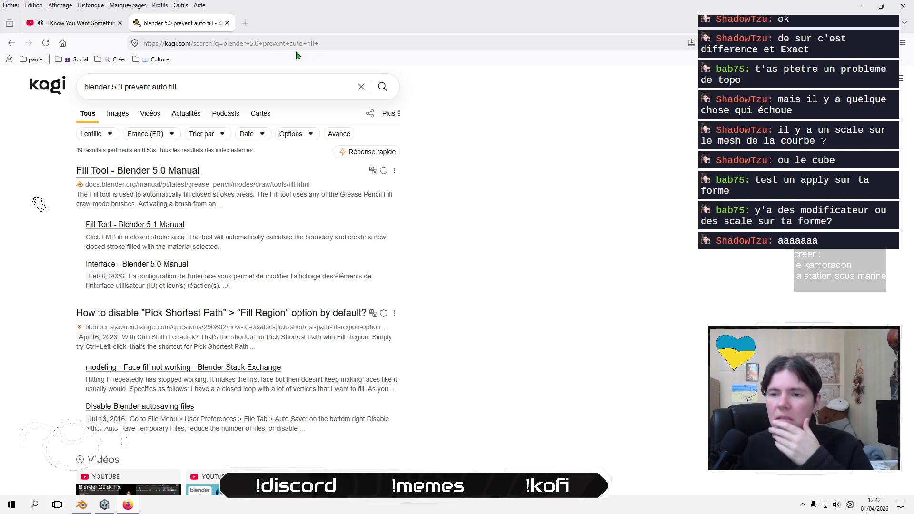
pyautogui.scroll(-5, 414, 215)
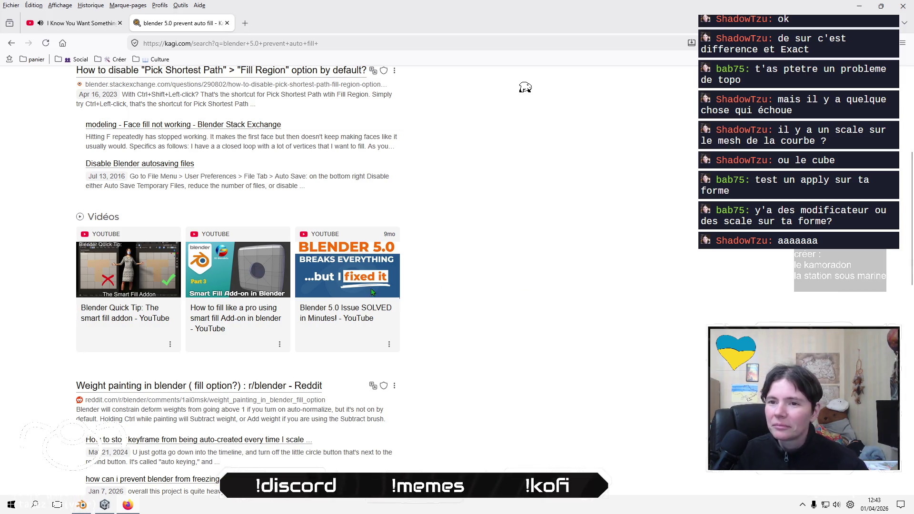
pyautogui.scroll(-3, 50, 321)
pyautogui.scroll(-1, 52, 322)
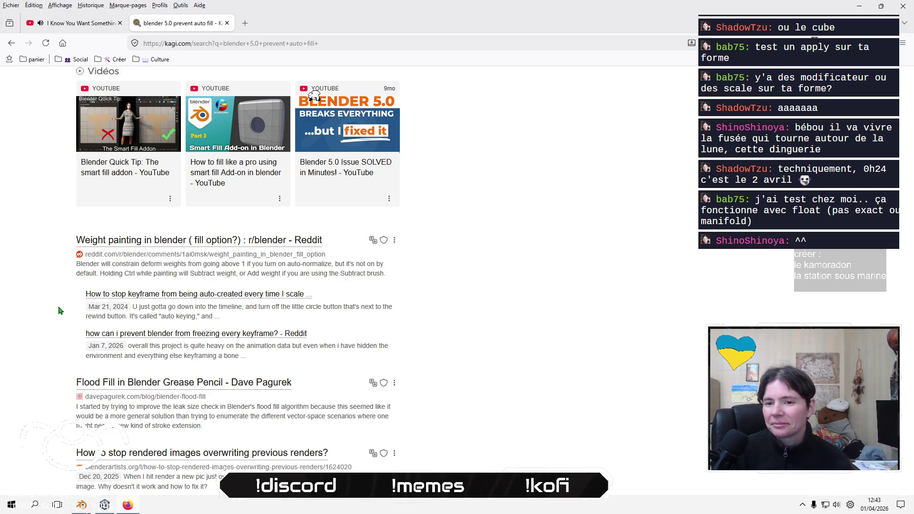
pyautogui.scroll(-3, 53, 311)
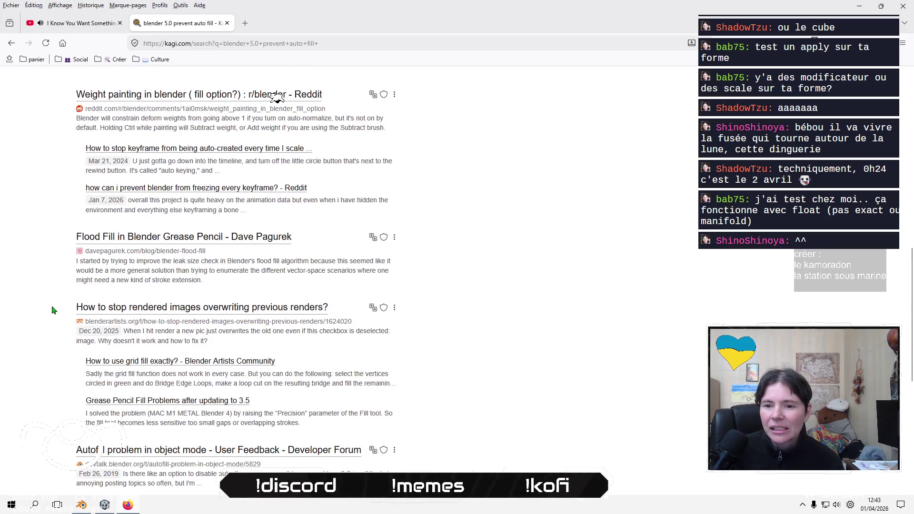
pyautogui.scroll(-1, 55, 308)
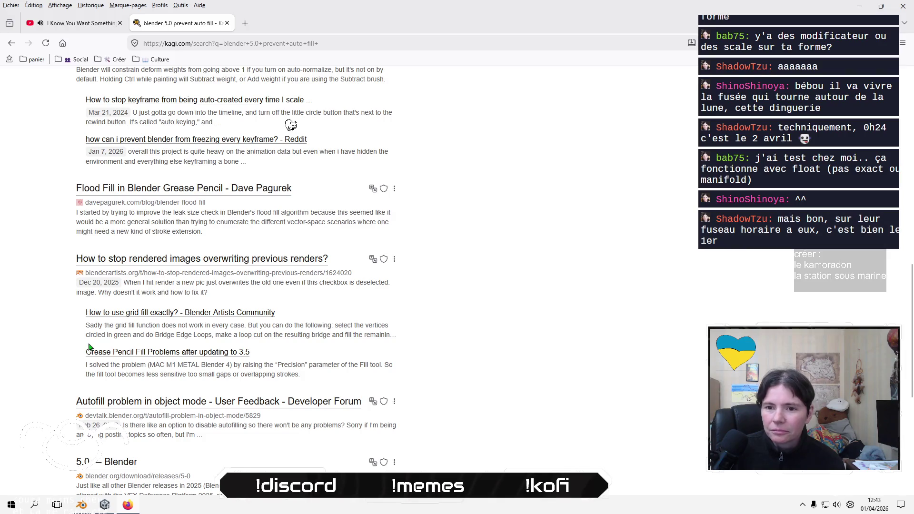
# Read the replies in the 'Autofill problem in object mode' forum thread, then go back.
pyautogui.click(258, 405)
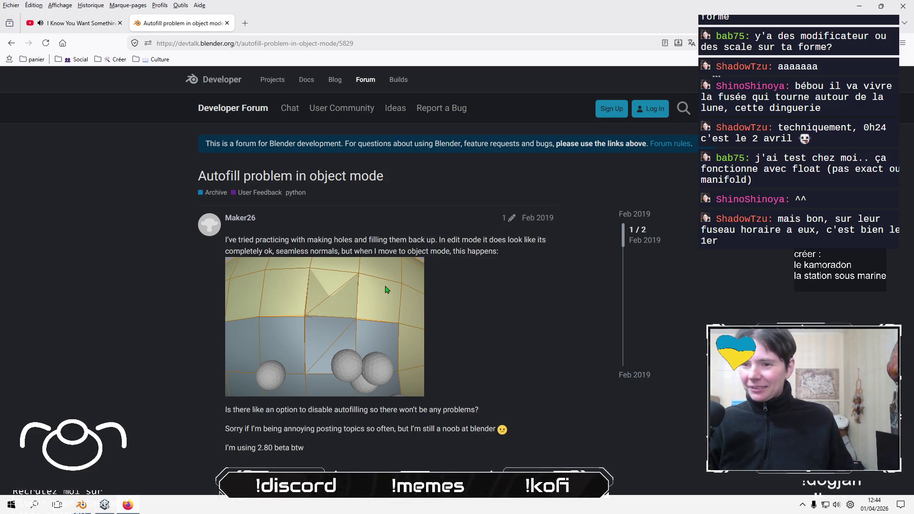
pyautogui.scroll(-3, 158, 336)
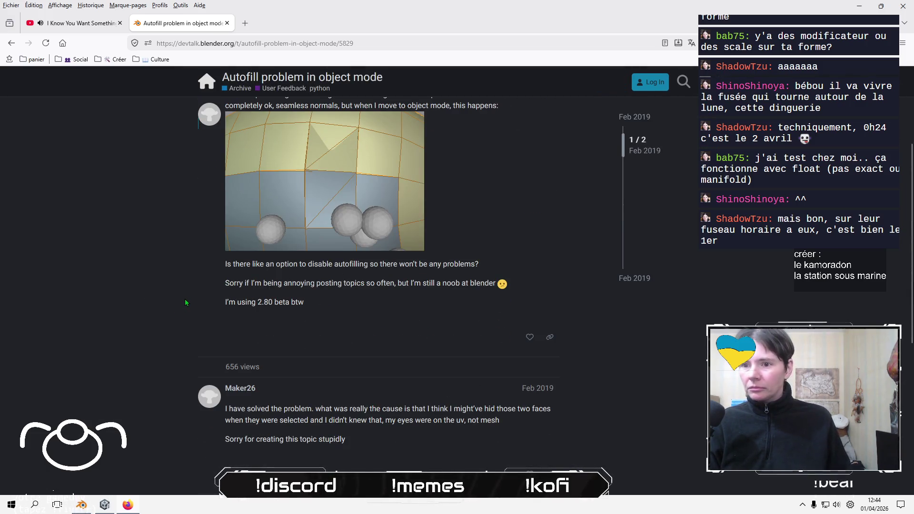
pyautogui.scroll(-1, 184, 299)
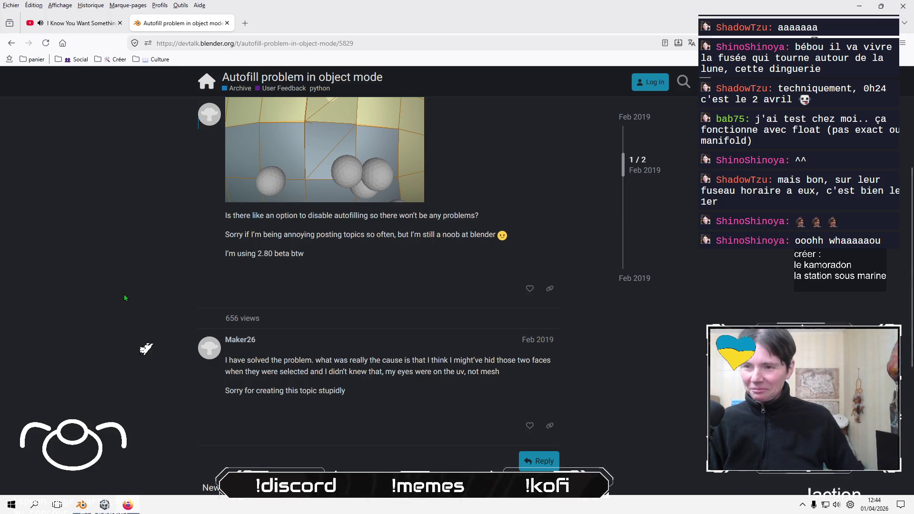
pyautogui.scroll(-2, 125, 292)
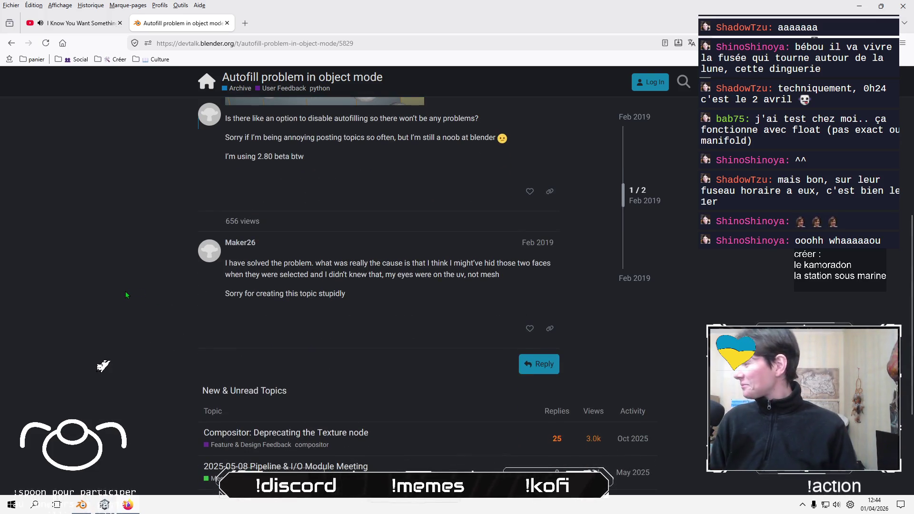
pyautogui.scroll(-2, 201, 261)
pyautogui.scroll(2, 203, 263)
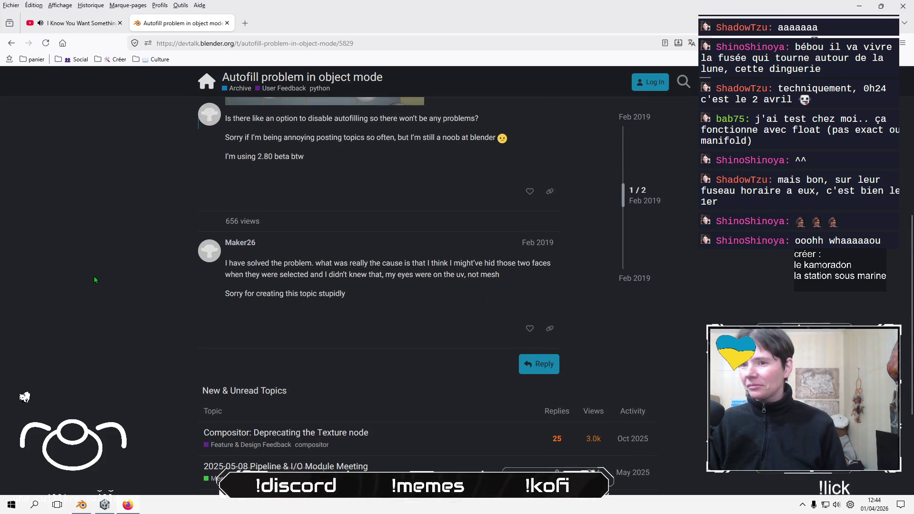
pyautogui.click(11, 43)
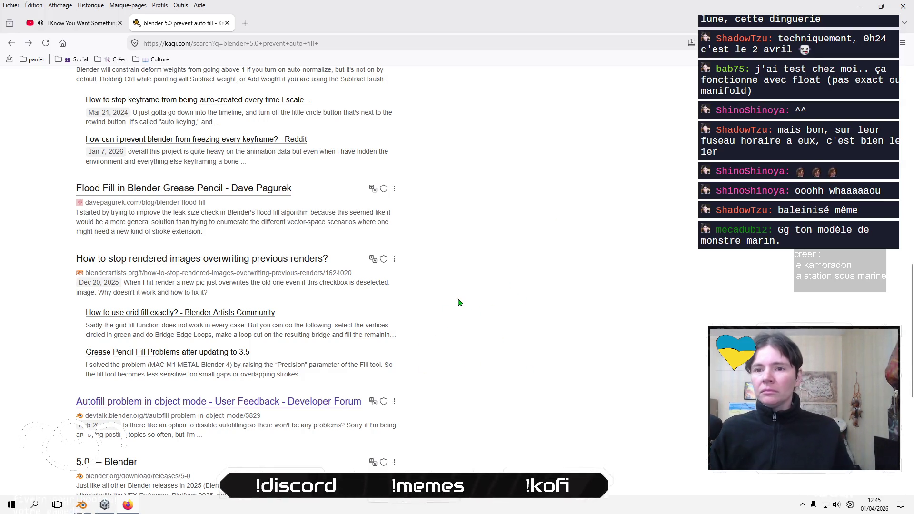
# Scroll through the Kagi results for 'blender 5.0 prevent auto fill'.
pyautogui.scroll(-3, 53, 371)
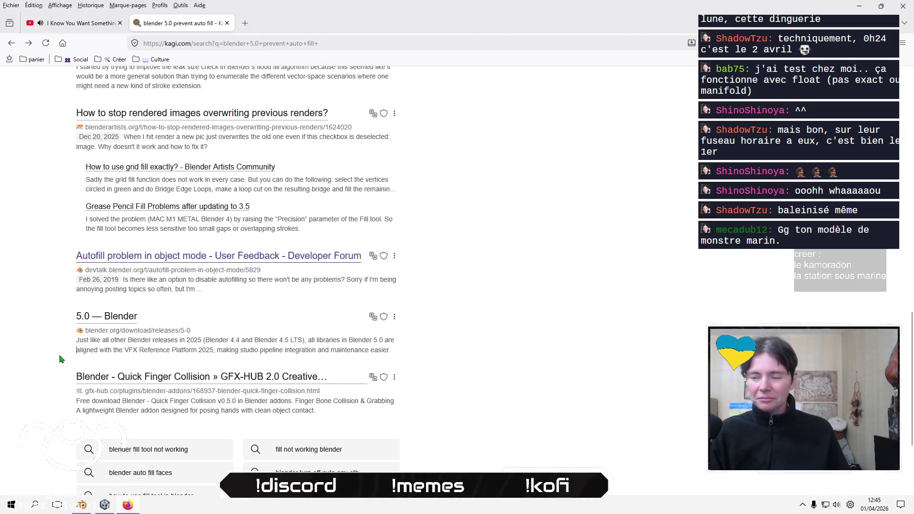
pyautogui.scroll(2, 59, 357)
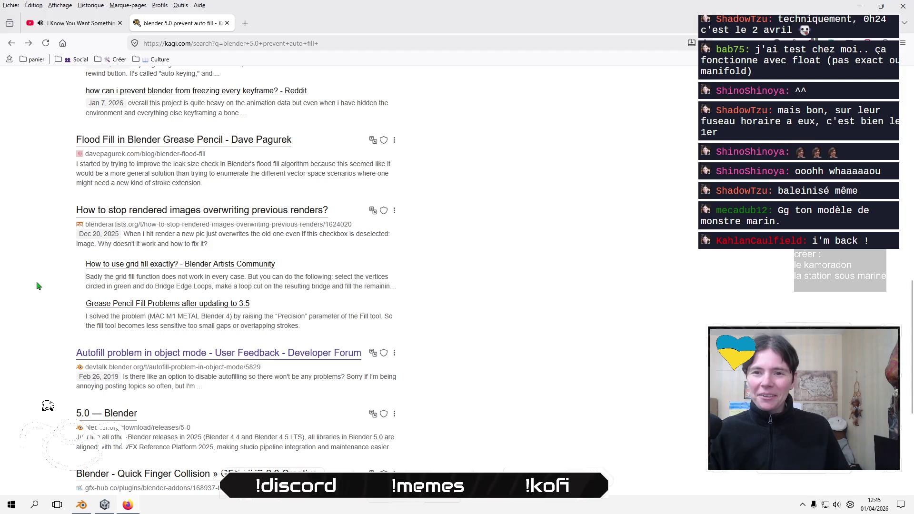
pyautogui.scroll(-2, 40, 283)
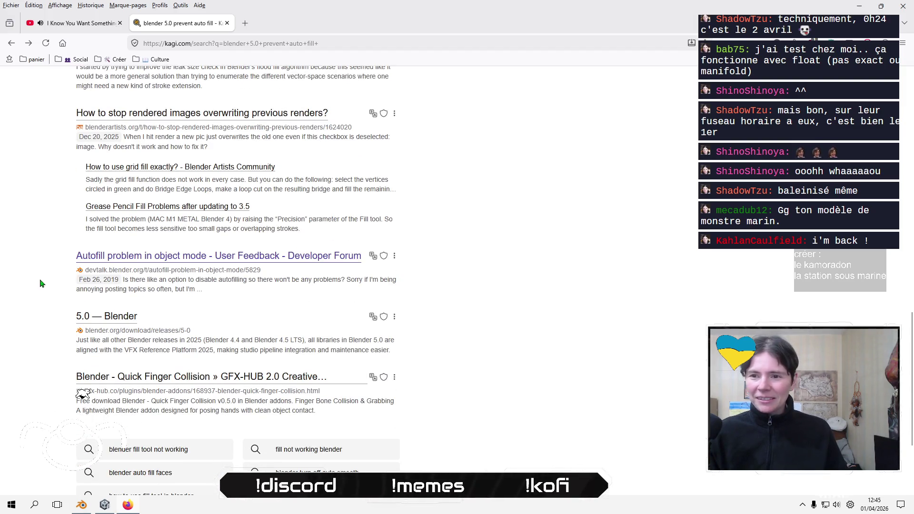
pyautogui.scroll(4, 46, 283)
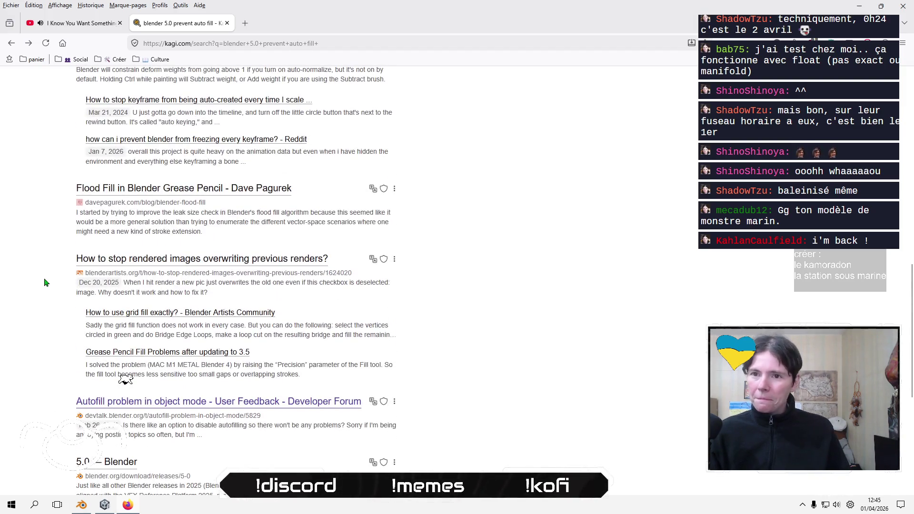
pyautogui.scroll(8, 46, 283)
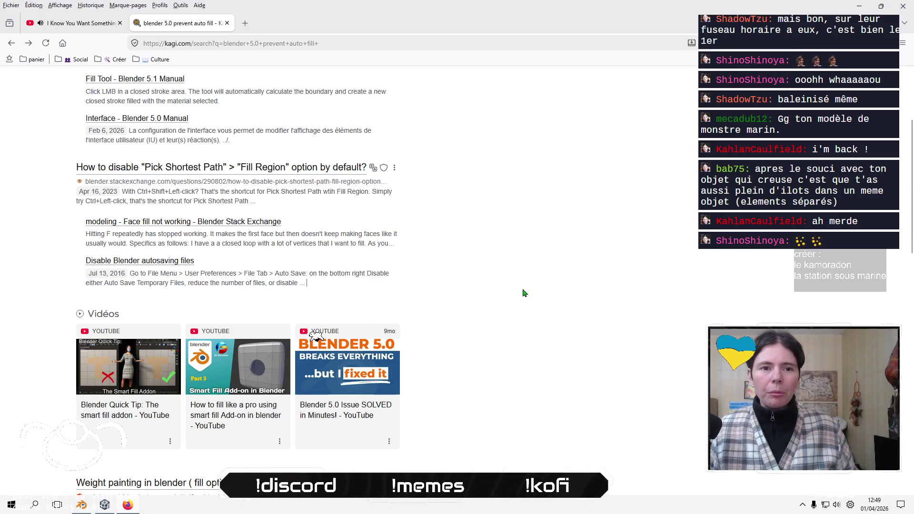
# Scroll further down to the Reddit and forum answers, then switch back to Blender.
pyautogui.scroll(-4, 510, 270)
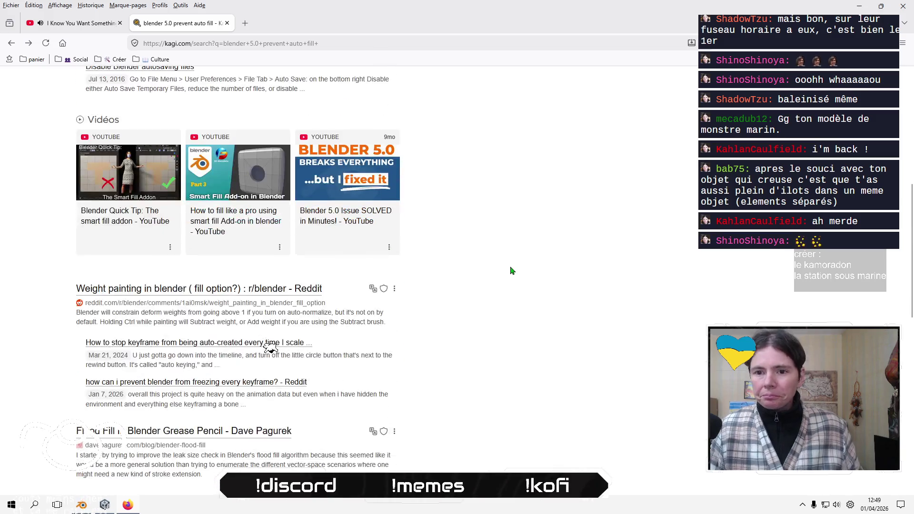
pyautogui.scroll(-2, 510, 270)
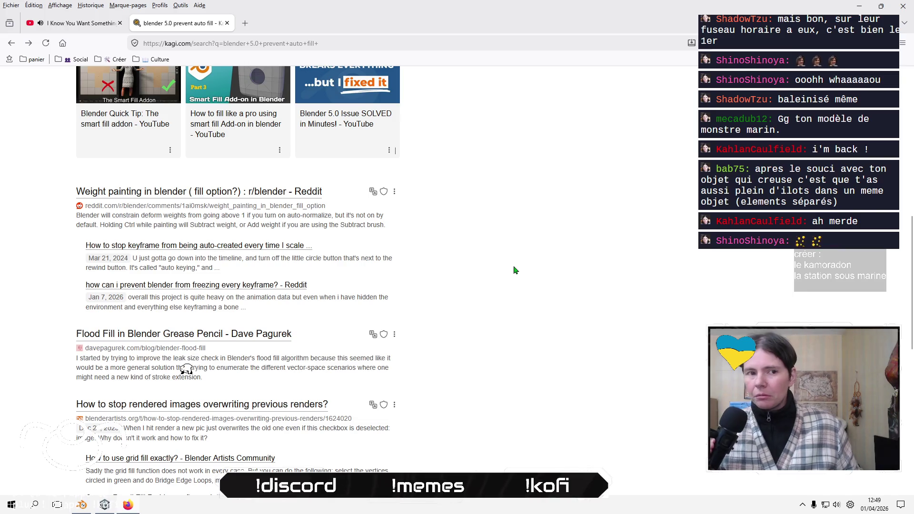
pyautogui.hotkey('alt', 'Tab')
pyautogui.hotkey('alt', 'Tab')
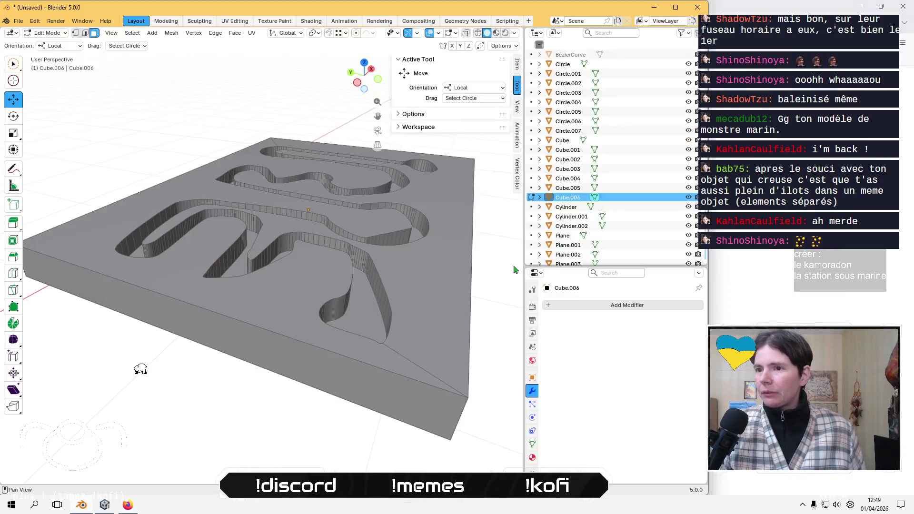
# Collapse the tool options panel and return Cube.006 to Object Mode.
pyautogui.click(421, 116)
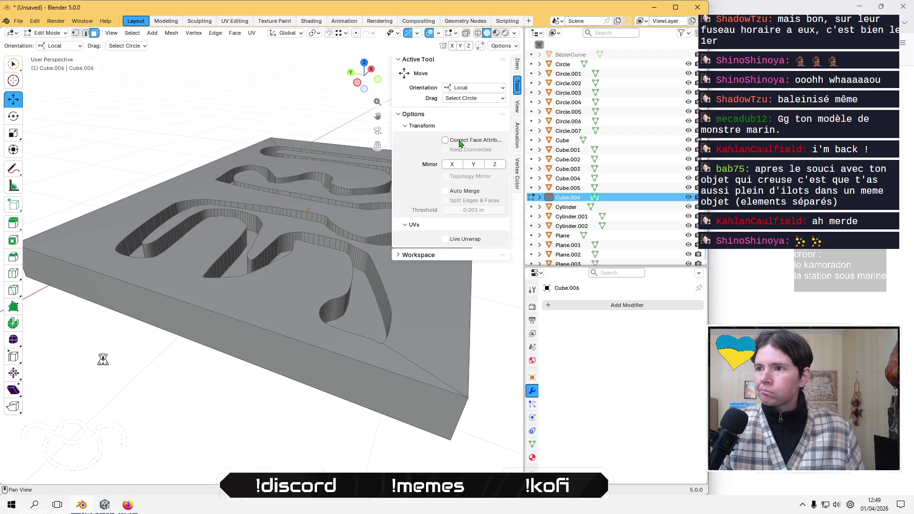
pyautogui.click(414, 116)
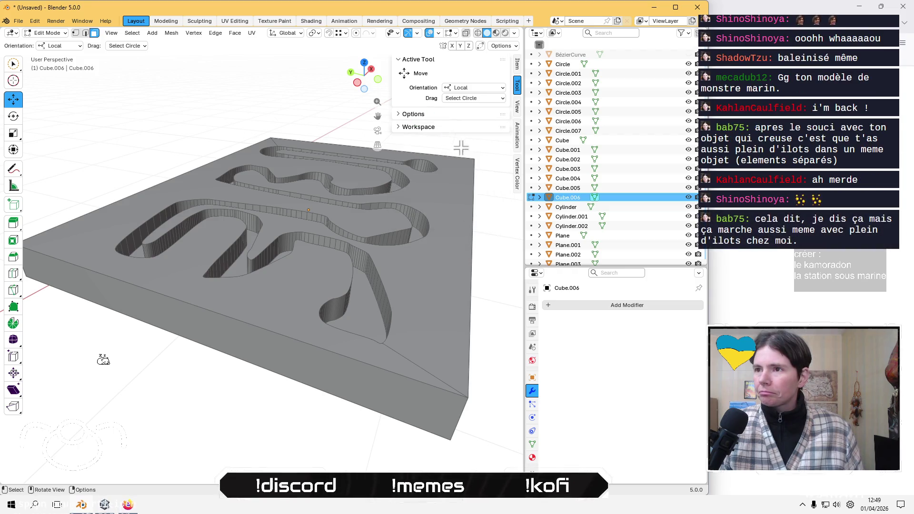
pyautogui.press('Tab')
# Deselect the slab, maximize Blender and orbit around the grooved slab to inspect it.
pyautogui.click(496, 270)
pyautogui.moveTo(495, 269)
pyautogui.mouseDown(button='middle')
pyautogui.moveTo(475, 312)
pyautogui.moveTo(458, 252)
pyautogui.moveTo(369, 226)
pyautogui.moveTo(367, 237)
pyautogui.mouseUp(button='middle')
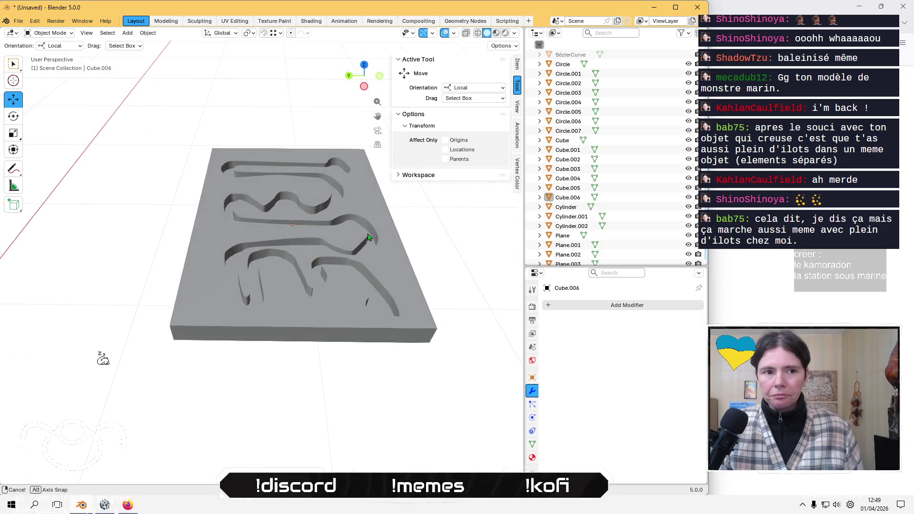
pyautogui.moveTo(299, 151); pyautogui.dragTo(301, 172, button='middle')
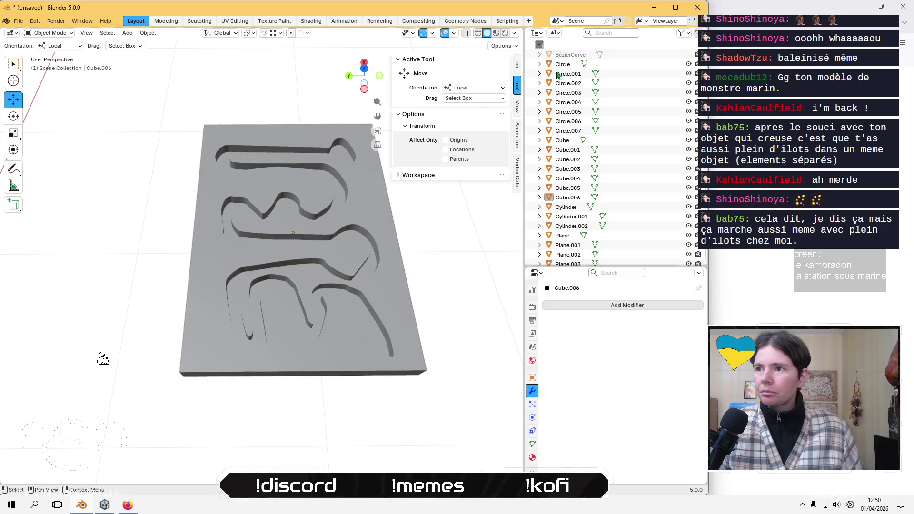
pyautogui.click(680, 7)
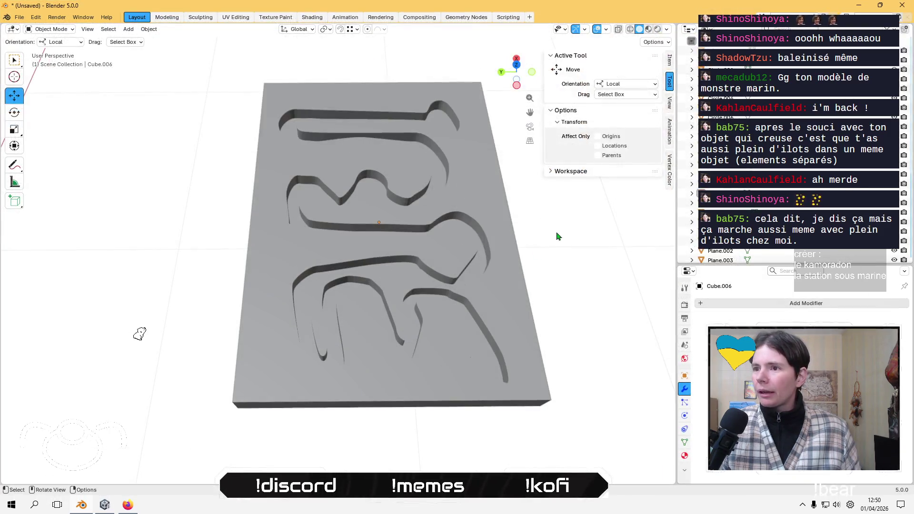
pyautogui.moveTo(521, 151)
pyautogui.mouseDown(button='middle')
pyautogui.moveTo(509, 104)
pyautogui.moveTo(476, 191)
pyautogui.moveTo(419, 188)
pyautogui.moveTo(419, 179)
pyautogui.moveTo(437, 228)
pyautogui.moveTo(425, 231)
pyautogui.mouseUp(button='middle')
pyautogui.scroll(8, 423, 199)
pyautogui.scroll(-5, 438, 227)
pyautogui.scroll(-4, 430, 224)
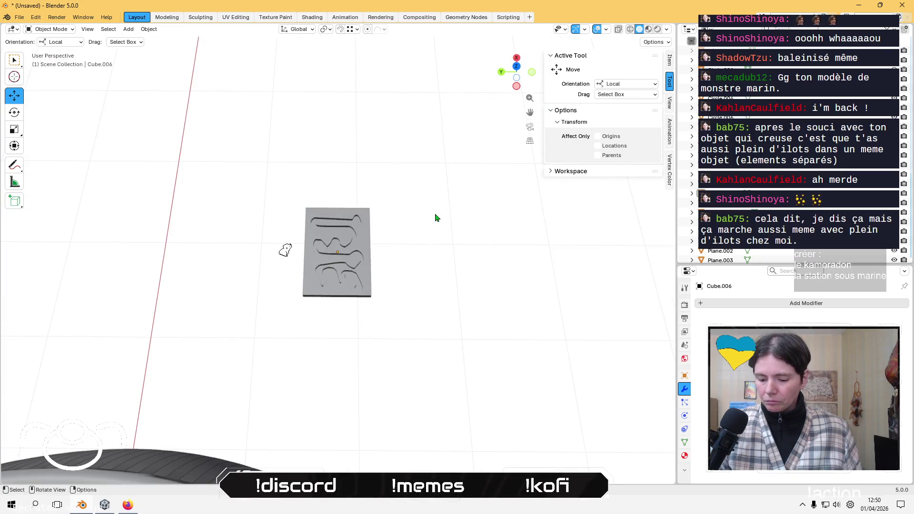
# Move the maze slab onto the console's rectangular recess and view it from the top.
pyautogui.scroll(-4, 438, 217)
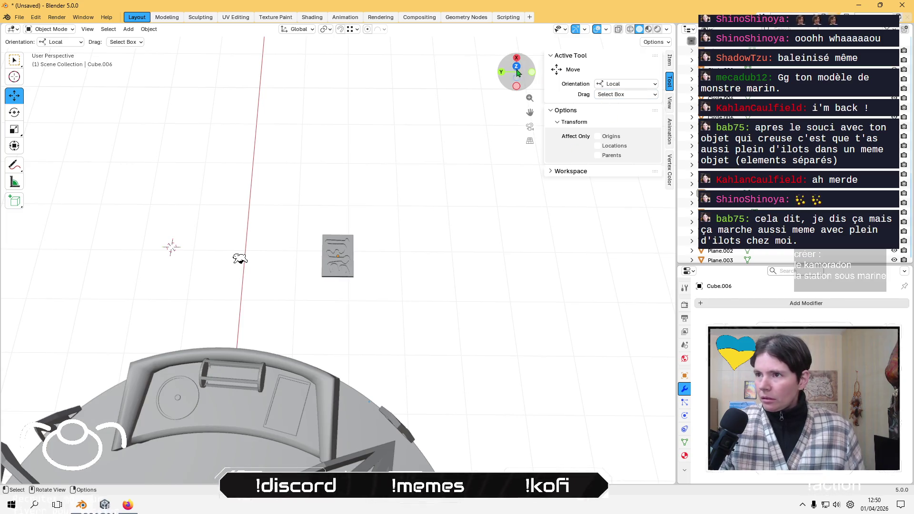
pyautogui.click(517, 72)
pyautogui.scroll(5, 291, 220)
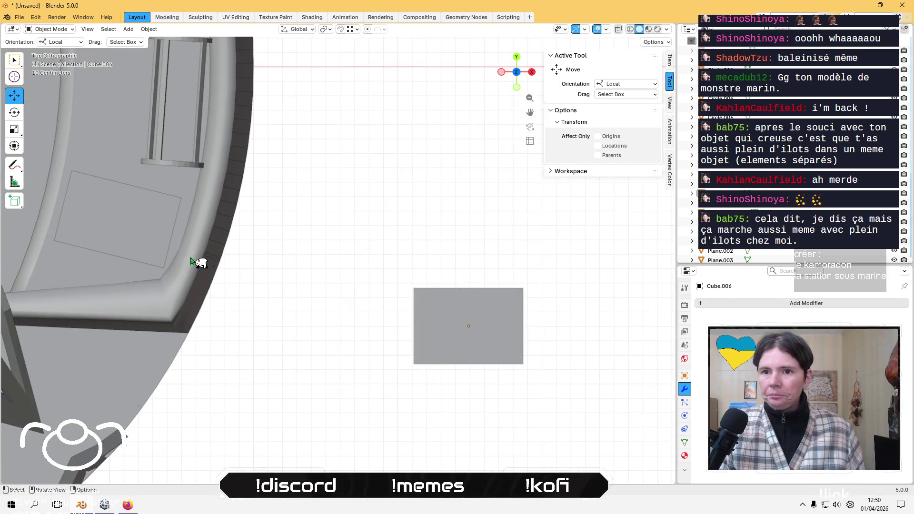
pyautogui.moveTo(309, 266); pyautogui.dragTo(306, 210, button='middle')
pyautogui.click(479, 280)
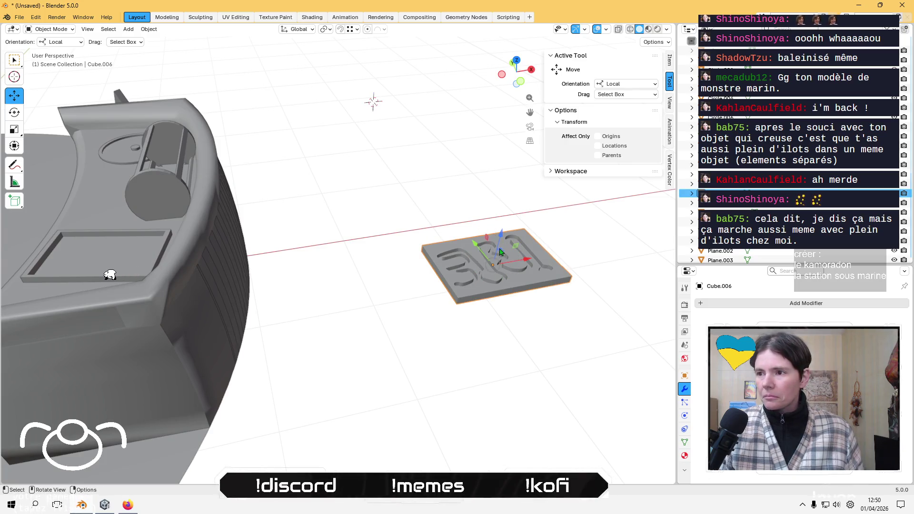
pyautogui.moveTo(499, 252)
pyautogui.mouseDown()
pyautogui.moveTo(95, 221)
pyautogui.moveTo(126, 229)
pyautogui.mouseUp()
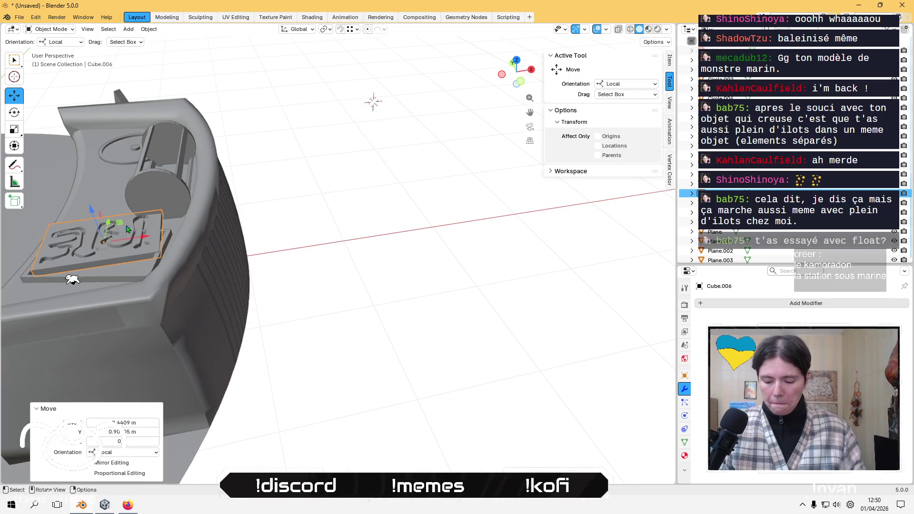
pyautogui.press('KP_Decimal')
pyautogui.moveTo(181, 237); pyautogui.dragTo(243, 245, button='middle')
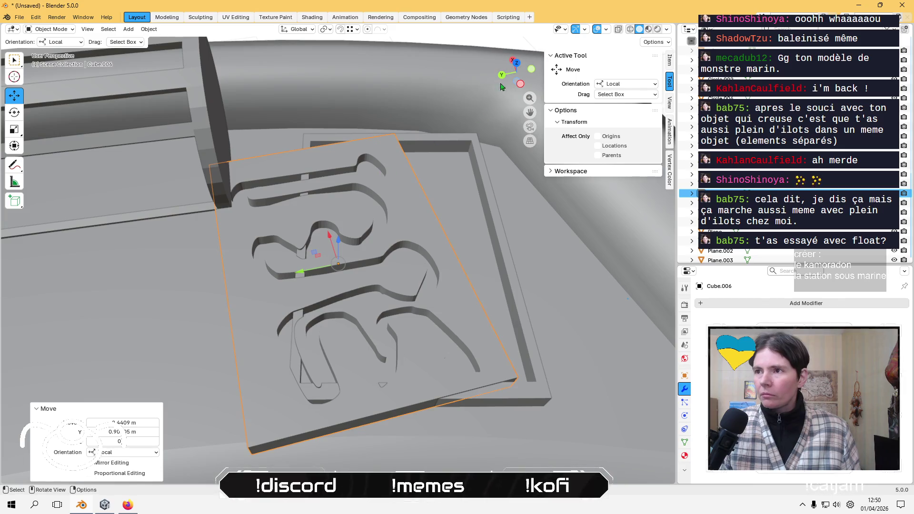
pyautogui.click(516, 64)
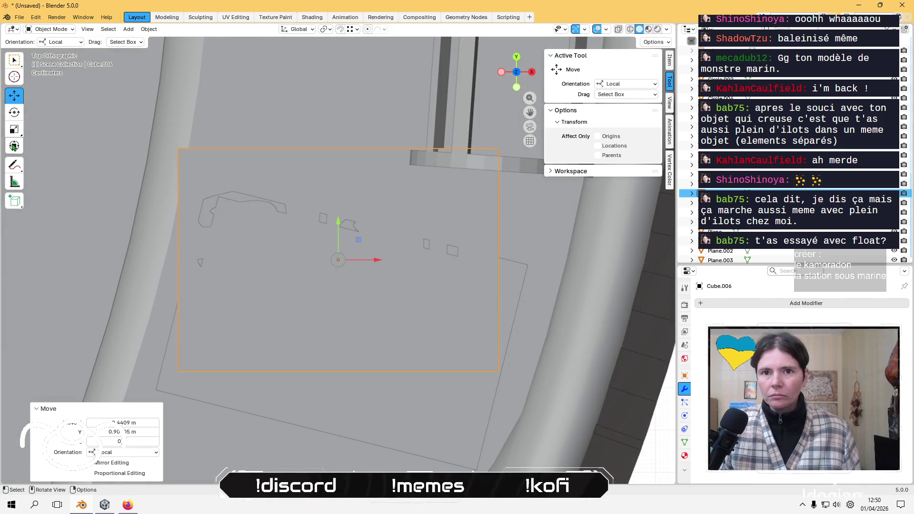
# Rotate the slab about -20 degrees and reposition it to line up with the recess.
pyautogui.click(14, 112)
pyautogui.moveTo(365, 281); pyautogui.dragTo(366, 307)
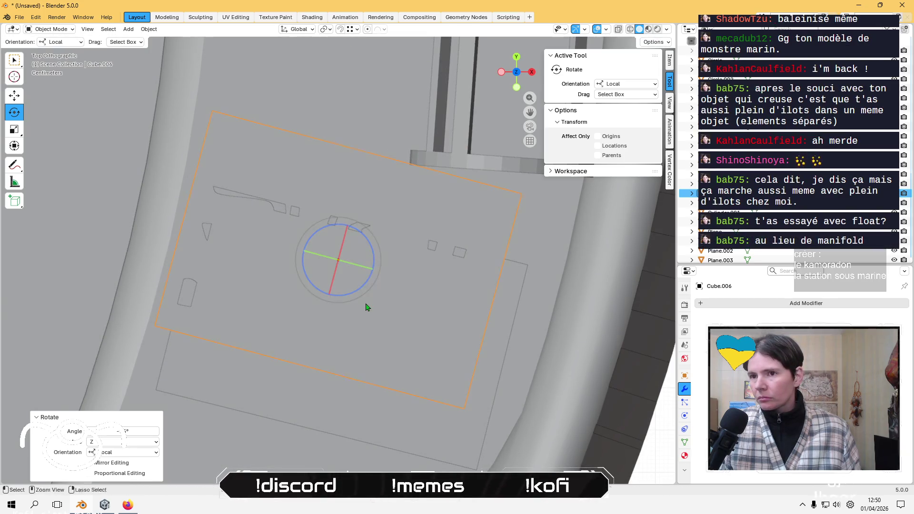
pyautogui.press('g')
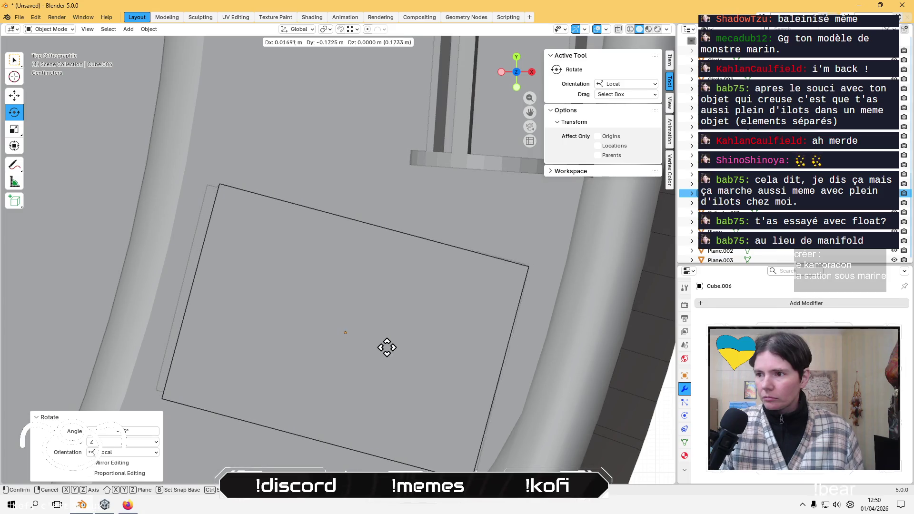
pyautogui.click(380, 348)
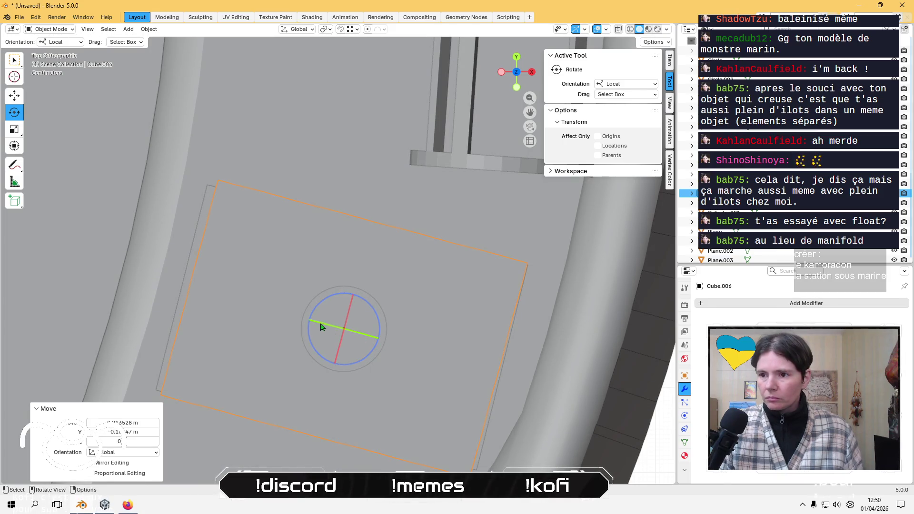
pyautogui.moveTo(357, 367); pyautogui.dragTo(369, 355)
pyautogui.moveTo(369, 355)
pyautogui.mouseDown(button='middle')
pyautogui.moveTo(393, 244)
pyautogui.moveTo(96, 210)
pyautogui.moveTo(469, 358)
pyautogui.mouseUp(button='middle')
# Scale the slab to 0.881 and lower it slightly into the plate.
pyautogui.press('s')
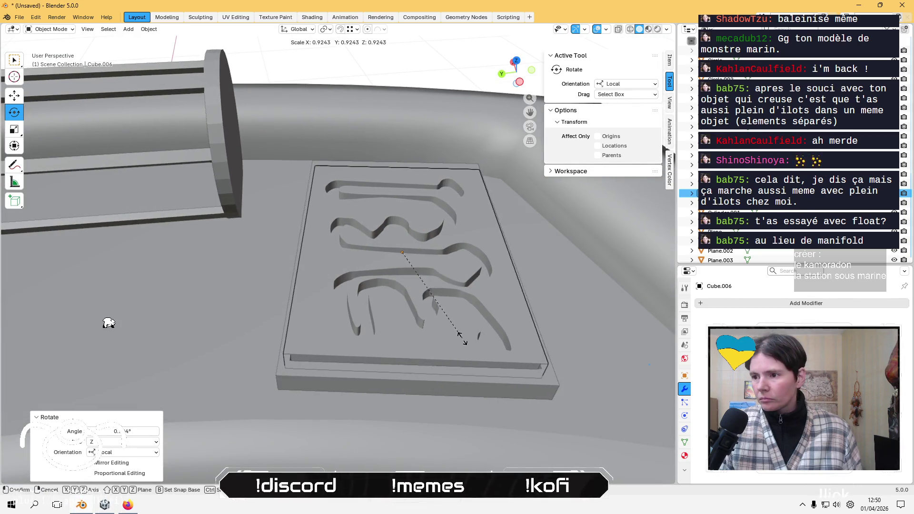
pyautogui.click(436, 291)
pyautogui.moveTo(435, 290)
pyautogui.mouseDown(button='middle')
pyautogui.moveTo(326, 271)
pyautogui.moveTo(427, 250)
pyautogui.moveTo(416, 260)
pyautogui.mouseUp(button='middle')
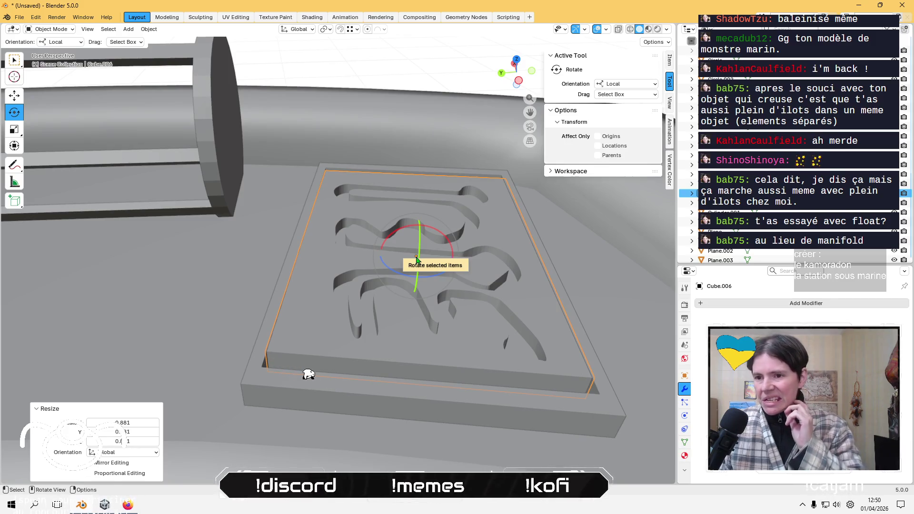
pyautogui.click(15, 95)
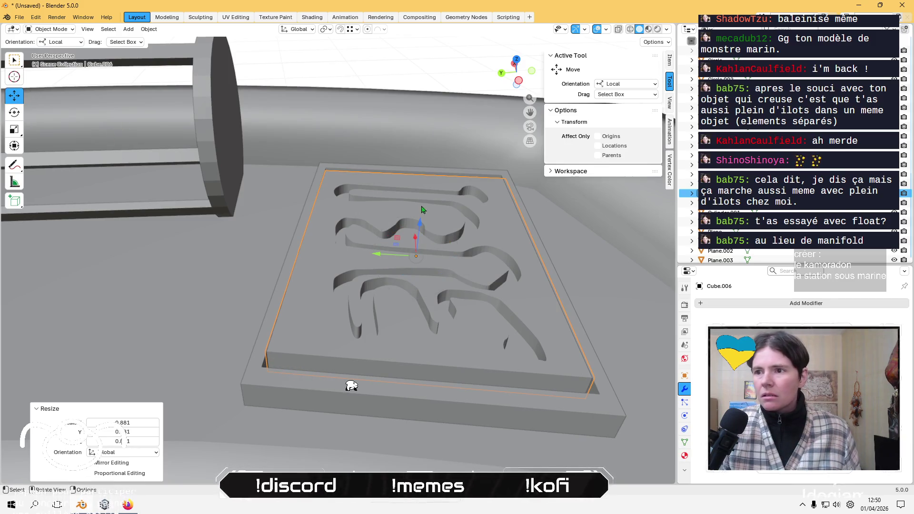
pyautogui.moveTo(423, 229); pyautogui.dragTo(432, 256)
pyautogui.moveTo(432, 255); pyautogui.dragTo(442, 152, button='middle')
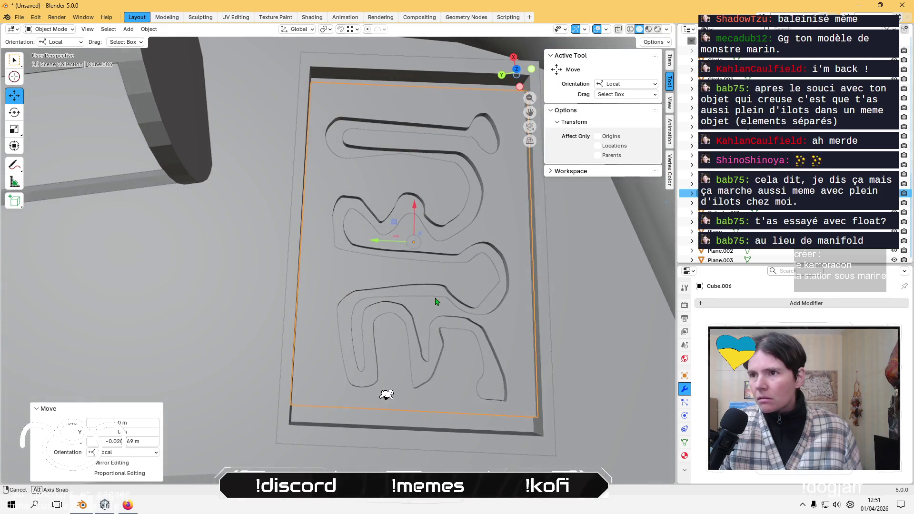
# Select the recessed Plane from the top view and set the Scale tool to Local orientation.
pyautogui.click(517, 71)
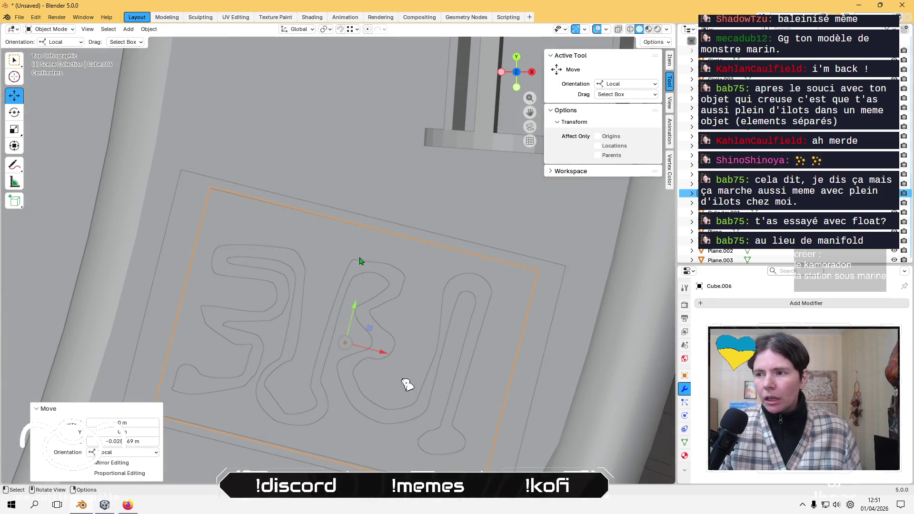
pyautogui.scroll(-1, 363, 267)
pyautogui.click(231, 260)
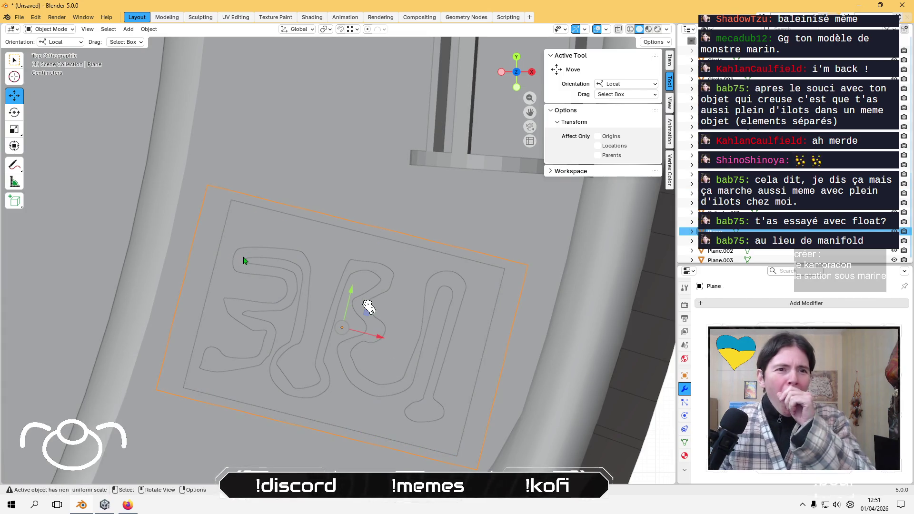
pyautogui.click(15, 129)
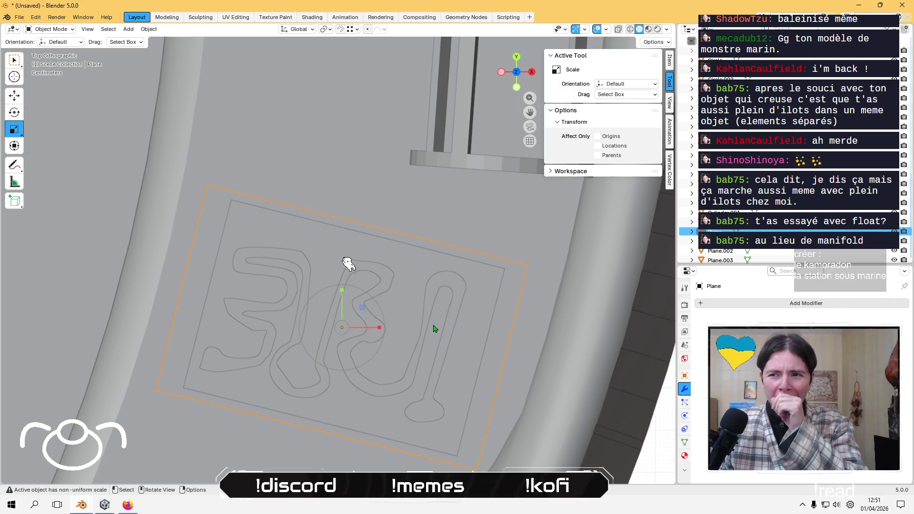
pyautogui.moveTo(424, 396); pyautogui.dragTo(511, 345, button='middle')
pyautogui.moveTo(404, 315); pyautogui.dragTo(349, 260, button='middle')
pyautogui.click(61, 42)
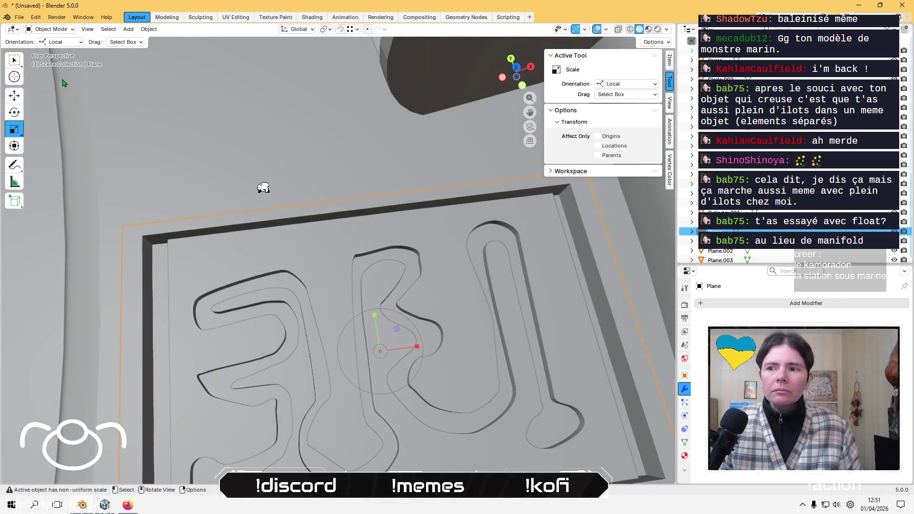
pyautogui.click(56, 66)
# Narrow the Plane along local X to about 0.974, then enter Edit Mode and pick its left wall face.
pyautogui.moveTo(417, 351); pyautogui.dragTo(419, 346)
pyautogui.moveTo(419, 346); pyautogui.dragTo(135, 275, button='middle')
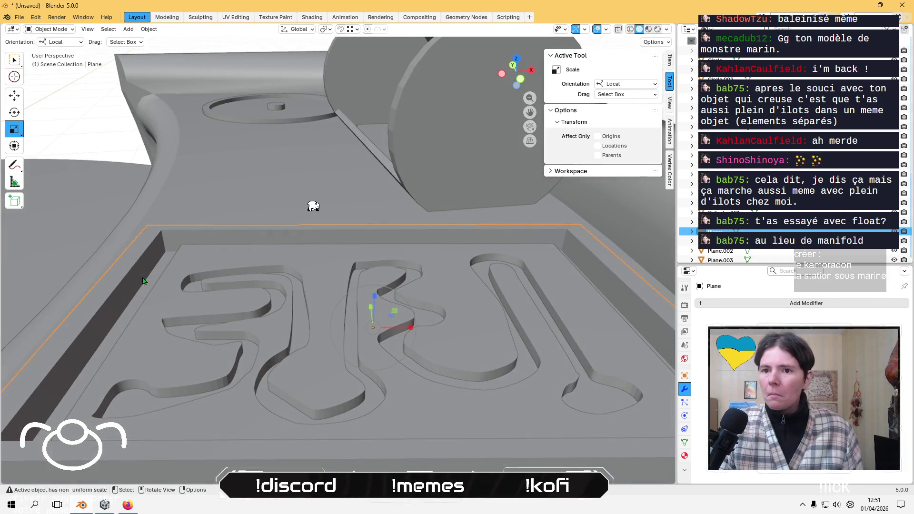
pyautogui.press('Tab')
pyautogui.click(138, 274)
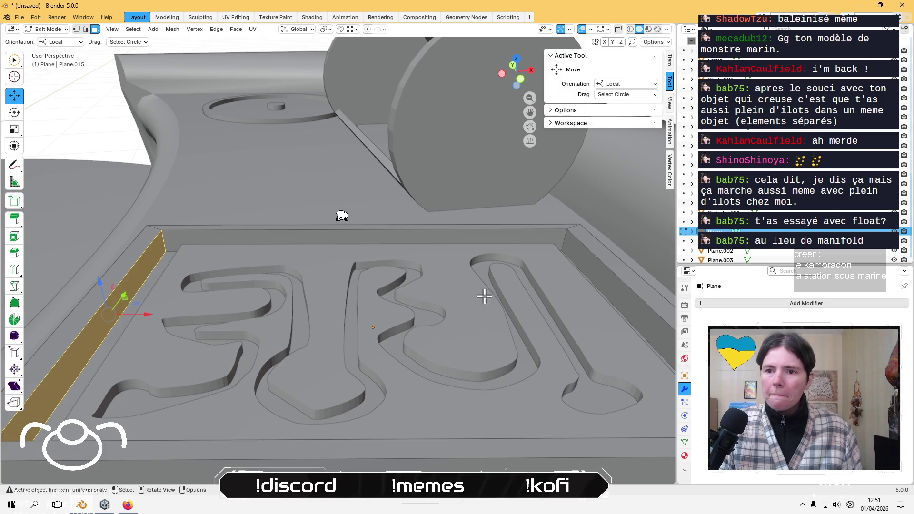
# Select both the left and right wall faces of the recess Plane.
pyautogui.keyDown('shift'); pyautogui.click(590, 273); pyautogui.keyUp('shift')
pyautogui.moveTo(376, 310); pyautogui.dragTo(188, 374, button='middle')
pyautogui.click(137, 366)
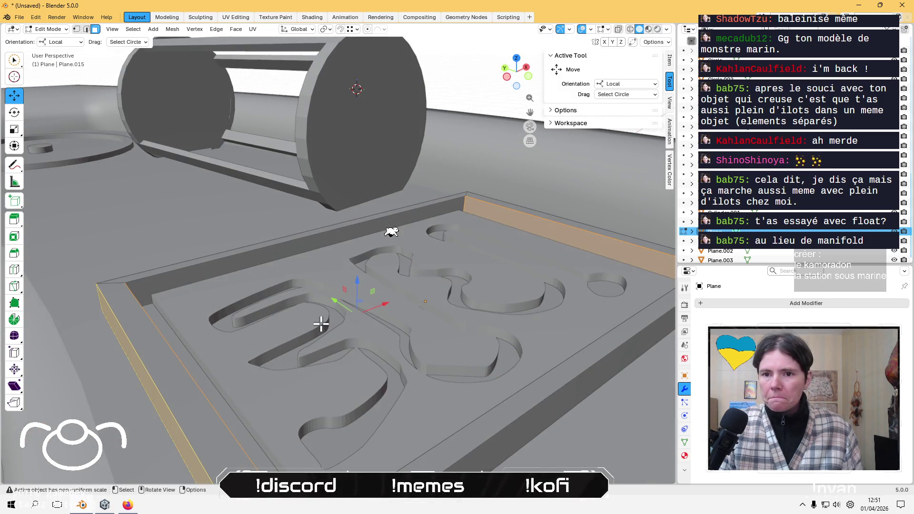
pyautogui.moveTo(320, 320)
pyautogui.mouseDown(button='middle')
pyautogui.moveTo(226, 316)
pyautogui.moveTo(475, 367)
pyautogui.mouseUp(button='middle')
pyautogui.keyDown('shift'); pyautogui.click(597, 421); pyautogui.keyUp('shift')
pyautogui.moveTo(597, 421)
pyautogui.mouseDown(button='middle')
pyautogui.moveTo(465, 375)
pyautogui.moveTo(484, 386)
pyautogui.moveTo(457, 332)
pyautogui.mouseUp(button='middle')
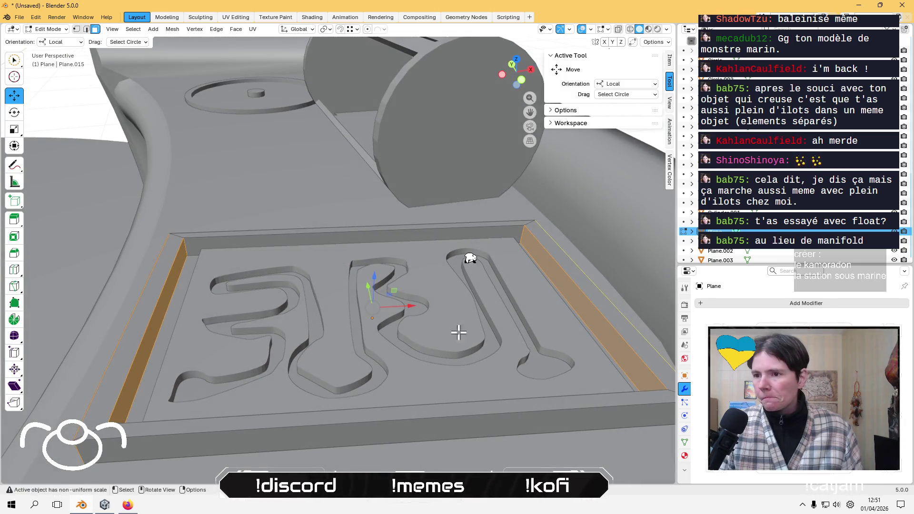
# Scale the selected walls along the Plane's local X to 0.918 and return to Object Mode.
pyautogui.press('s')
pyautogui.press('x')
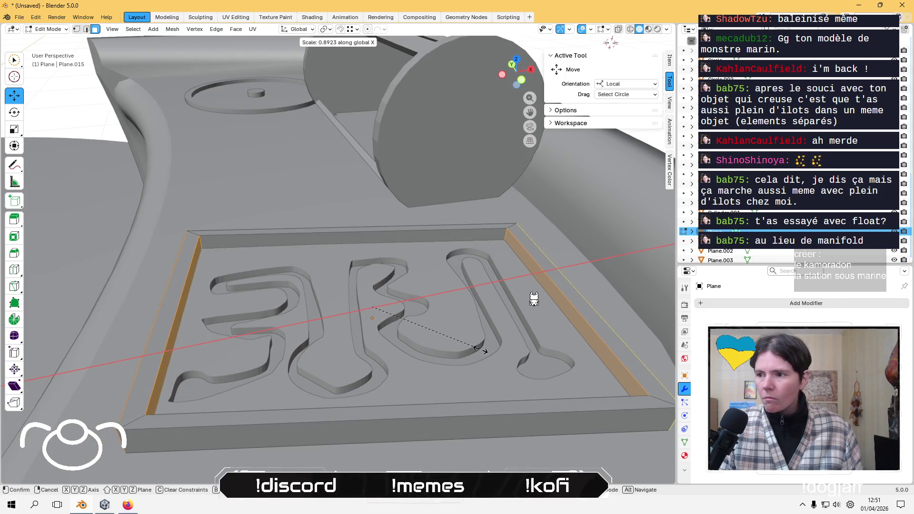
pyautogui.press('x')
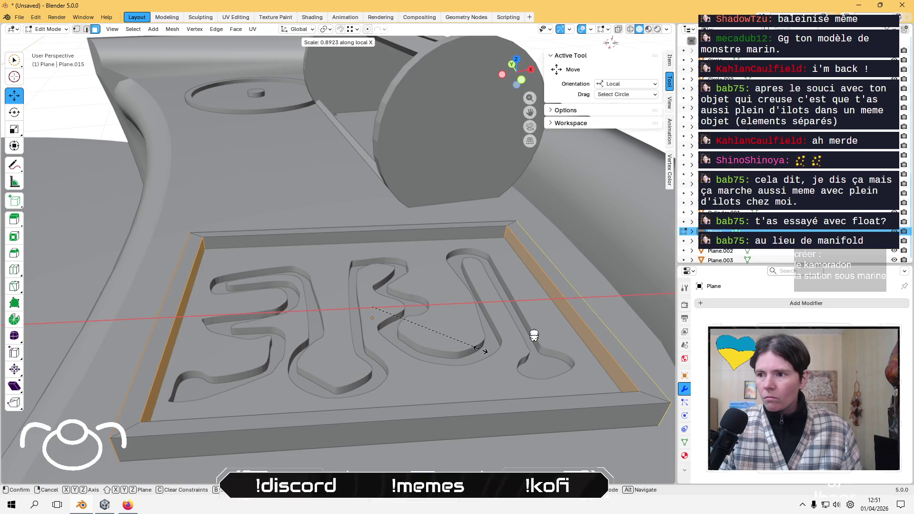
pyautogui.click(482, 353)
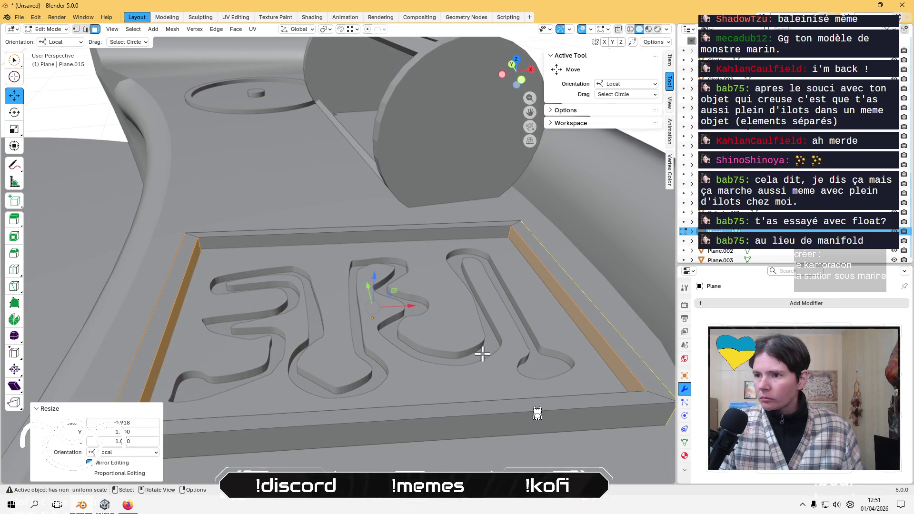
pyautogui.moveTo(481, 352)
pyautogui.mouseDown(button='middle')
pyautogui.moveTo(387, 361)
pyautogui.moveTo(506, 350)
pyautogui.moveTo(477, 258)
pyautogui.moveTo(405, 252)
pyautogui.mouseUp(button='middle')
pyautogui.press('Tab')
# Raise the engraved tray Cube.006 about 0.006 m along Z with the Move tool.
pyautogui.click(484, 289)
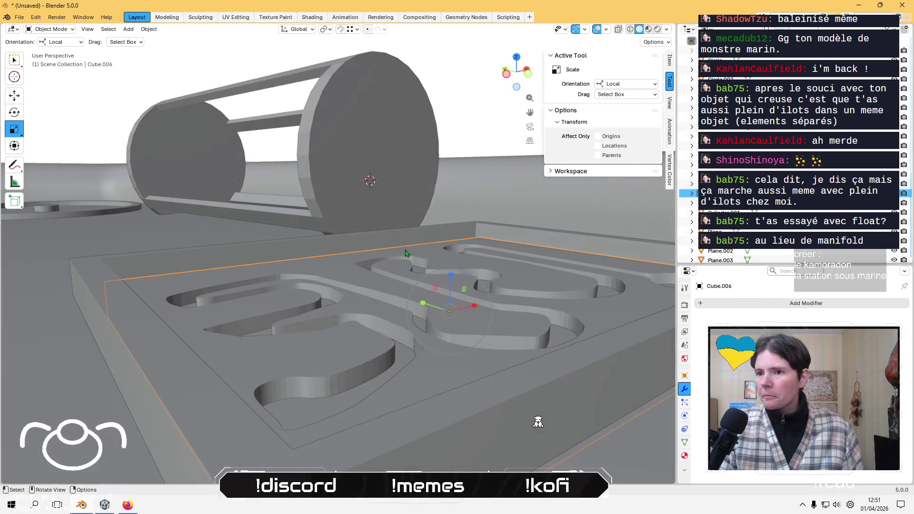
pyautogui.click(14, 96)
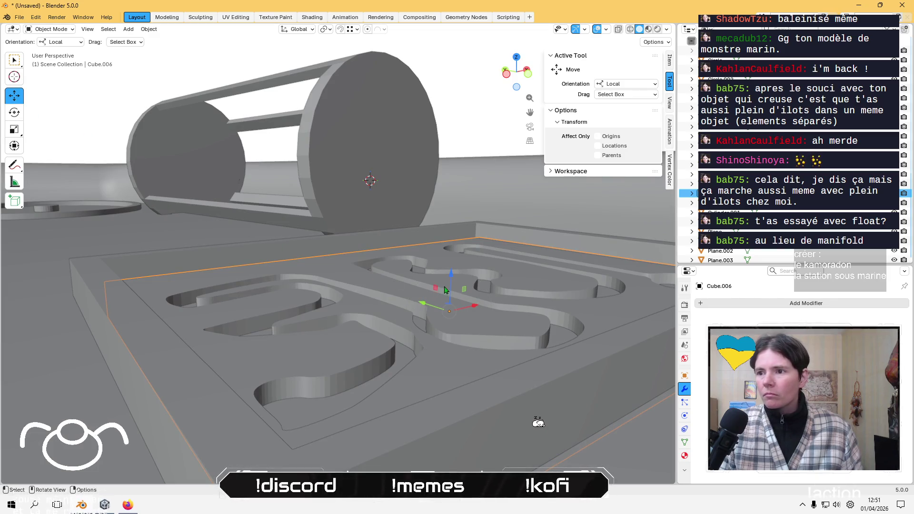
pyautogui.moveTo(448, 274); pyautogui.dragTo(447, 266)
pyautogui.moveTo(447, 266)
pyautogui.mouseDown(button='middle')
pyautogui.moveTo(455, 318)
pyautogui.moveTo(435, 269)
pyautogui.moveTo(456, 242)
pyautogui.mouseUp(button='middle')
pyautogui.click(435, 268)
pyautogui.scroll(2, 435, 267)
pyautogui.click(436, 268)
pyautogui.moveTo(456, 242); pyautogui.dragTo(460, 237)
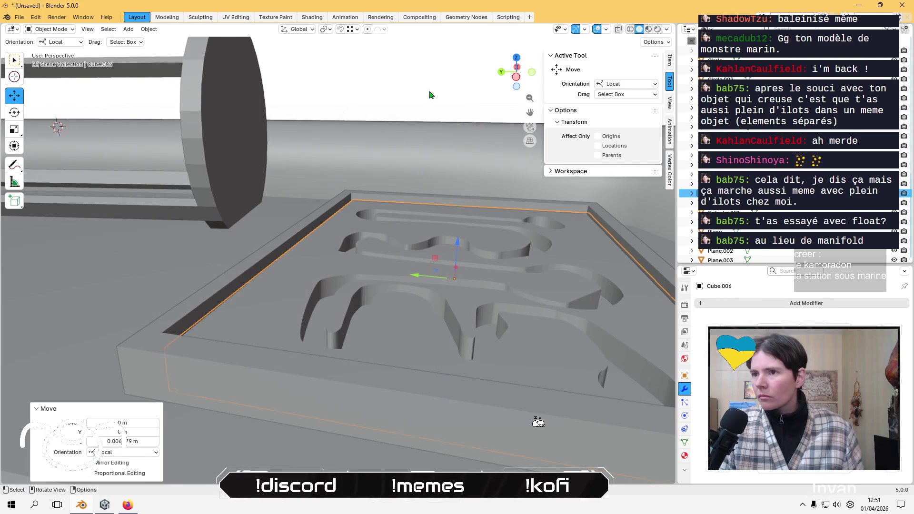
pyautogui.moveTo(345, 151)
pyautogui.mouseDown(button='middle')
pyautogui.moveTo(324, 143)
pyautogui.moveTo(339, 211)
pyautogui.moveTo(102, 149)
pyautogui.moveTo(353, 135)
pyautogui.moveTo(365, 194)
pyautogui.moveTo(356, 252)
pyautogui.mouseUp(button='middle')
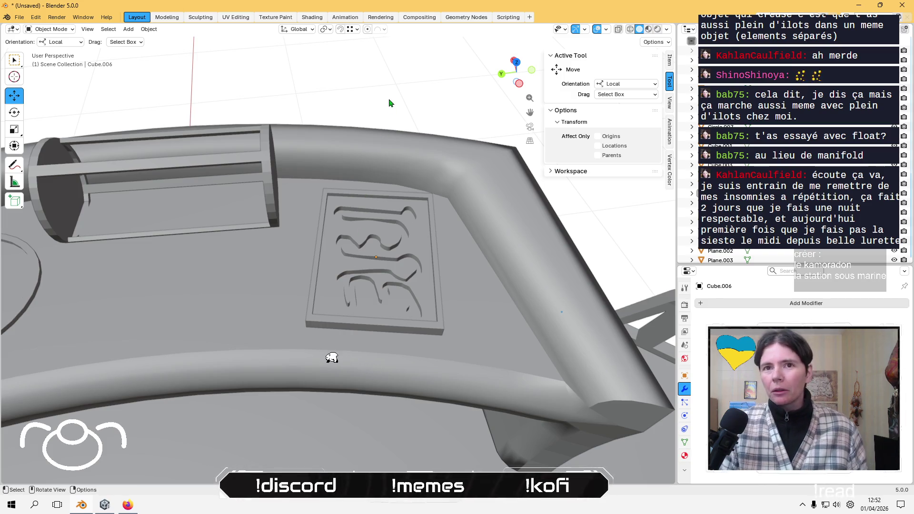
pyautogui.click(129, 29)
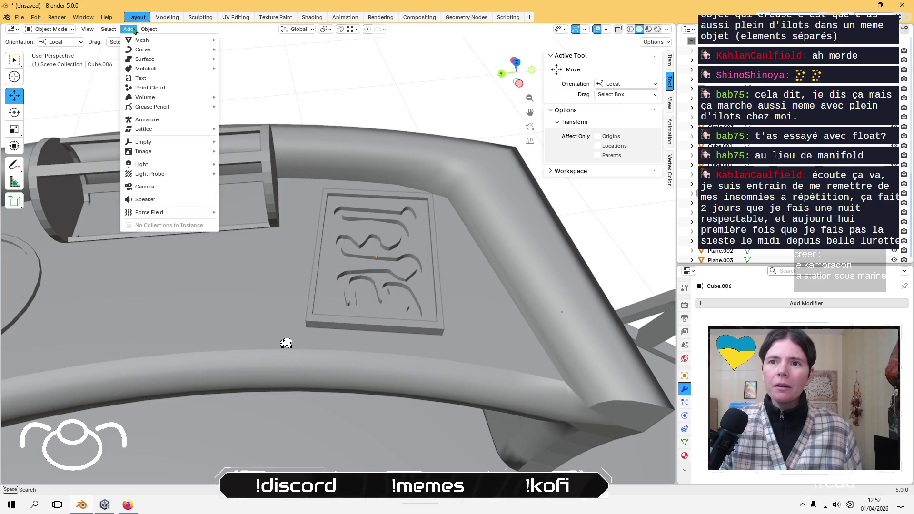
# Add a new cube (Cube.007) and move it away from the console.
pyautogui.moveTo(200, 40)
pyautogui.click(256, 53)
pyautogui.moveTo(256, 54)
pyautogui.mouseDown(button='middle')
pyautogui.moveTo(464, 174)
pyautogui.moveTo(471, 162)
pyautogui.moveTo(374, 196)
pyautogui.moveTo(333, 176)
pyautogui.mouseUp(button='middle')
pyautogui.scroll(3, 318, 150)
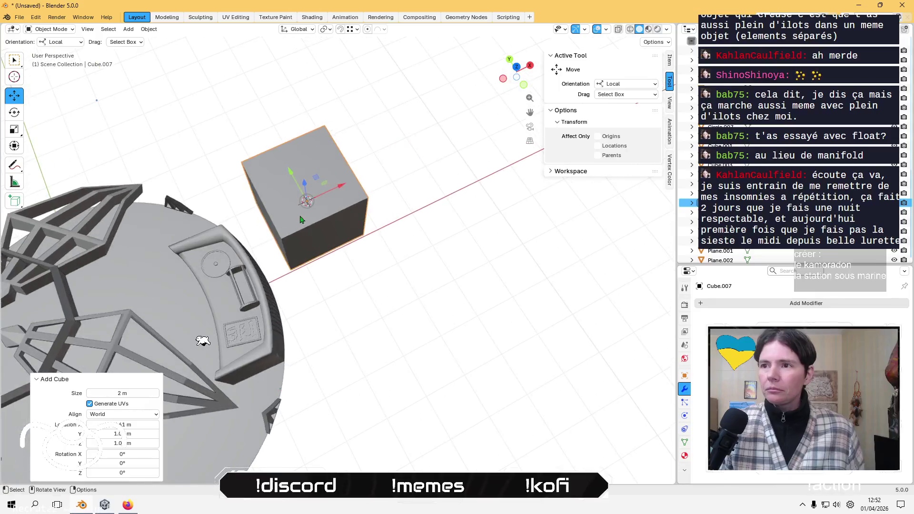
pyautogui.moveTo(295, 142); pyautogui.dragTo(545, 179)
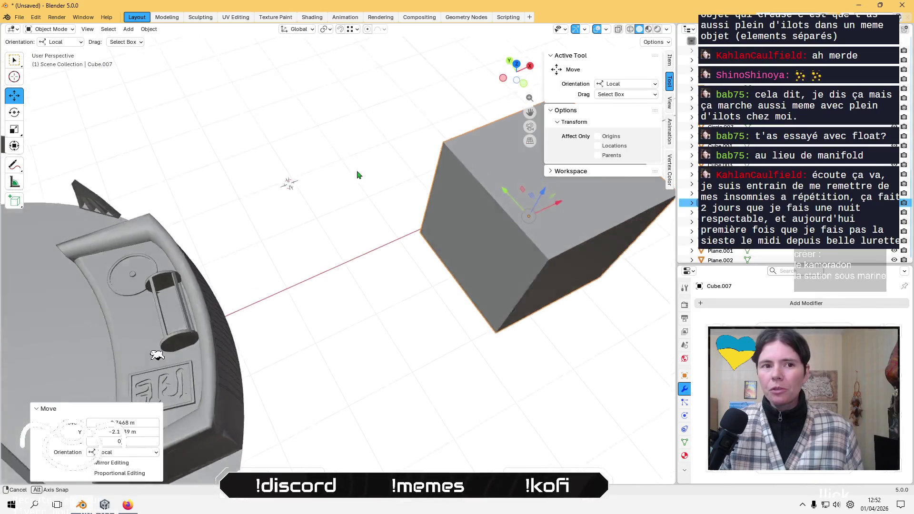
pyautogui.moveTo(291, 179)
pyautogui.mouseDown(button='middle')
pyautogui.moveTo(241, 169)
pyautogui.moveTo(174, 189)
pyautogui.moveTo(306, 159)
pyautogui.mouseUp(button='middle')
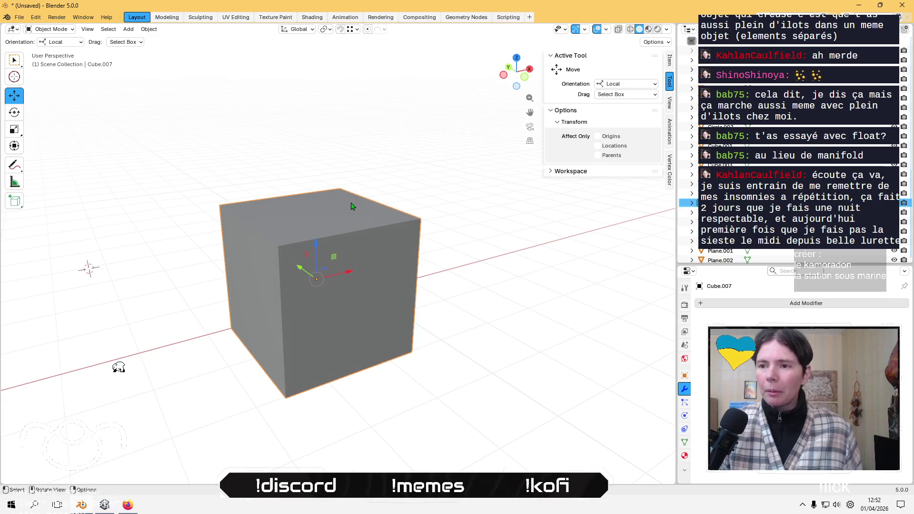
# Paste a copy of the cube and offset it upward along Z and sideways along Y.
pyautogui.hotkey('ctrl', 'v')
pyautogui.moveTo(333, 263)
pyautogui.mouseDown()
pyautogui.moveTo(364, 266)
pyautogui.moveTo(398, 245)
pyautogui.moveTo(404, 371)
pyautogui.moveTo(398, 183)
pyautogui.mouseUp()
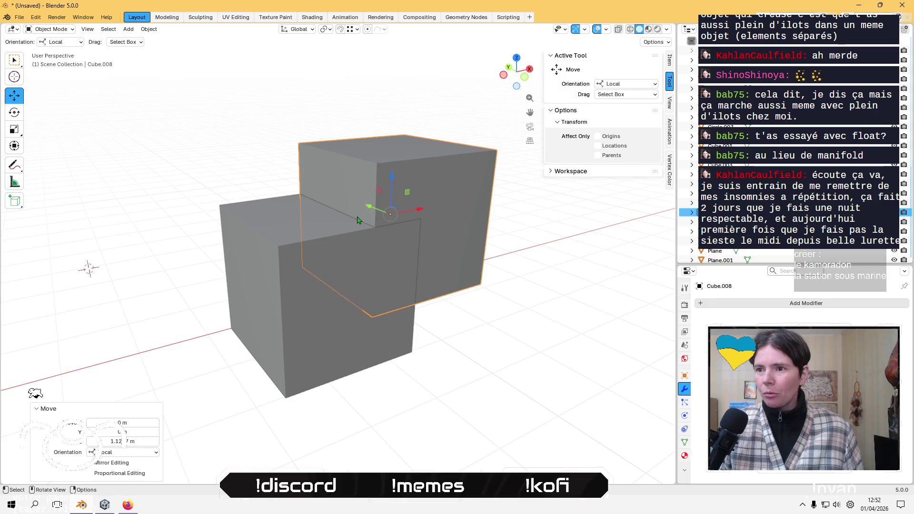
pyautogui.moveTo(369, 215)
pyautogui.mouseDown()
pyautogui.moveTo(385, 232)
pyautogui.moveTo(402, 218)
pyautogui.mouseUp()
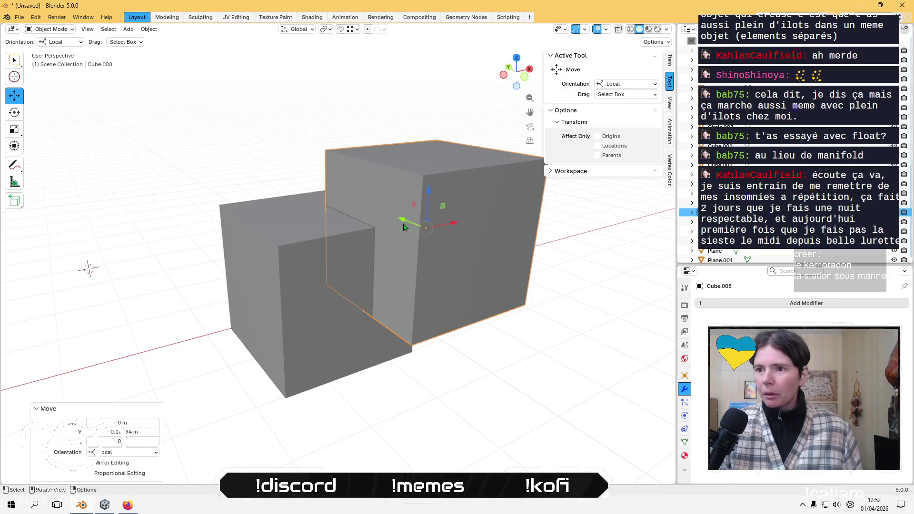
pyautogui.moveTo(402, 218)
pyautogui.mouseDown(button='middle')
pyautogui.moveTo(430, 275)
pyautogui.moveTo(451, 226)
pyautogui.moveTo(420, 177)
pyautogui.moveTo(391, 257)
pyautogui.mouseUp(button='middle')
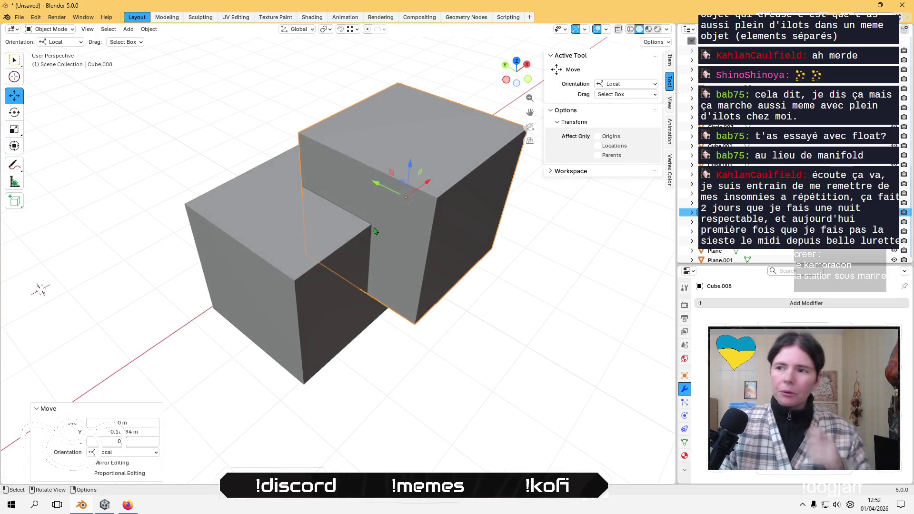
pyautogui.moveTo(381, 189); pyautogui.dragTo(401, 198)
# Check both cubes from the top view and raise Cube.008 about 0.5 m so they overlap.
pyautogui.moveTo(400, 197); pyautogui.dragTo(467, 124, button='middle')
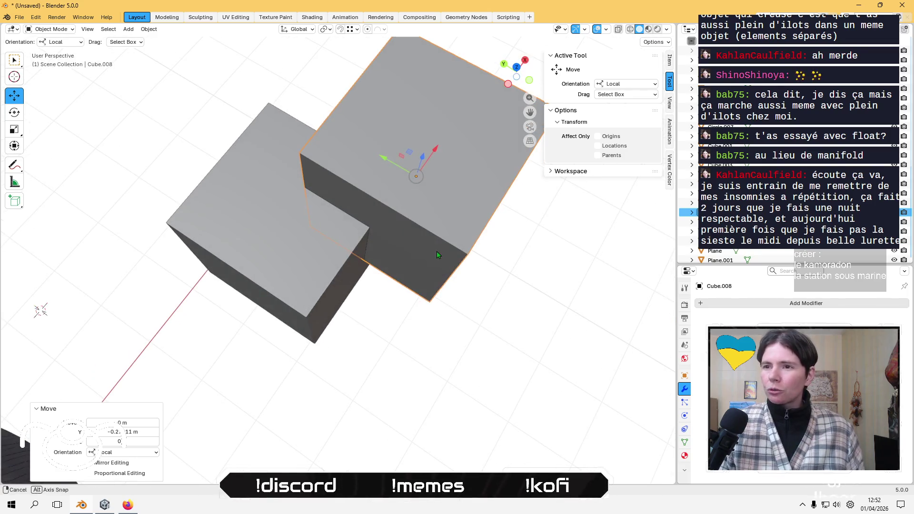
pyautogui.click(516, 67)
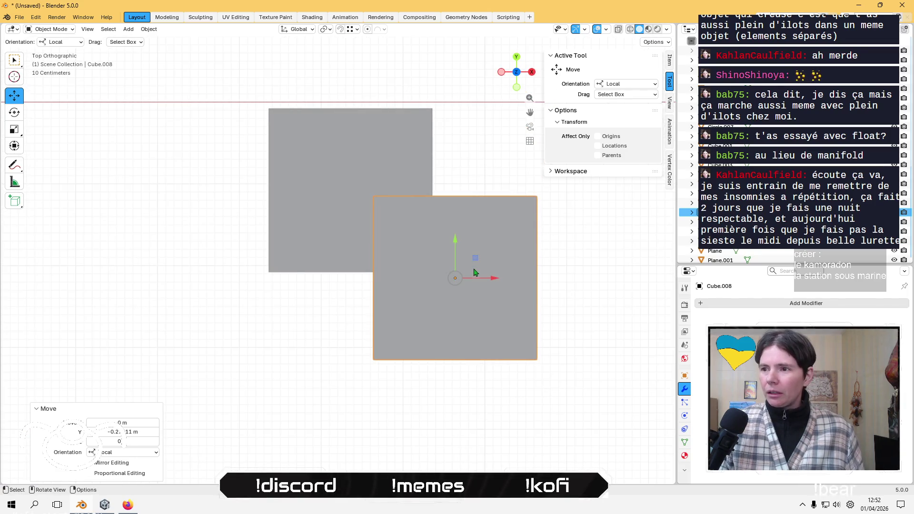
pyautogui.click(328, 260)
pyautogui.moveTo(328, 259)
pyautogui.mouseDown(button='middle')
pyautogui.moveTo(309, 231)
pyautogui.moveTo(347, 244)
pyautogui.mouseUp(button='middle')
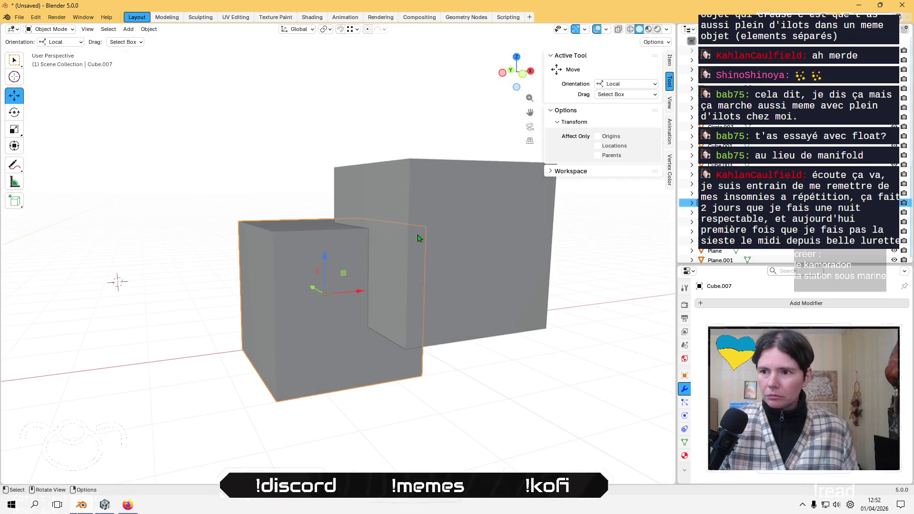
pyautogui.click(347, 244)
pyautogui.moveTo(447, 219); pyautogui.dragTo(431, 167)
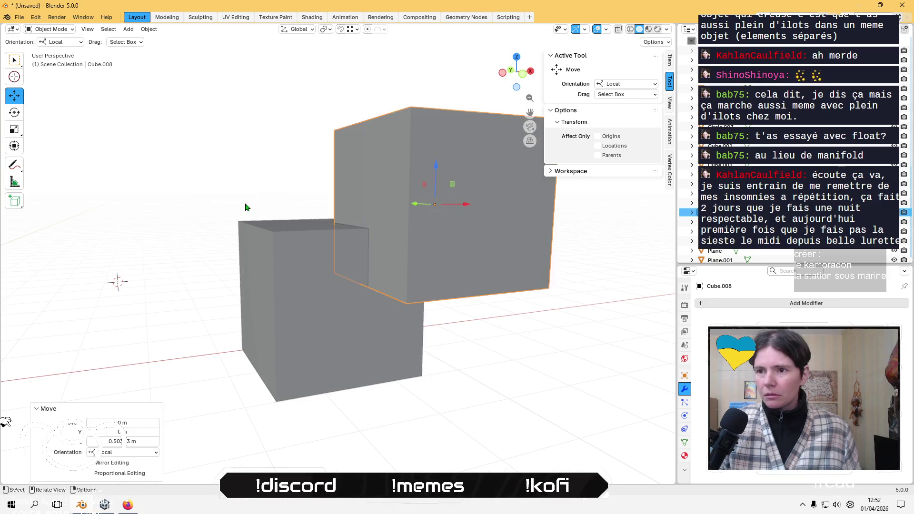
pyautogui.click(278, 264)
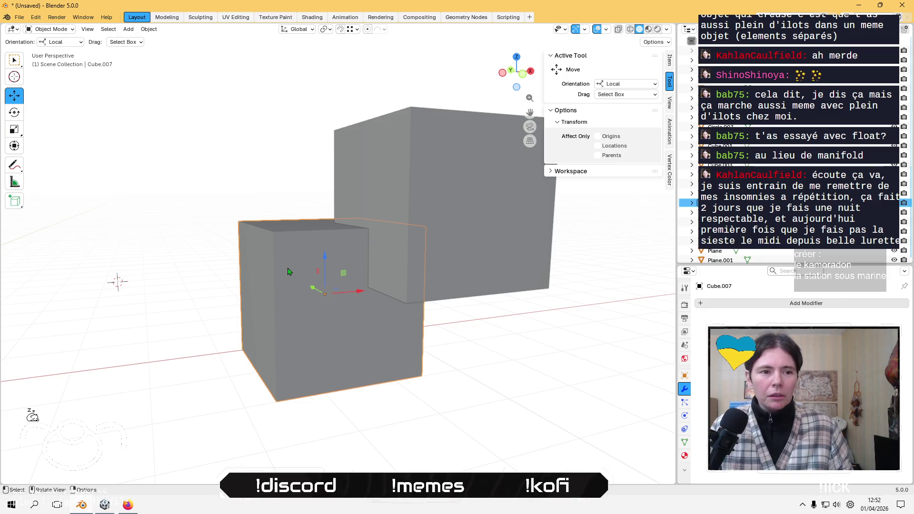
pyautogui.moveTo(288, 271); pyautogui.dragTo(294, 266, button='middle')
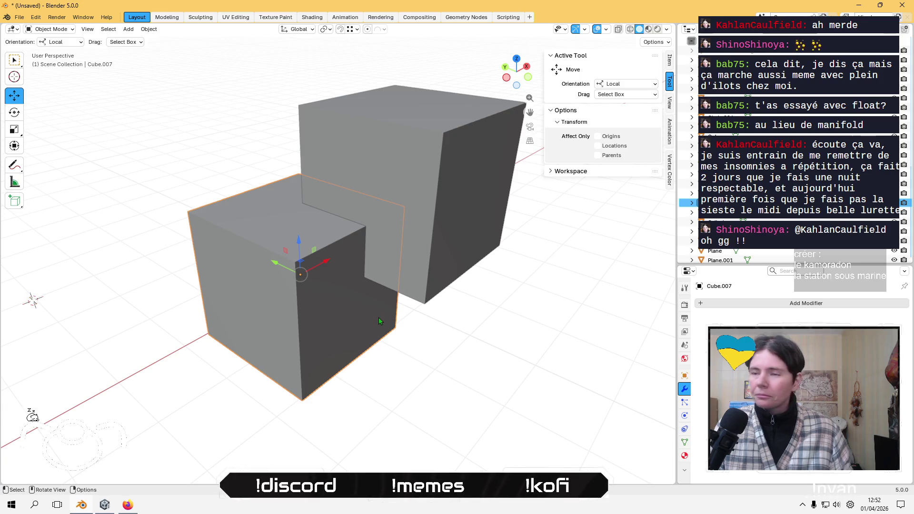
# Add a Boolean modifier to Cube.007 using Cube.008 as the cutting object.
pyautogui.click(775, 303)
pyautogui.write('bool')
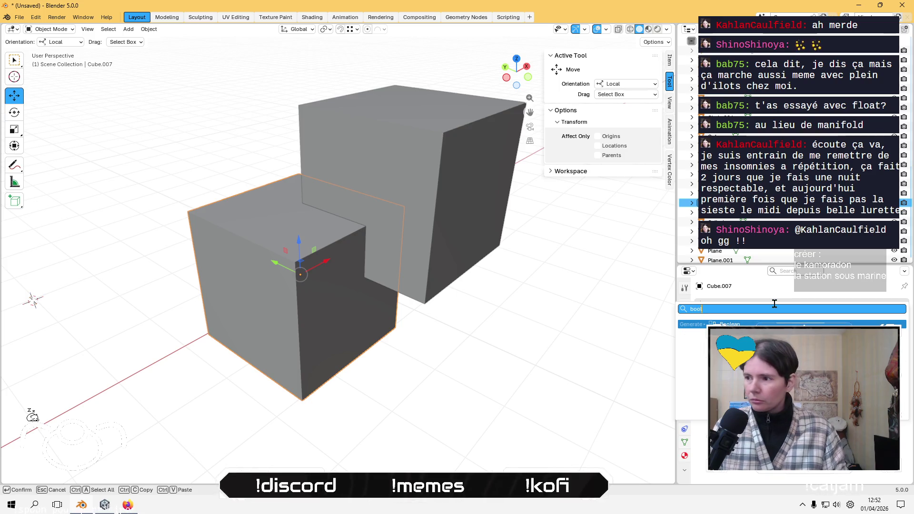
pyautogui.press('Return')
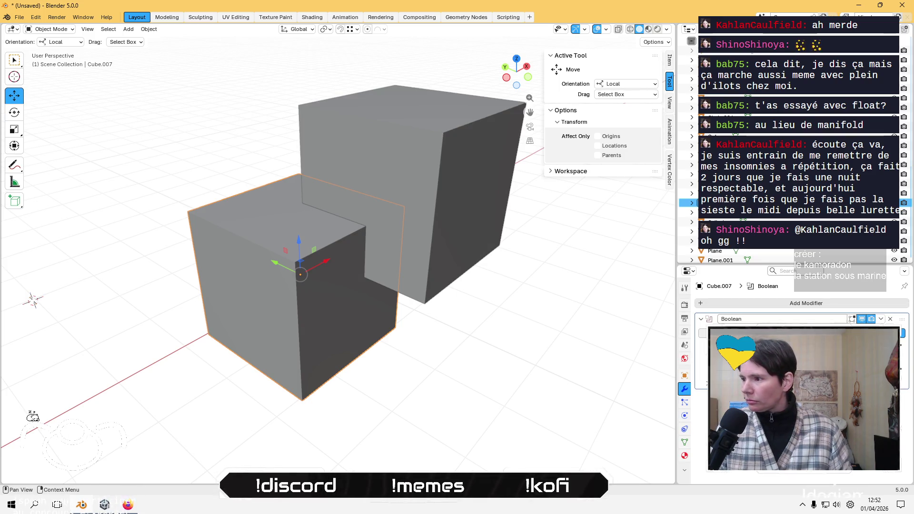
pyautogui.click(427, 171)
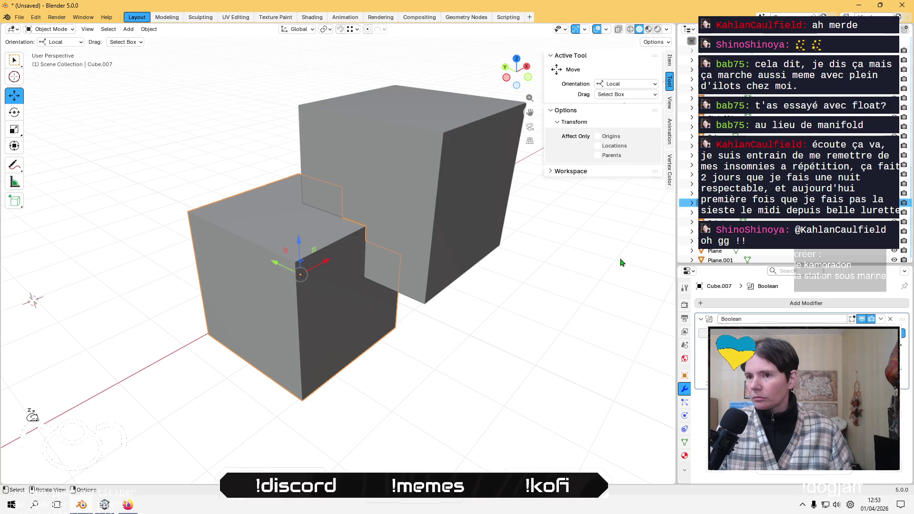
pyautogui.moveTo(620, 262)
pyautogui.mouseDown(button='middle')
pyautogui.moveTo(419, 267)
pyautogui.moveTo(429, 237)
pyautogui.moveTo(490, 193)
pyautogui.moveTo(522, 290)
pyautogui.moveTo(501, 292)
pyautogui.mouseUp(button='middle')
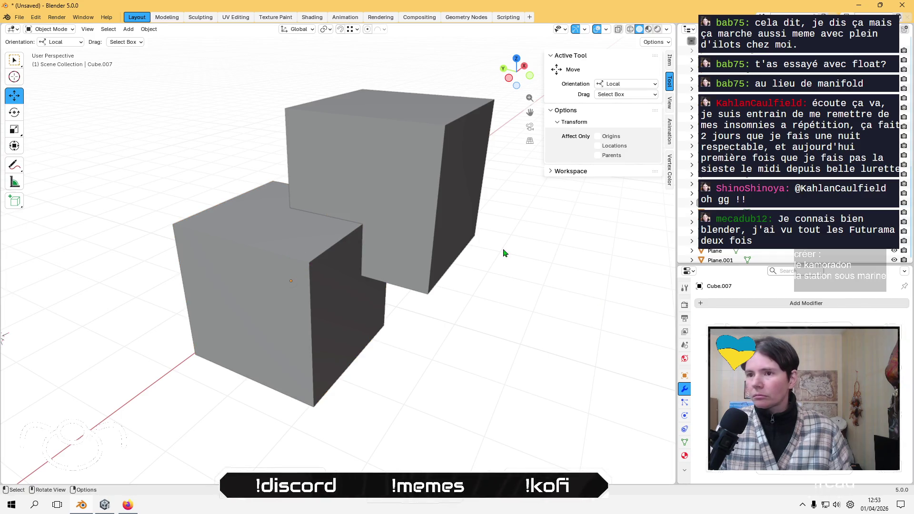
# Remove the cutting Cube.008 and then the notched Cube.007 from the scene.
pyautogui.click(369, 175)
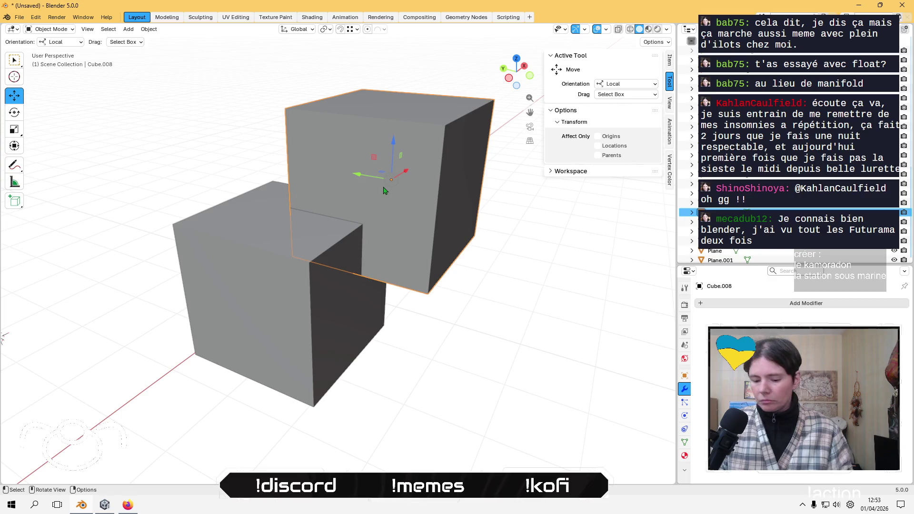
pyautogui.press('Delete')
pyautogui.moveTo(384, 190)
pyautogui.mouseDown(button='middle')
pyautogui.moveTo(279, 175)
pyautogui.moveTo(399, 252)
pyautogui.moveTo(393, 245)
pyautogui.moveTo(425, 292)
pyautogui.mouseUp(button='middle')
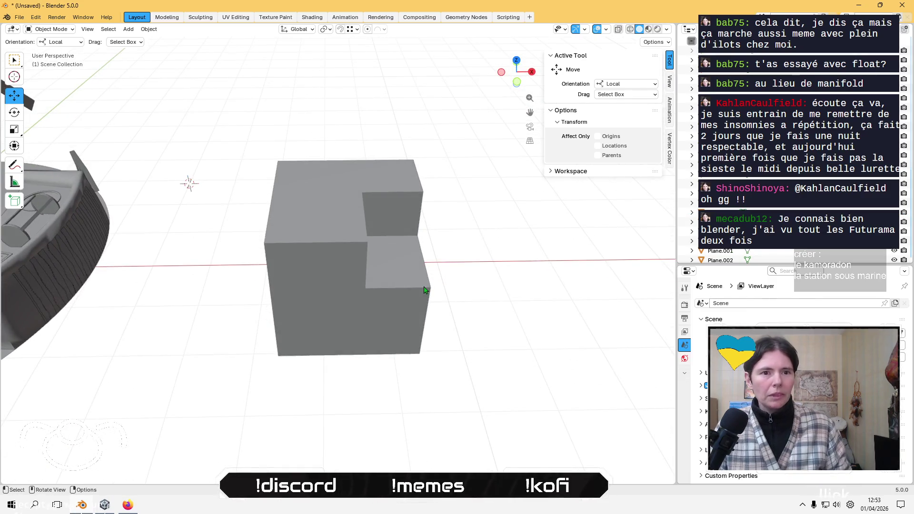
pyautogui.click(415, 284)
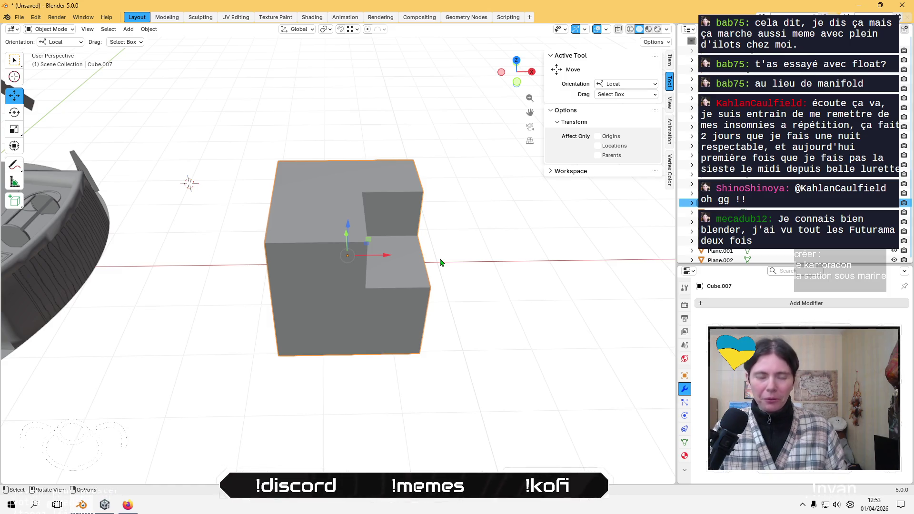
pyautogui.press('Delete')
pyautogui.moveTo(345, 228)
pyautogui.mouseDown(button='middle')
pyautogui.moveTo(351, 255)
pyautogui.moveTo(435, 272)
pyautogui.moveTo(416, 224)
pyautogui.moveTo(232, 328)
pyautogui.mouseUp(button='middle')
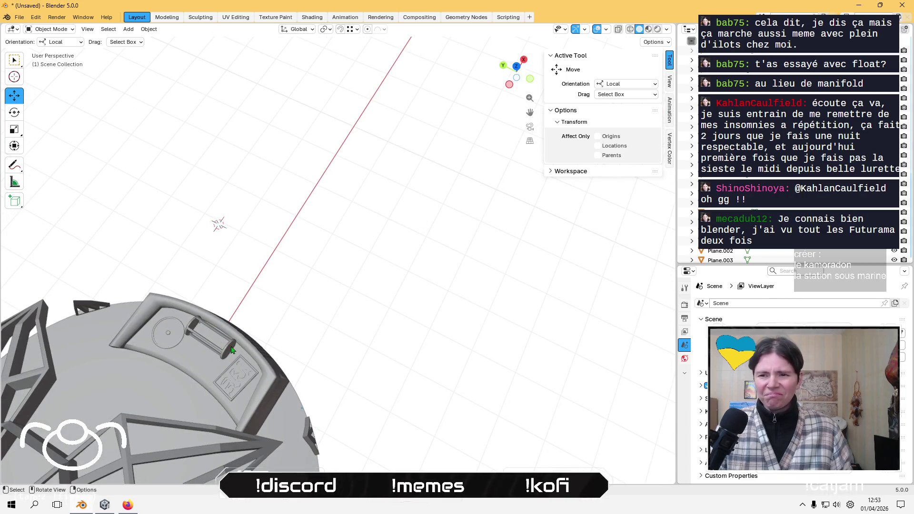
pyautogui.click(232, 349)
pyautogui.press('KP_Decimal')
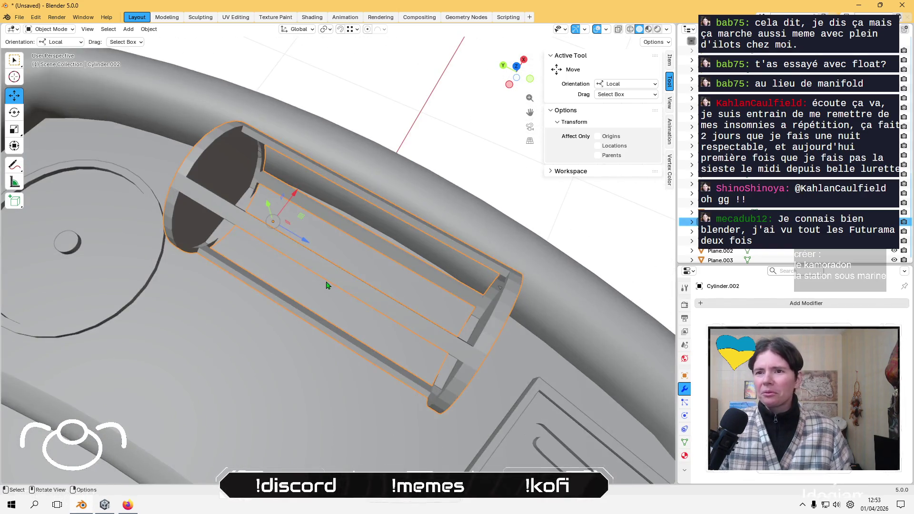
pyautogui.moveTo(326, 285); pyautogui.dragTo(294, 214, button='middle')
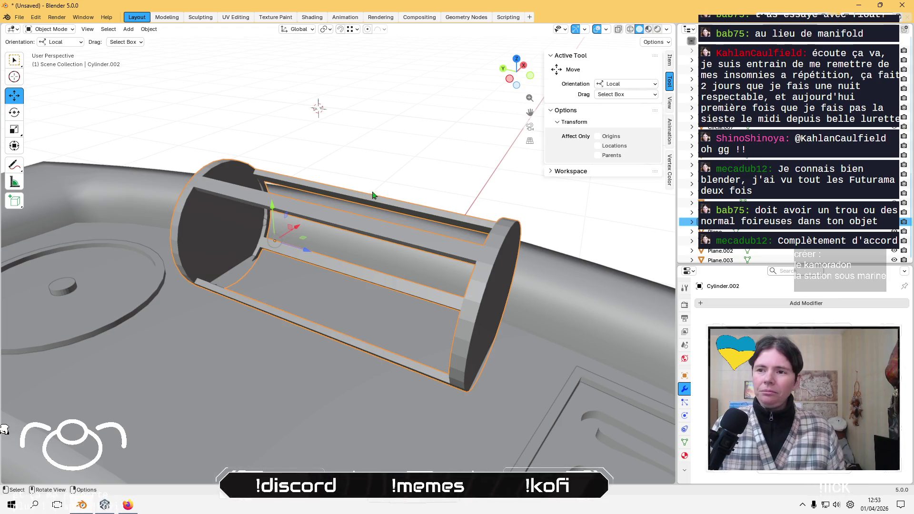
pyautogui.moveTo(373, 195)
pyautogui.mouseDown(button='middle')
pyautogui.moveTo(438, 258)
pyautogui.moveTo(444, 184)
pyautogui.moveTo(446, 223)
pyautogui.moveTo(400, 212)
pyautogui.mouseUp(button='middle')
pyautogui.click(381, 238)
pyautogui.scroll(4, 400, 212)
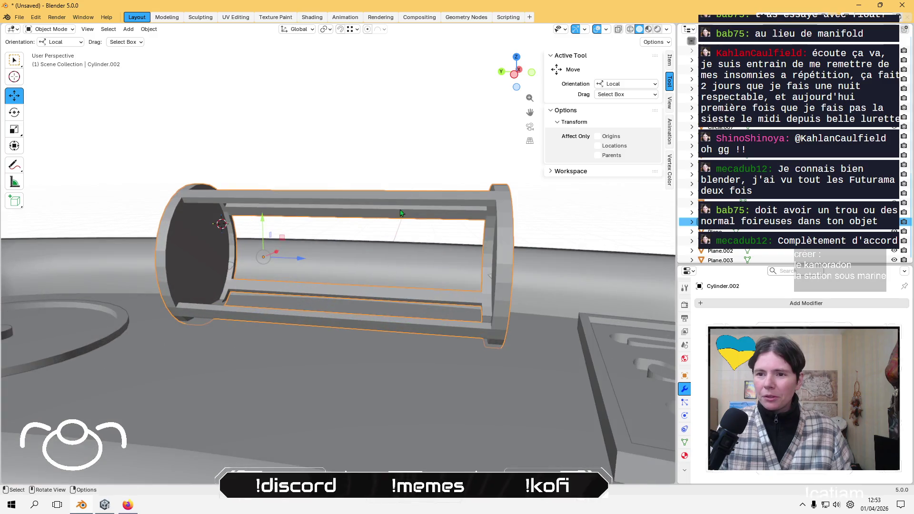
pyautogui.click(407, 151)
pyautogui.scroll(-5, 394, 164)
pyautogui.moveTo(394, 164)
pyautogui.mouseDown(button='middle')
pyautogui.moveTo(428, 219)
pyautogui.moveTo(292, 173)
pyautogui.moveTo(391, 231)
pyautogui.moveTo(623, 292)
pyautogui.moveTo(500, 285)
pyautogui.moveTo(416, 267)
pyautogui.mouseUp(button='middle')
pyautogui.scroll(5, 537, 292)
pyautogui.moveTo(537, 291)
pyautogui.mouseDown(button='middle')
pyautogui.moveTo(479, 270)
pyautogui.moveTo(399, 259)
pyautogui.mouseUp(button='middle')
pyautogui.scroll(-5, 478, 270)
pyautogui.click(431, 218)
pyautogui.press('KP_Decimal')
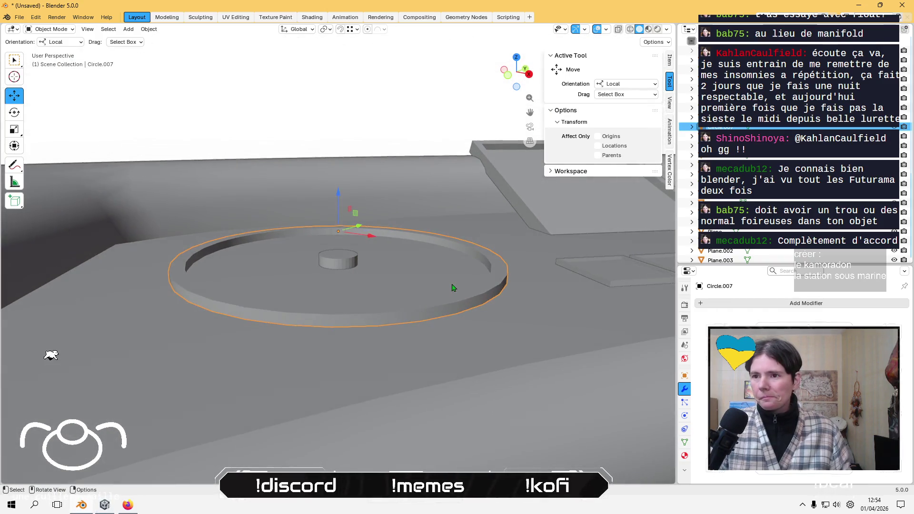
# Select only Cylinder.001 and isolate it in local view.
pyautogui.moveTo(452, 288); pyautogui.dragTo(383, 238, button='middle')
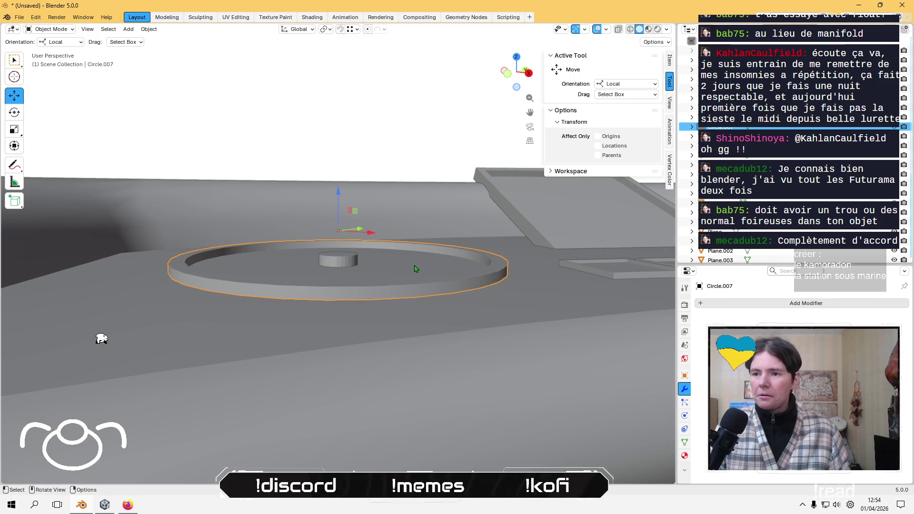
pyautogui.moveTo(414, 268); pyautogui.dragTo(412, 292, button='middle')
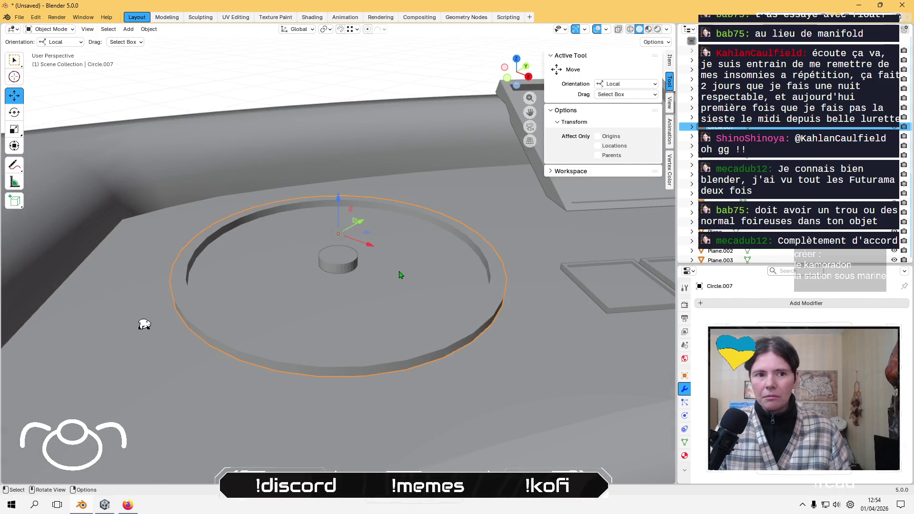
pyautogui.keyDown('shift'); pyautogui.click(356, 267); pyautogui.keyUp('shift')
pyautogui.click(338, 260)
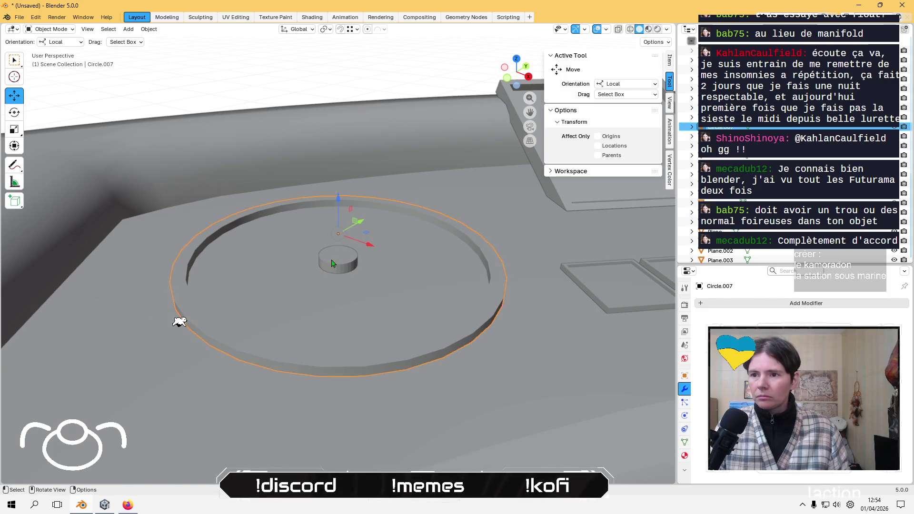
pyautogui.moveTo(354, 266); pyautogui.dragTo(353, 227, button='middle')
pyautogui.scroll(2, 354, 227)
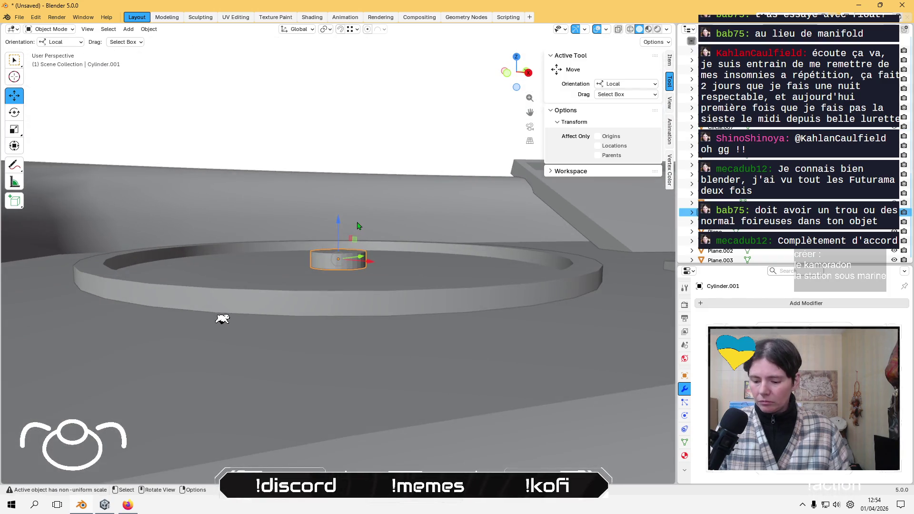
pyautogui.press('KP_Divide')
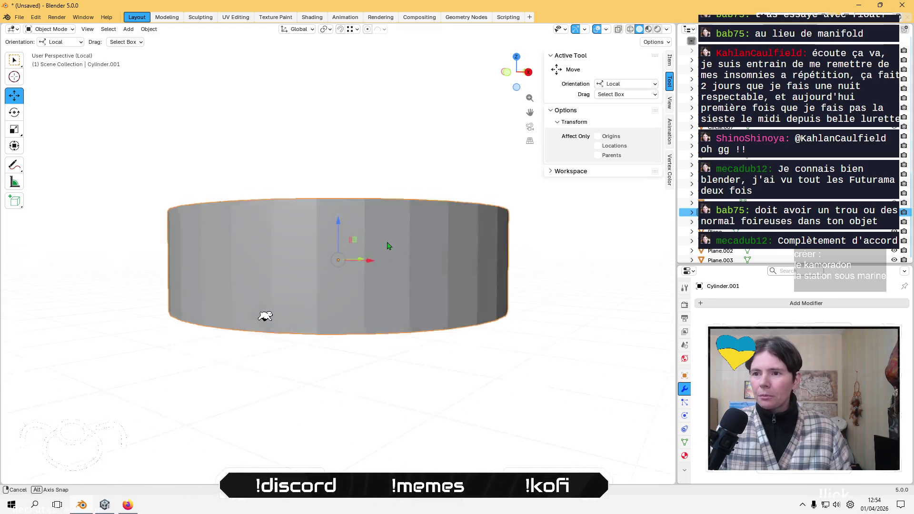
# Snap the 3D cursor to Cylinder.001's bottom face in Edit Mode.
pyautogui.press('Tab')
pyautogui.moveTo(369, 281); pyautogui.dragTo(369, 255, button='middle')
pyautogui.click(368, 256)
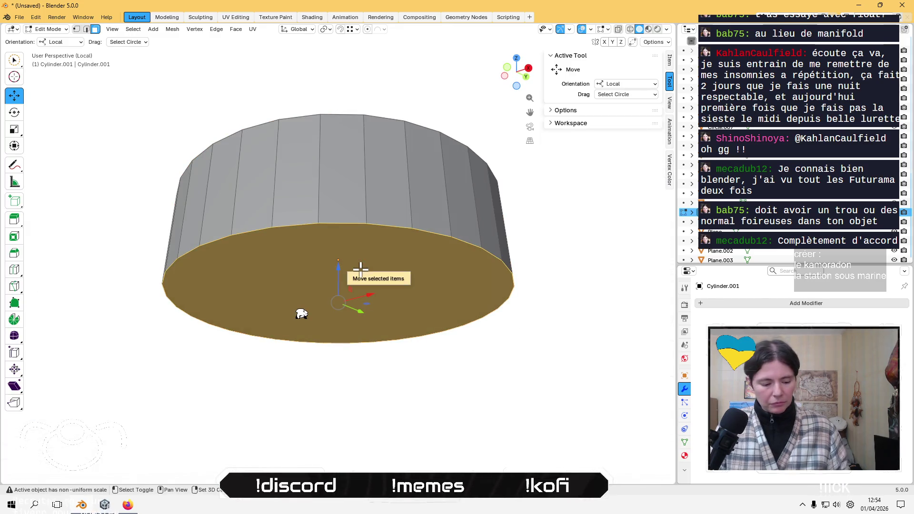
pyautogui.hotkey('shift', 's')
pyautogui.click(370, 326)
pyautogui.press('Tab')
pyautogui.moveTo(371, 327)
pyautogui.mouseDown(button='middle')
pyautogui.moveTo(377, 337)
pyautogui.moveTo(399, 315)
pyautogui.mouseUp(button='middle')
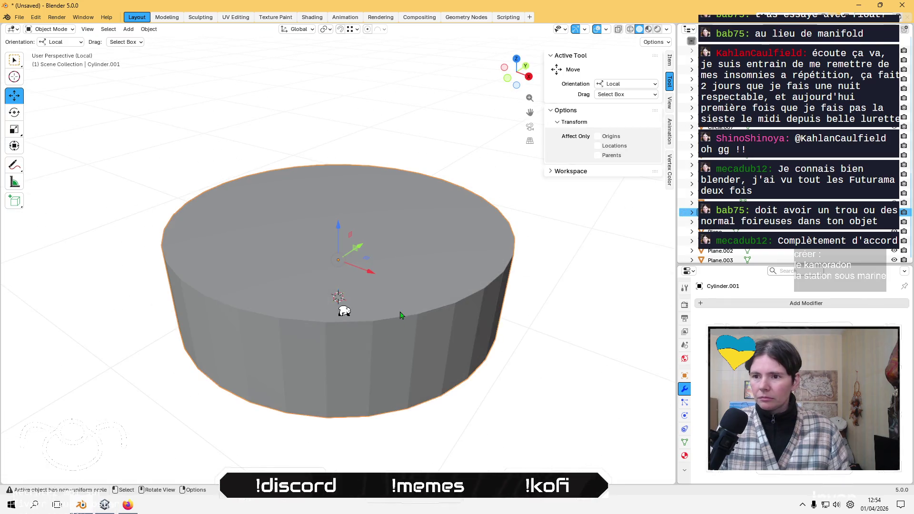
# Set Cylinder.001's origin to the 3D cursor and exit local view.
pyautogui.click(148, 29)
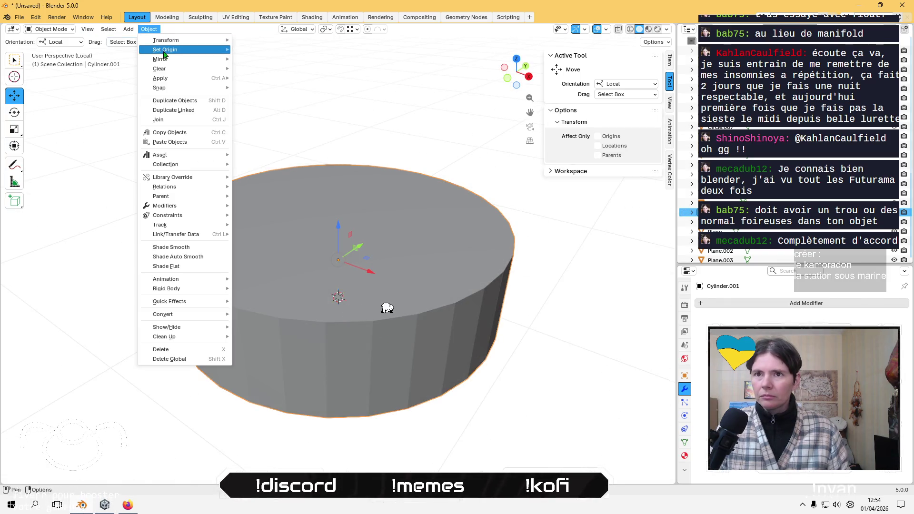
pyautogui.moveTo(205, 49)
pyautogui.click(289, 72)
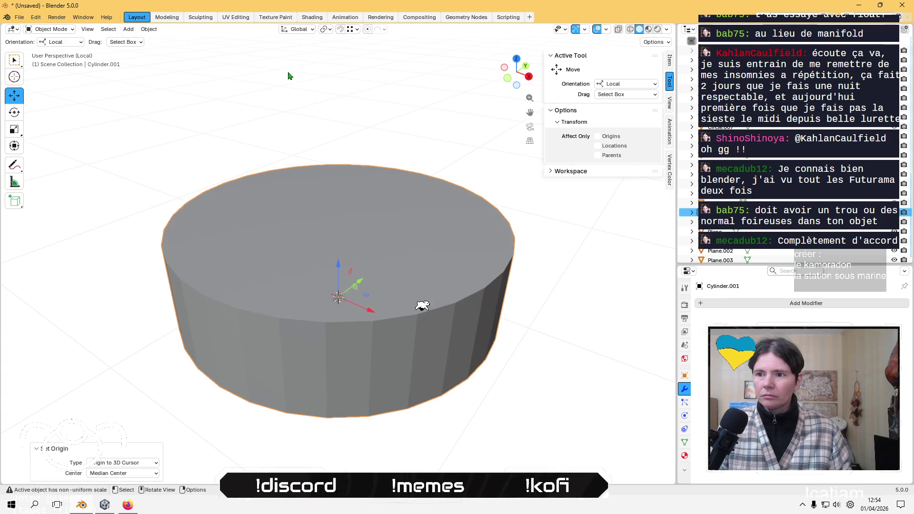
pyautogui.press('KP_Divide')
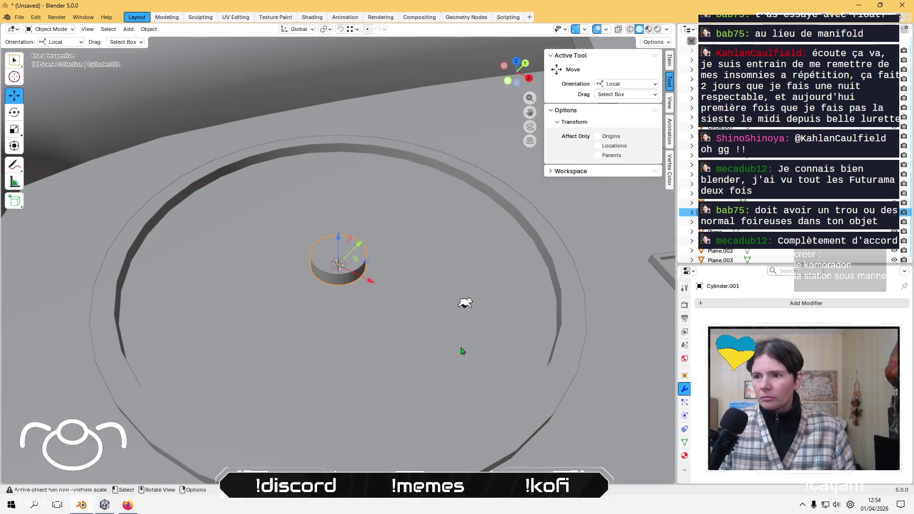
# Reset Circle.007's origin to the centre of its geometry.
pyautogui.click(461, 347)
pyautogui.press('KP_Decimal')
pyautogui.moveTo(462, 346); pyautogui.dragTo(193, 68, button='middle')
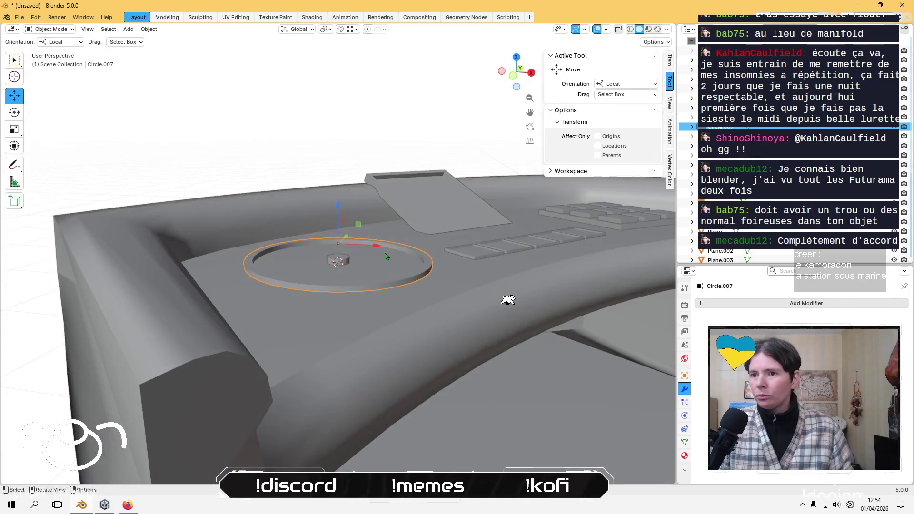
pyautogui.click(149, 29)
pyautogui.moveTo(190, 50)
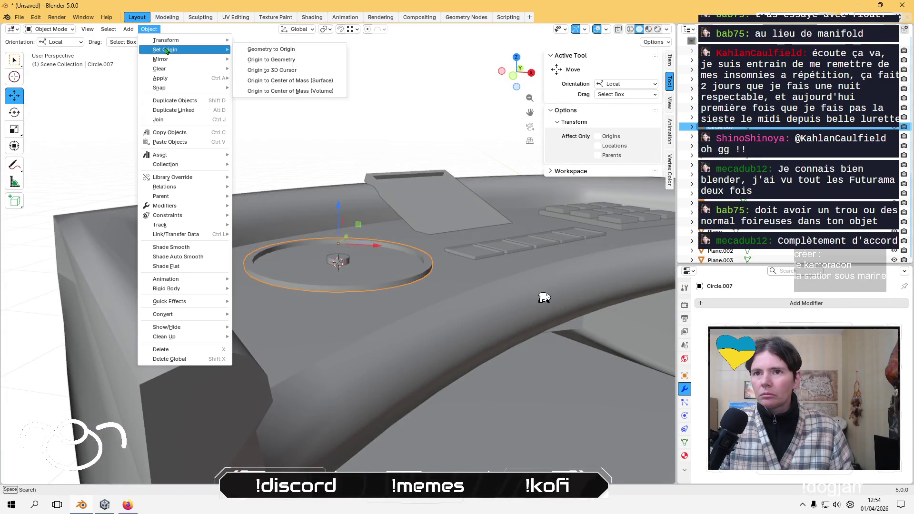
pyautogui.click(290, 59)
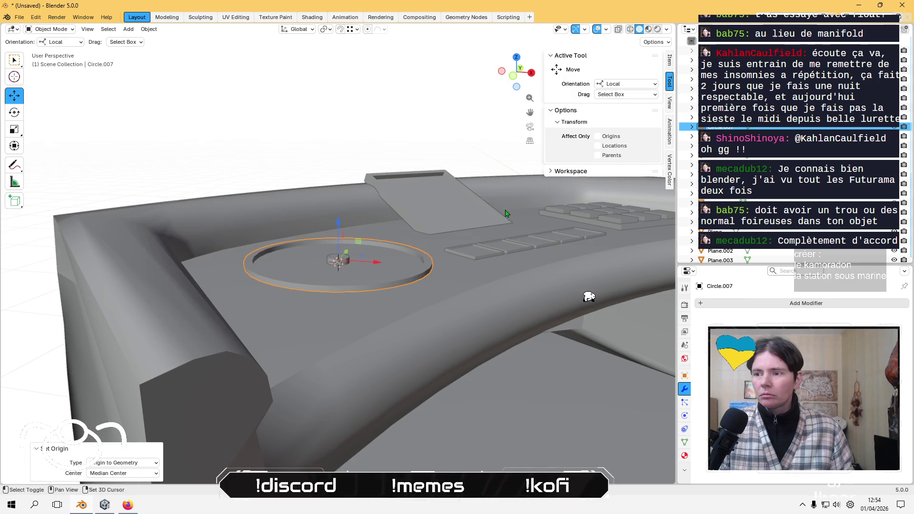
# Pan to the keypad and select the simon object.
pyautogui.moveTo(604, 212)
pyautogui.keyDown('shift'); pyautogui.mouseDown(button='middle')
pyautogui.moveTo(375, 213)
pyautogui.moveTo(409, 253)
pyautogui.moveTo(284, 283)
pyautogui.mouseUp(button='middle'); pyautogui.keyUp('shift')
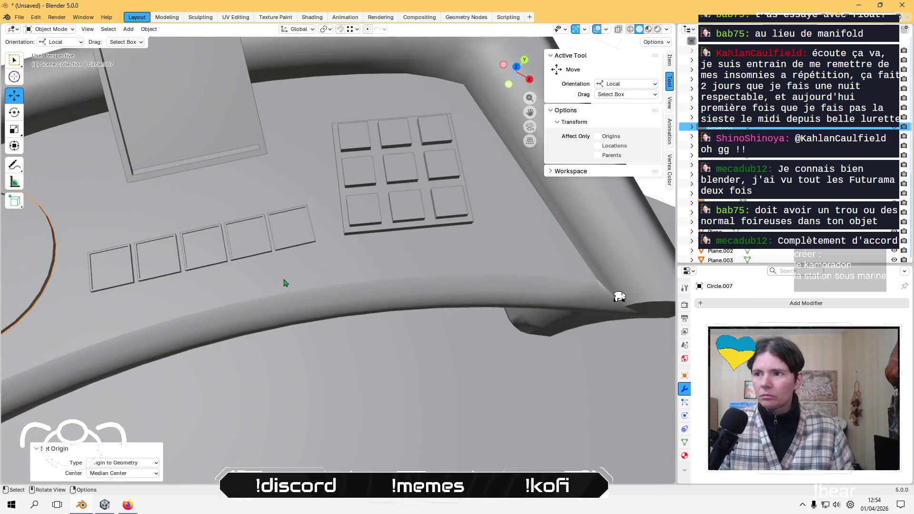
pyautogui.click(433, 209)
pyautogui.moveTo(434, 209); pyautogui.dragTo(435, 139, button='middle')
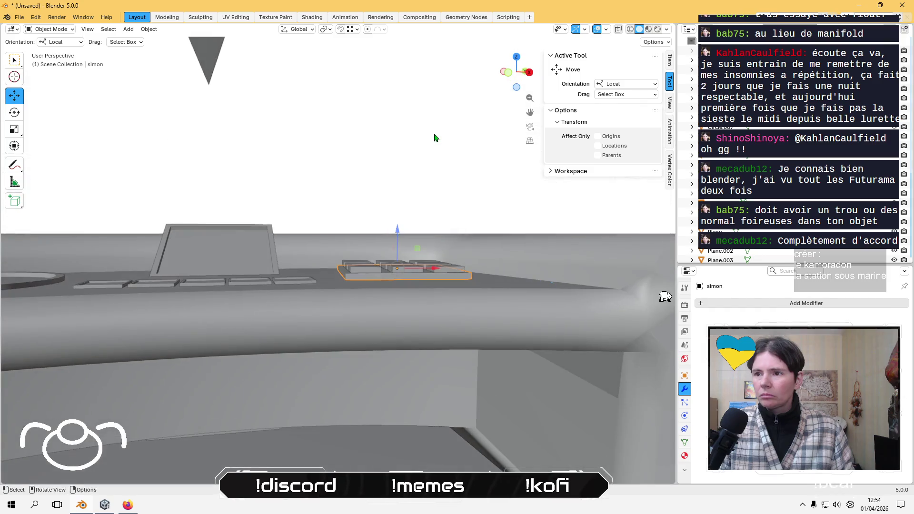
# Isolate the key simon key.007 and select its front face in Edit Mode.
pyautogui.click(366, 158)
pyautogui.moveTo(367, 158); pyautogui.dragTo(371, 217, button='middle')
pyautogui.click(371, 216)
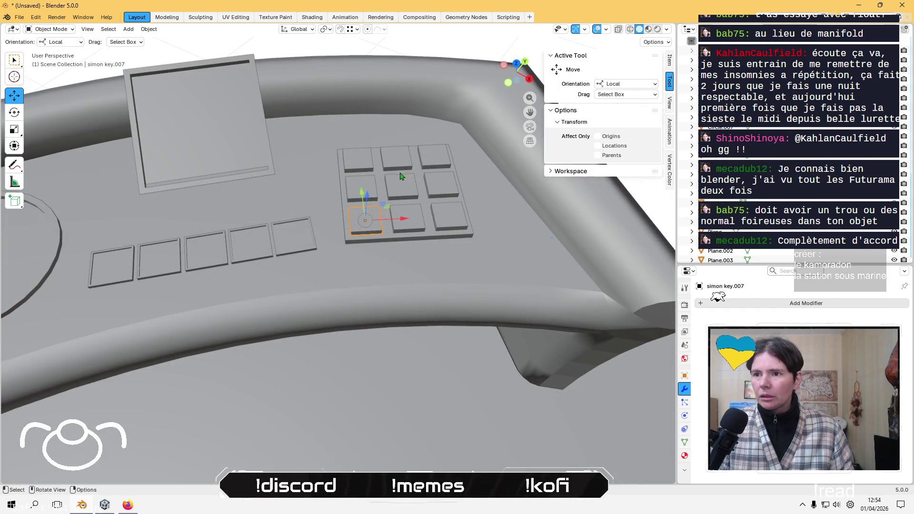
pyautogui.press('KP_Divide')
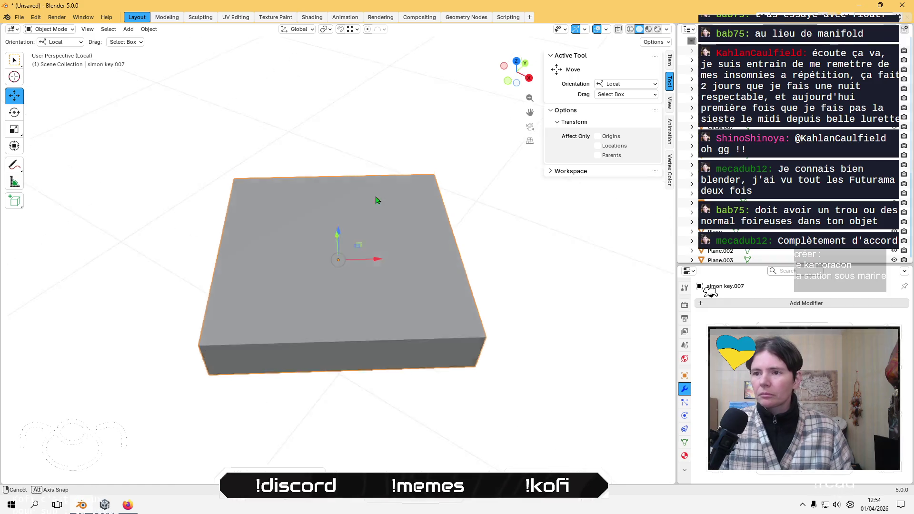
pyautogui.moveTo(357, 309); pyautogui.dragTo(357, 267, button='middle')
pyautogui.press('Tab')
pyautogui.click(348, 273)
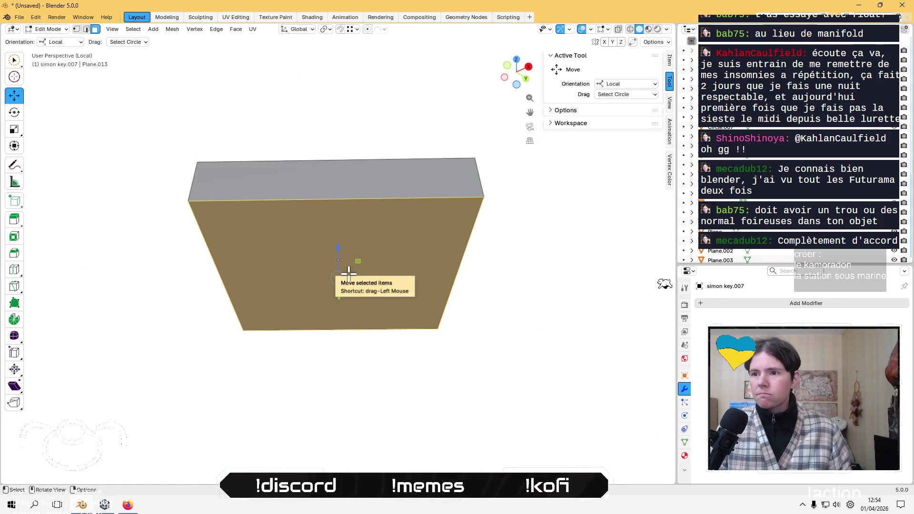
# Return to the full console in Object Mode and frame the small plane on the desk.
pyautogui.press('KP_Divide')
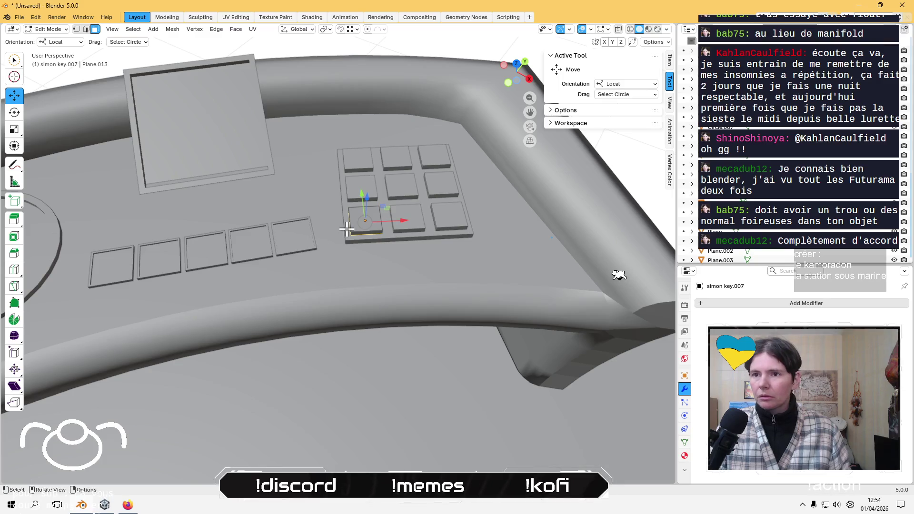
pyautogui.moveTo(349, 271)
pyautogui.mouseDown(button='middle')
pyautogui.moveTo(286, 126)
pyautogui.moveTo(292, 145)
pyautogui.moveTo(208, 102)
pyautogui.moveTo(275, 153)
pyautogui.mouseUp(button='middle')
pyautogui.press('Tab')
pyautogui.moveTo(272, 190); pyautogui.dragTo(221, 328, button='middle')
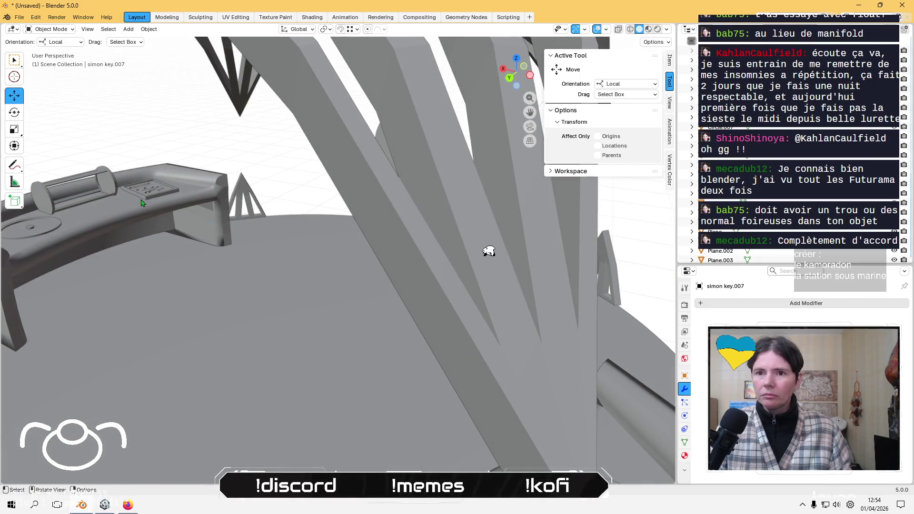
pyautogui.click(152, 198)
pyautogui.press('KP_Decimal')
pyautogui.moveTo(183, 200)
pyautogui.mouseDown(button='middle')
pyautogui.moveTo(118, 206)
pyautogui.moveTo(322, 291)
pyautogui.mouseUp(button='middle')
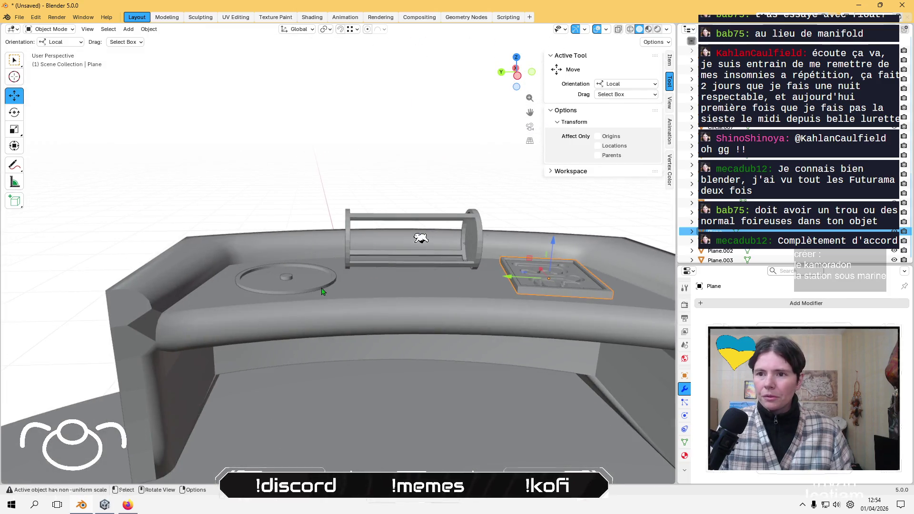
# Isolate the Cylinder and snap the 3D cursor to its bottom face.
pyautogui.click(289, 281)
pyautogui.press('KP_Divide')
pyautogui.press('Tab')
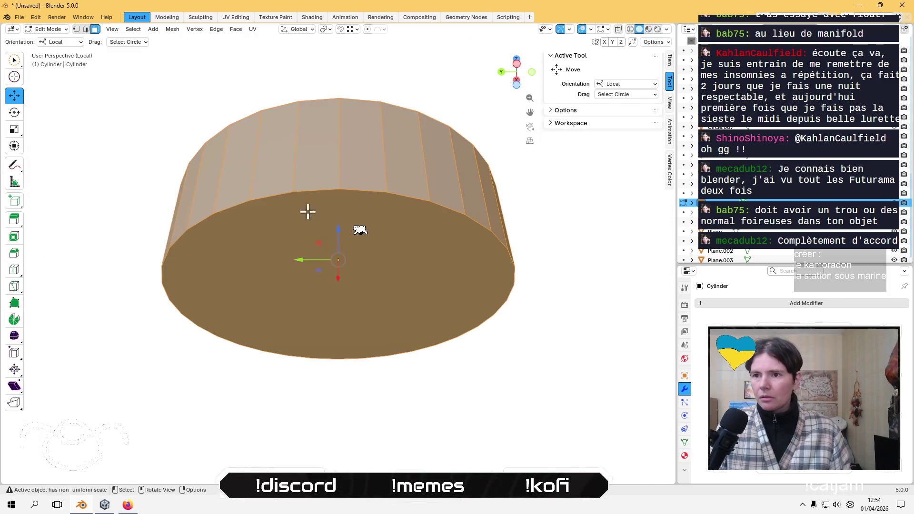
pyautogui.click(345, 260)
pyautogui.hotkey('shift', 's')
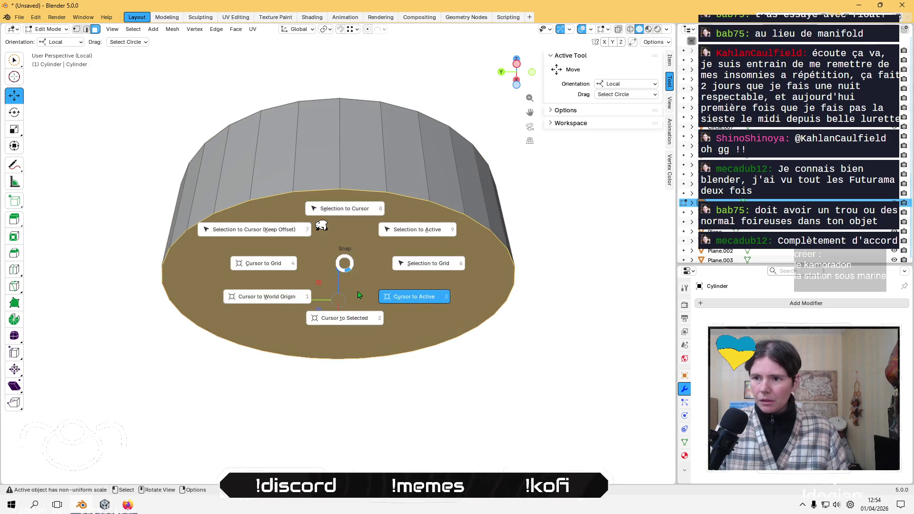
pyautogui.click(356, 322)
pyautogui.press('Tab')
# Set the Cylinder's origin to the 3D cursor via Set Origin.
pyautogui.moveTo(357, 322); pyautogui.dragTo(173, 94, button='middle')
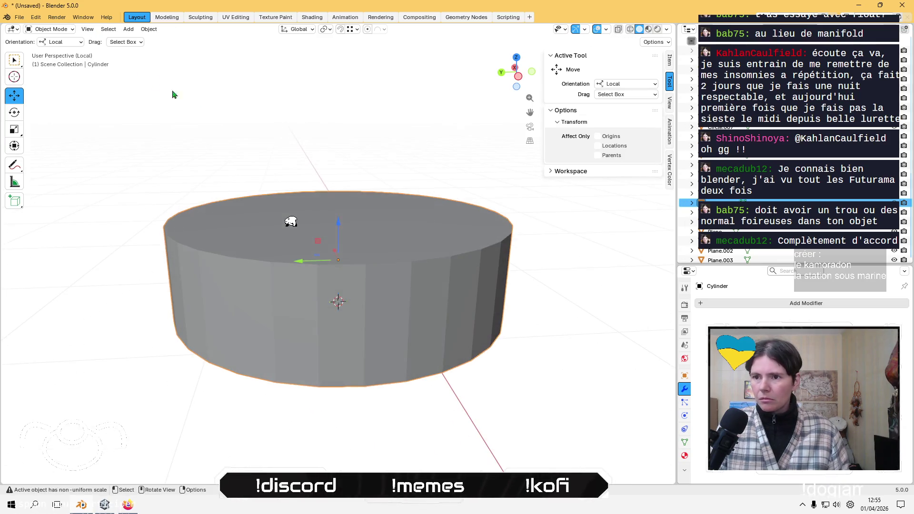
pyautogui.click(149, 29)
pyautogui.moveTo(204, 55)
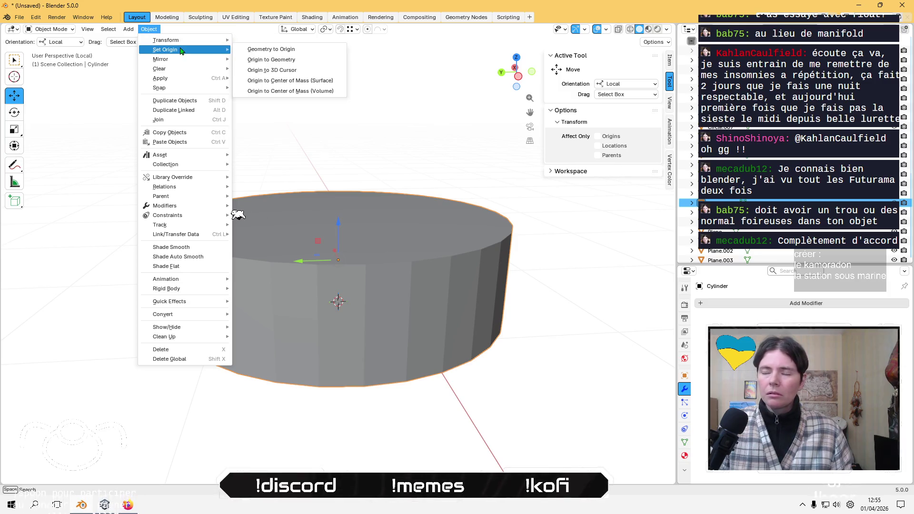
pyautogui.click(291, 68)
pyautogui.moveTo(295, 72); pyautogui.dragTo(359, 278, button='middle')
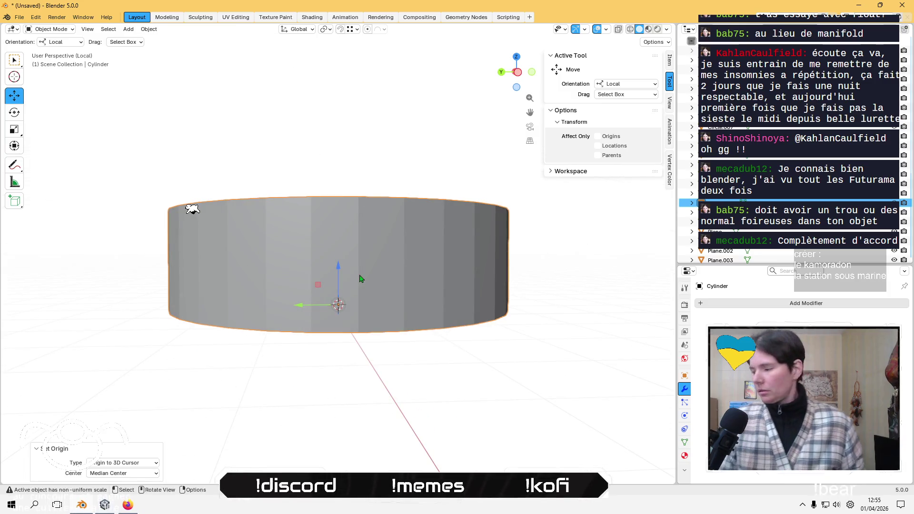
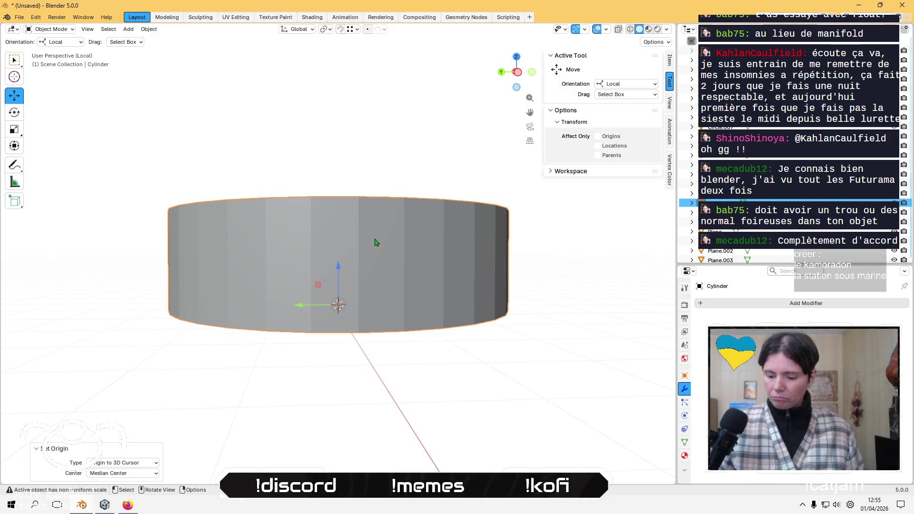
# Leave local view and set the cage cylinder's origin to its geometry.
pyautogui.press('KP_Divide')
pyautogui.moveTo(381, 107)
pyautogui.mouseDown(button='middle')
pyautogui.moveTo(423, 200)
pyautogui.moveTo(421, 161)
pyautogui.moveTo(418, 200)
pyautogui.moveTo(414, 191)
pyautogui.mouseUp(button='middle')
pyautogui.click(428, 206)
pyautogui.click(149, 29)
pyautogui.moveTo(176, 49)
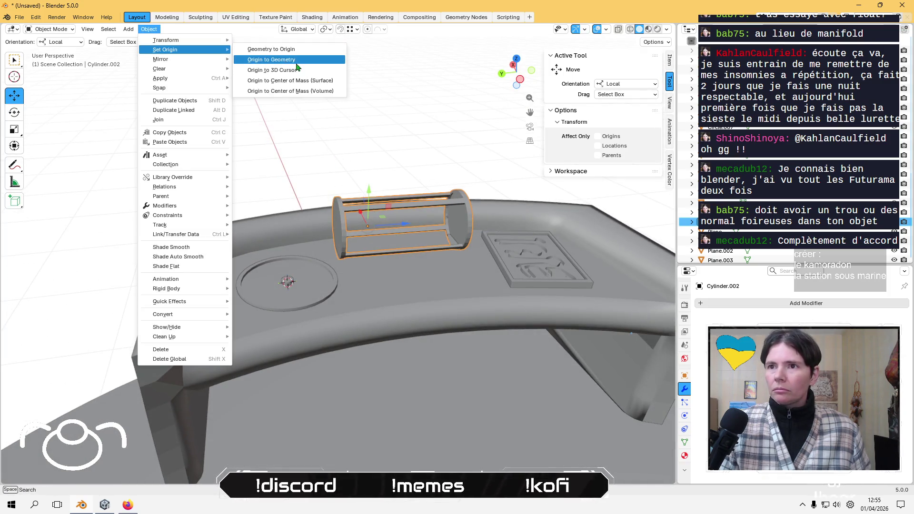
pyautogui.click(276, 59)
# Set the front curved desk's origin to its geometry.
pyautogui.moveTo(409, 223)
pyautogui.mouseDown(button='middle')
pyautogui.moveTo(404, 215)
pyautogui.moveTo(414, 265)
pyautogui.moveTo(324, 323)
pyautogui.moveTo(242, 285)
pyautogui.moveTo(292, 363)
pyautogui.moveTo(247, 355)
pyautogui.moveTo(261, 333)
pyautogui.moveTo(289, 327)
pyautogui.moveTo(176, 312)
pyautogui.mouseUp(button='middle')
pyautogui.scroll(-5, 414, 265)
pyautogui.click(320, 322)
pyautogui.scroll(-3, 320, 322)
pyautogui.scroll(3, 176, 312)
pyautogui.click(339, 311)
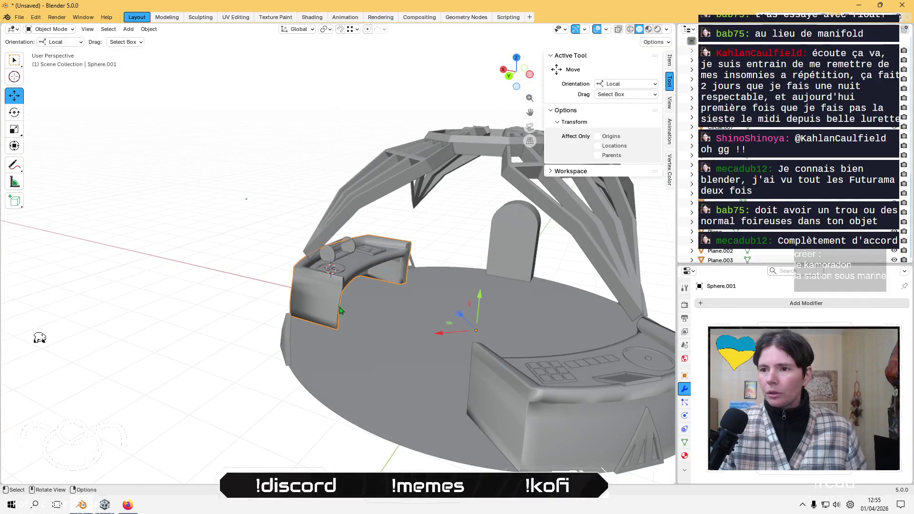
pyautogui.click(149, 29)
pyautogui.moveTo(181, 50)
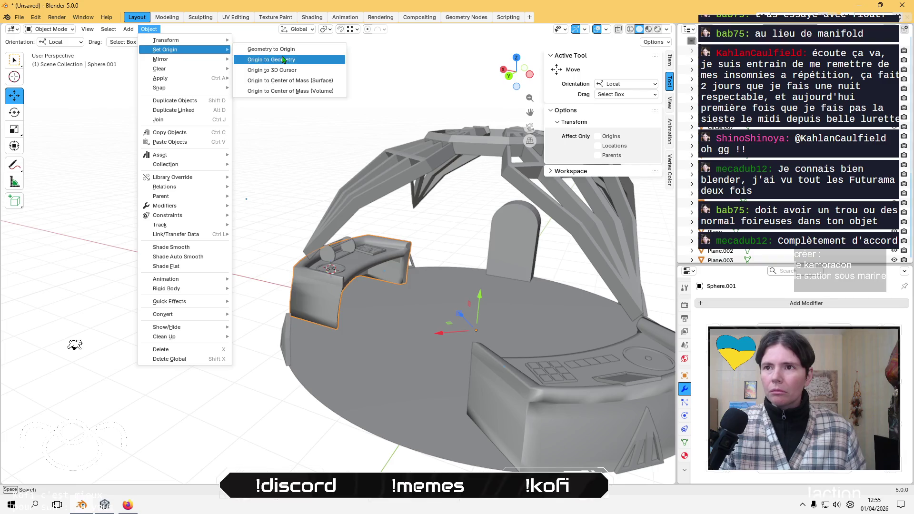
pyautogui.click(267, 59)
# Set the right-hand console's origin to its geometry and show its Item transform values.
pyautogui.moveTo(232, 163); pyautogui.dragTo(510, 212, button='middle')
pyautogui.click(491, 247)
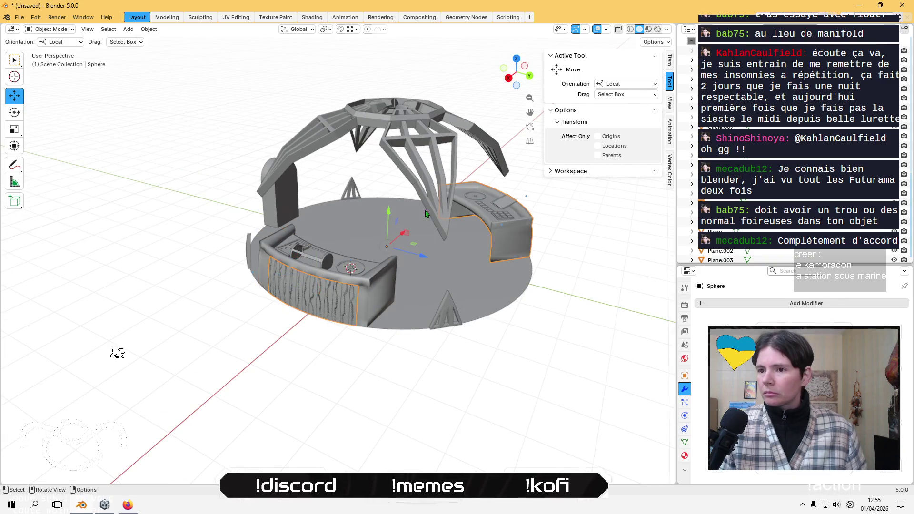
pyautogui.click(149, 29)
pyautogui.moveTo(190, 49)
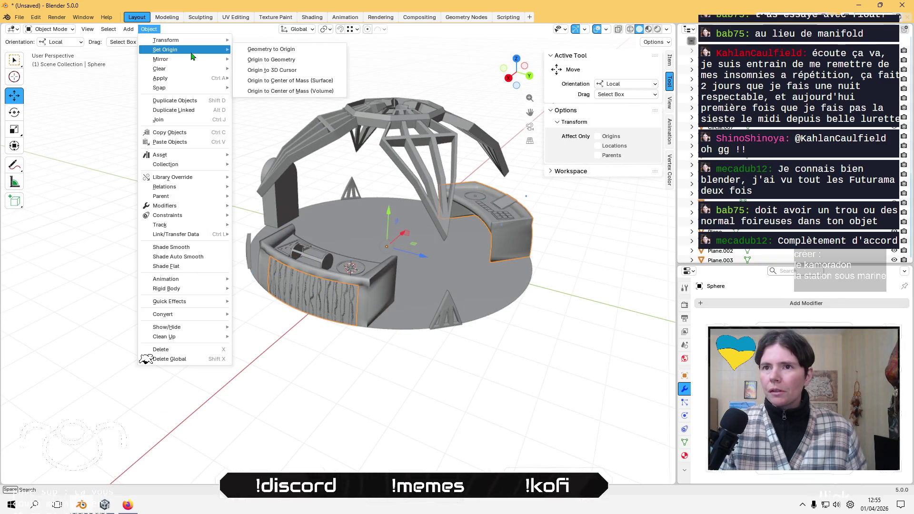
pyautogui.click(292, 60)
pyautogui.click(670, 58)
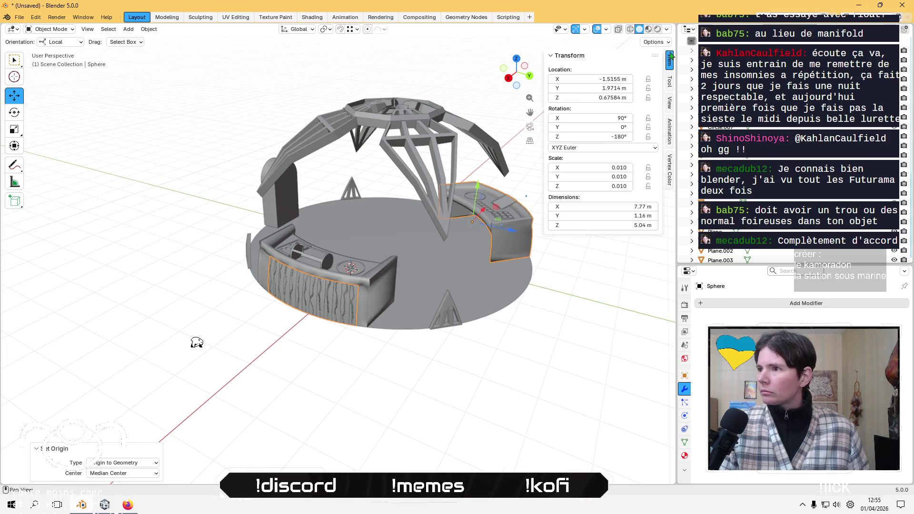
# Select the front console panel, then add the circular plate, cage, flat plate, Plane and screen plate.
pyautogui.click(379, 297)
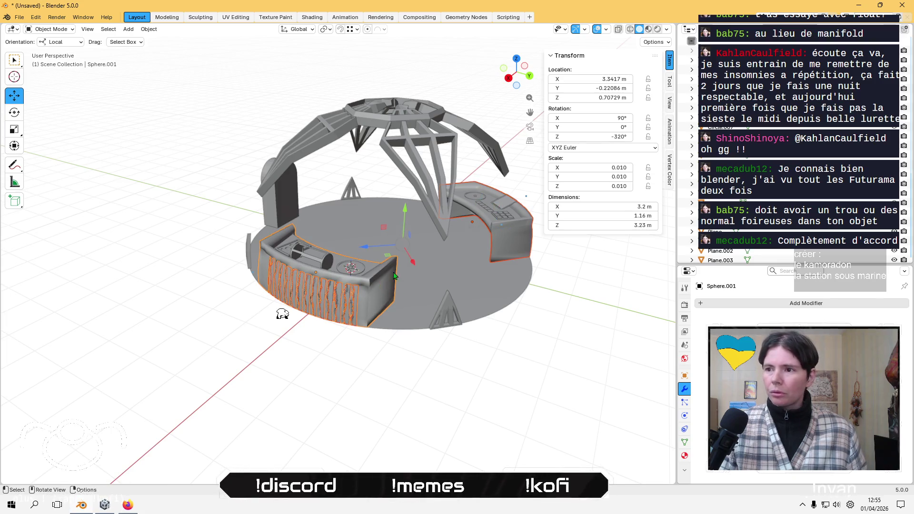
pyautogui.scroll(3, 393, 276)
pyautogui.keyDown('shift'); pyautogui.click(367, 280); pyautogui.keyUp('shift')
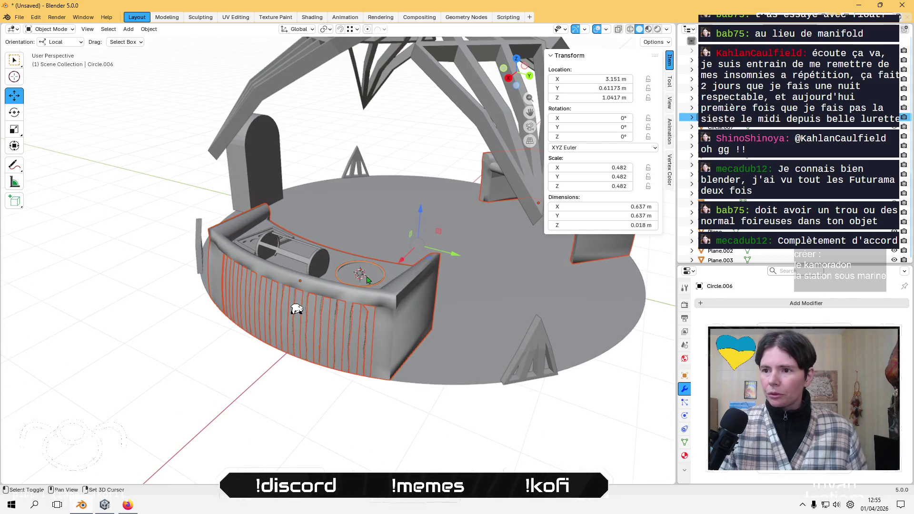
pyautogui.keyDown('shift'); pyautogui.click(301, 264); pyautogui.keyUp('shift')
pyautogui.keyDown('shift'); pyautogui.click(252, 245); pyautogui.keyUp('shift')
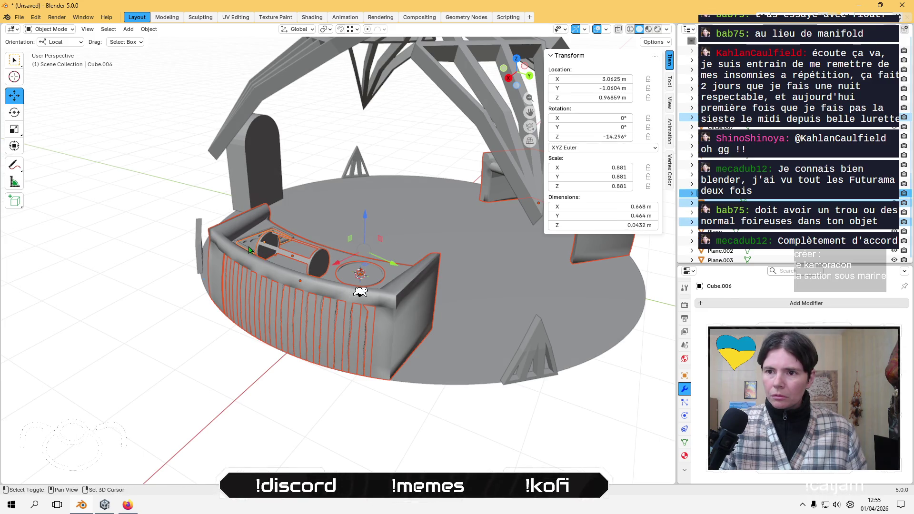
pyautogui.keyDown('shift'); pyautogui.moveTo(249, 249); pyautogui.dragTo(67, 281, button='middle'); pyautogui.keyUp('shift')
pyautogui.keyDown('shift'); pyautogui.click(410, 221); pyautogui.keyUp('shift')
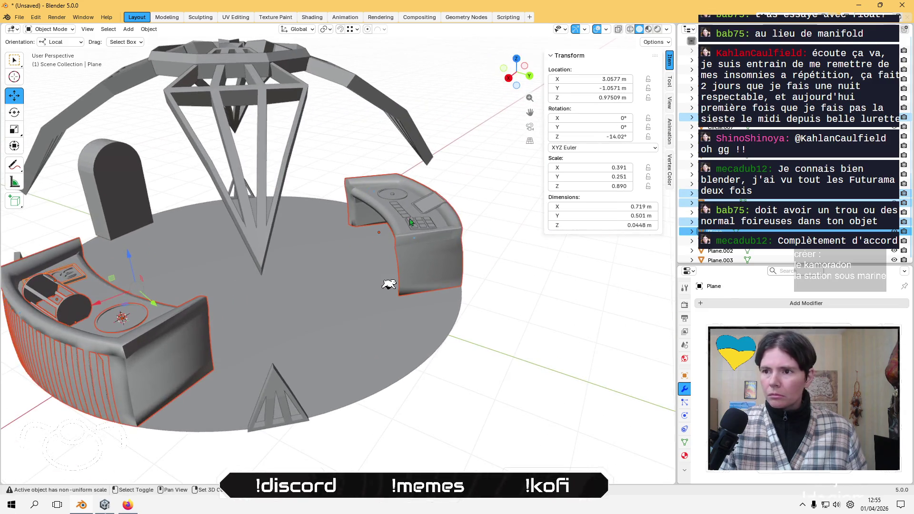
pyautogui.keyDown('shift'); pyautogui.click(392, 197); pyautogui.keyUp('shift')
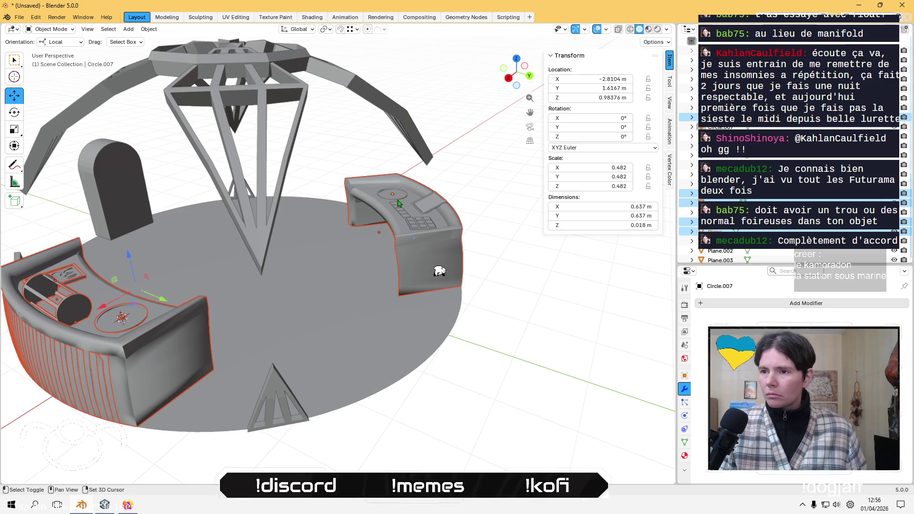
pyautogui.keyDown('shift'); pyautogui.click(432, 206); pyautogui.keyUp('shift')
pyautogui.scroll(5, 441, 180)
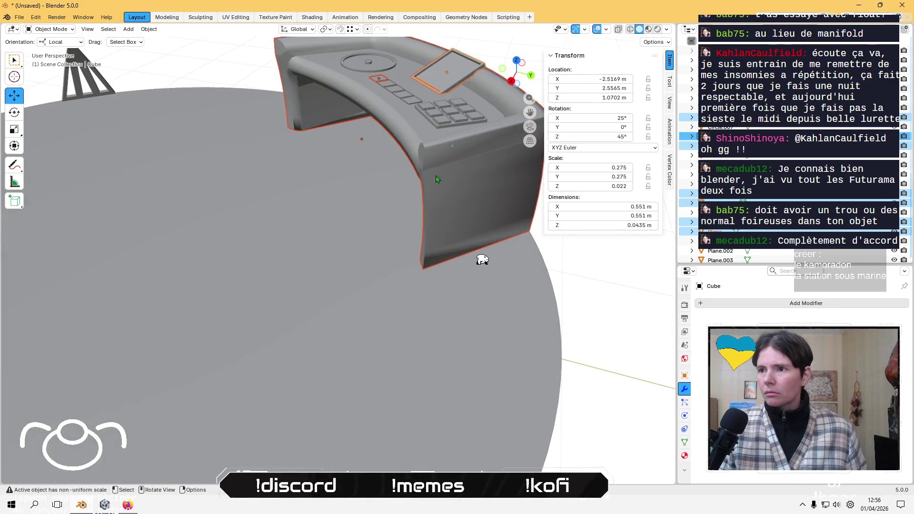
# Add the small console circle, its knob and three console rectangles to the selection.
pyautogui.keyDown('shift'); pyautogui.click(365, 68); pyautogui.keyUp('shift')
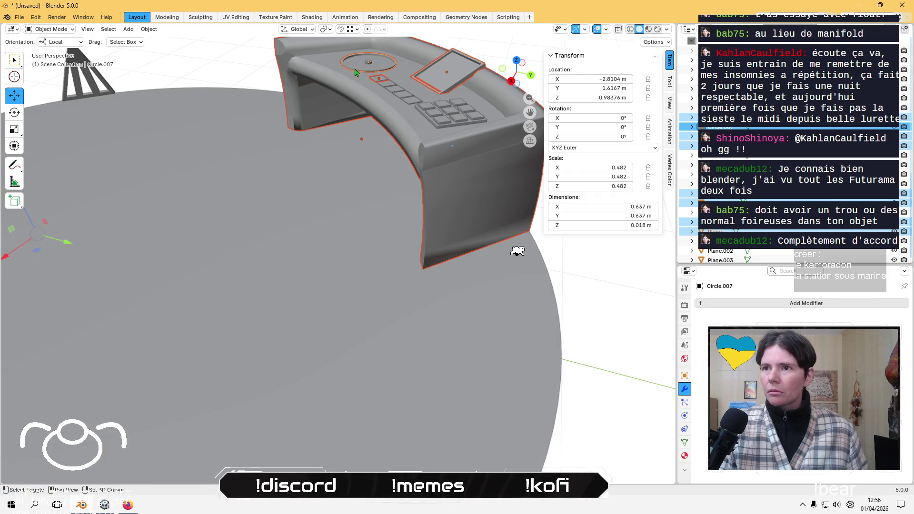
pyautogui.keyDown('shift'); pyautogui.click(369, 64); pyautogui.keyUp('shift')
pyautogui.keyDown('shift'); pyautogui.click(383, 71); pyautogui.keyUp('shift')
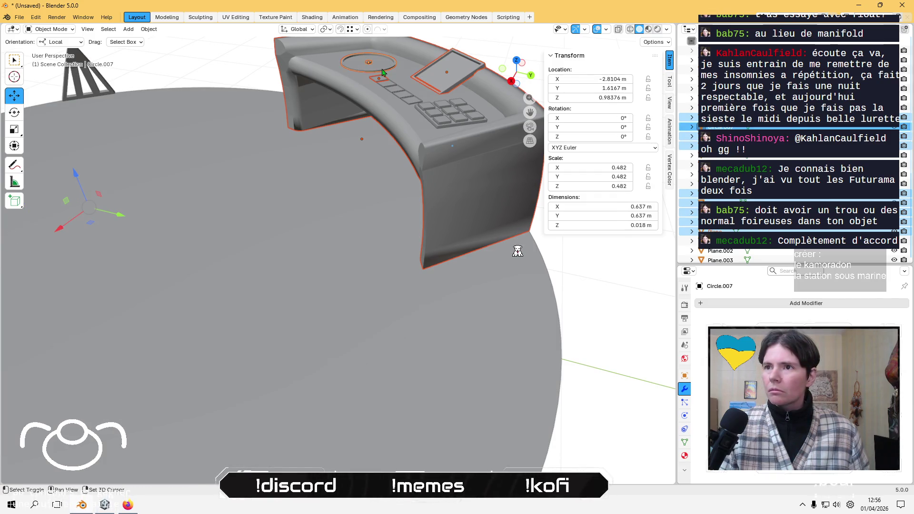
pyautogui.keyDown('shift'); pyautogui.click(387, 84); pyautogui.keyUp('shift')
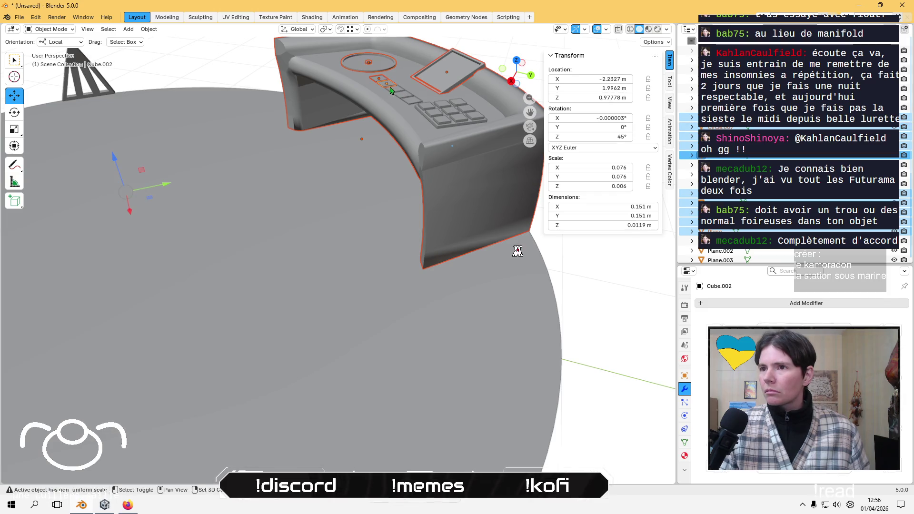
pyautogui.keyDown('shift'); pyautogui.click(394, 90); pyautogui.keyUp('shift')
pyautogui.keyDown('shift'); pyautogui.click(403, 96); pyautogui.keyUp('shift')
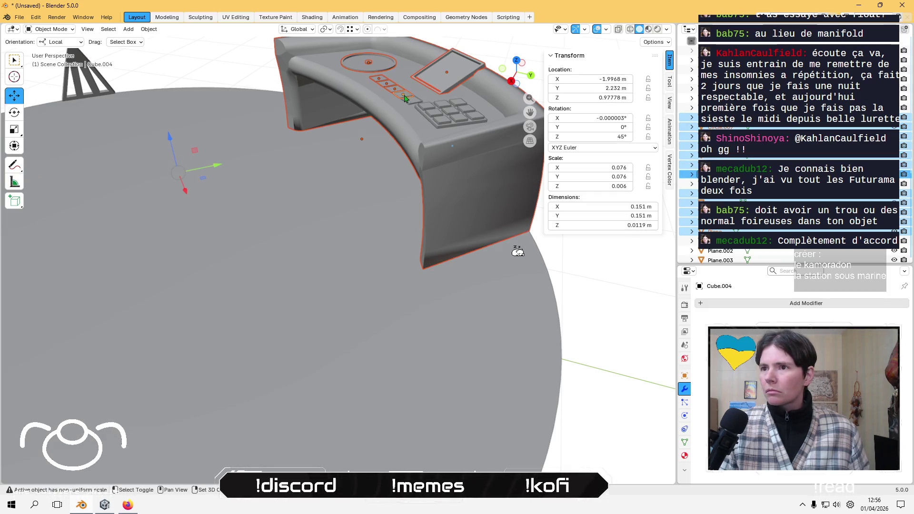
# Add the six keypad keys and make the console body the active object.
pyautogui.keyDown('shift'); pyautogui.click(428, 109); pyautogui.keyUp('shift')
pyautogui.keyDown('shift'); pyautogui.click(444, 105); pyautogui.keyUp('shift')
pyautogui.keyDown('shift'); pyautogui.click(460, 104); pyautogui.keyUp('shift')
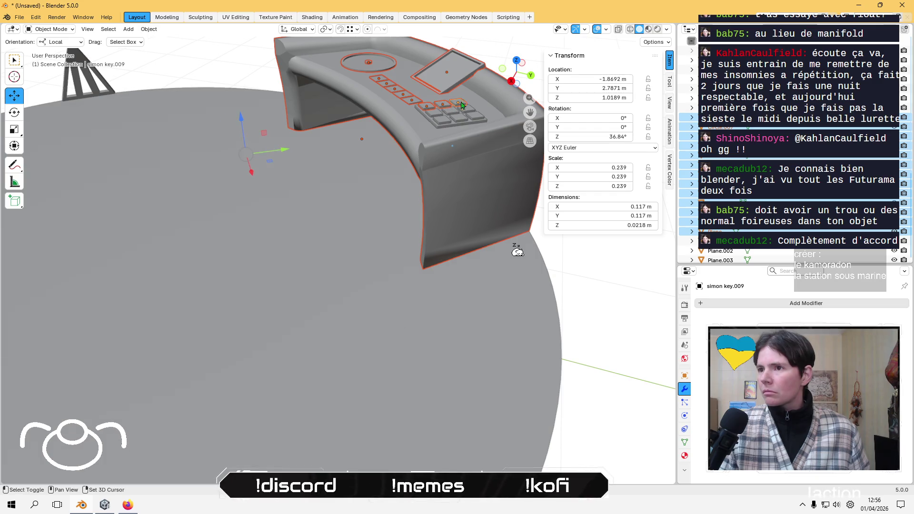
pyautogui.keyDown('shift'); pyautogui.click(467, 112); pyautogui.keyUp('shift')
pyautogui.keyDown('shift'); pyautogui.click(472, 117); pyautogui.keyUp('shift')
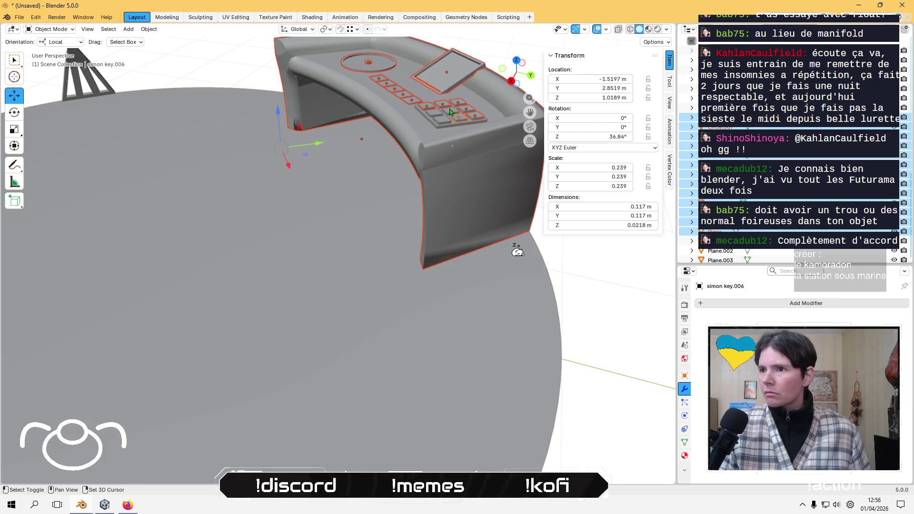
pyautogui.keyDown('shift'); pyautogui.click(438, 120); pyautogui.keyUp('shift')
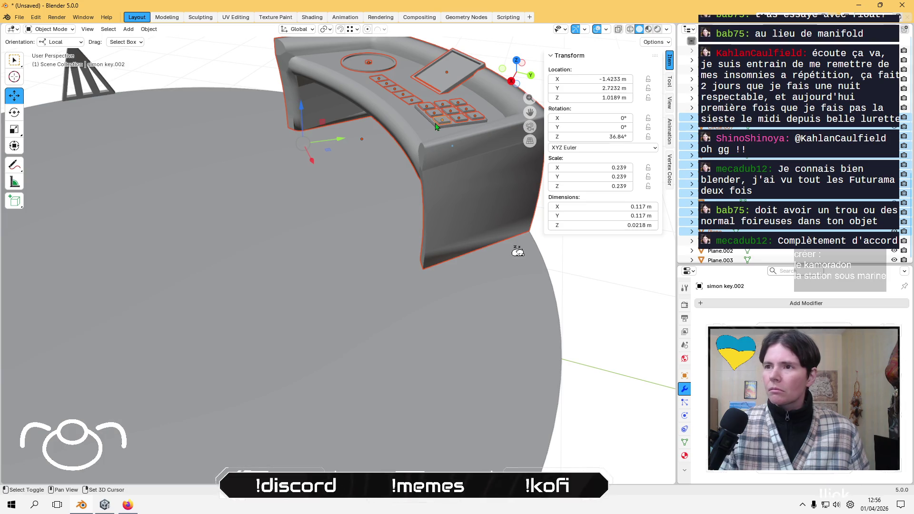
pyautogui.keyDown('shift'); pyautogui.click(435, 125); pyautogui.keyUp('shift')
pyautogui.moveTo(435, 125)
pyautogui.mouseDown(button='middle')
pyautogui.moveTo(197, 170)
pyautogui.moveTo(318, 232)
pyautogui.mouseUp(button='middle')
pyautogui.moveTo(479, 260); pyautogui.dragTo(193, 116, button='middle')
pyautogui.click(149, 29)
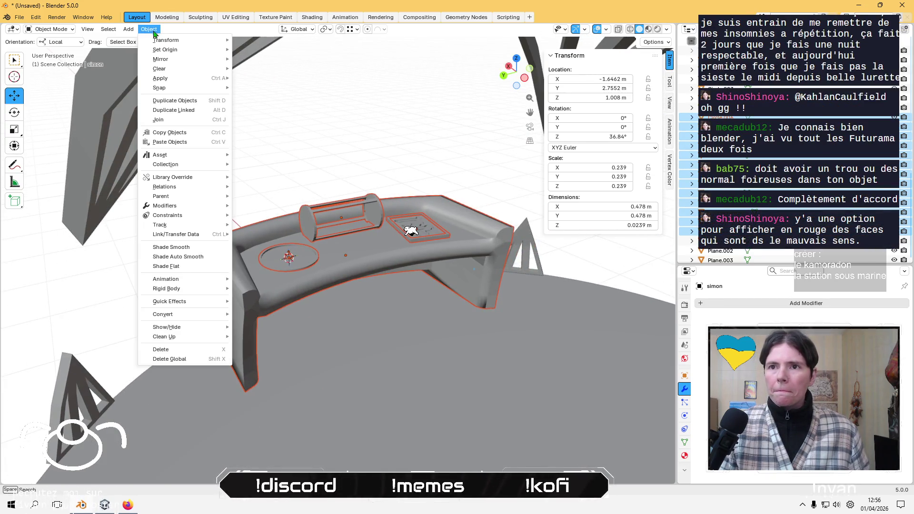
# Apply scale and rotation to the selected desk pieces.
pyautogui.moveTo(190, 78)
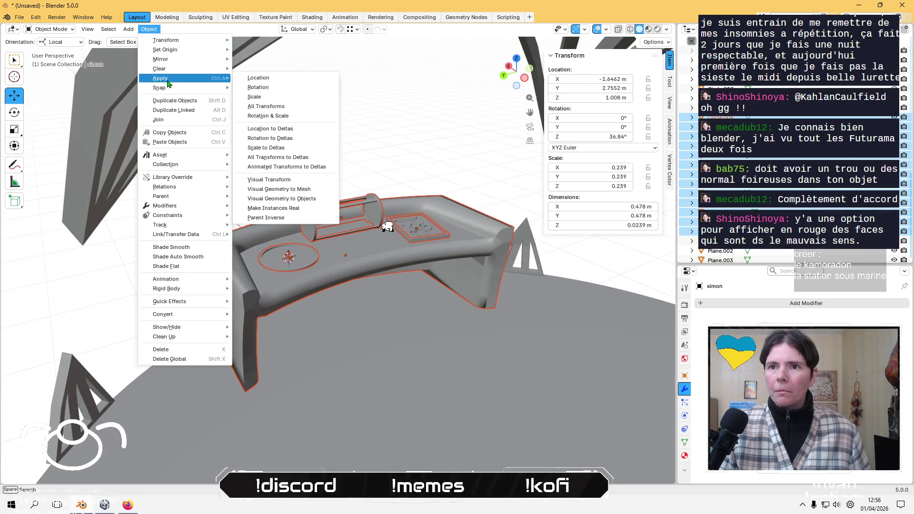
pyautogui.click(285, 102)
pyautogui.click(149, 29)
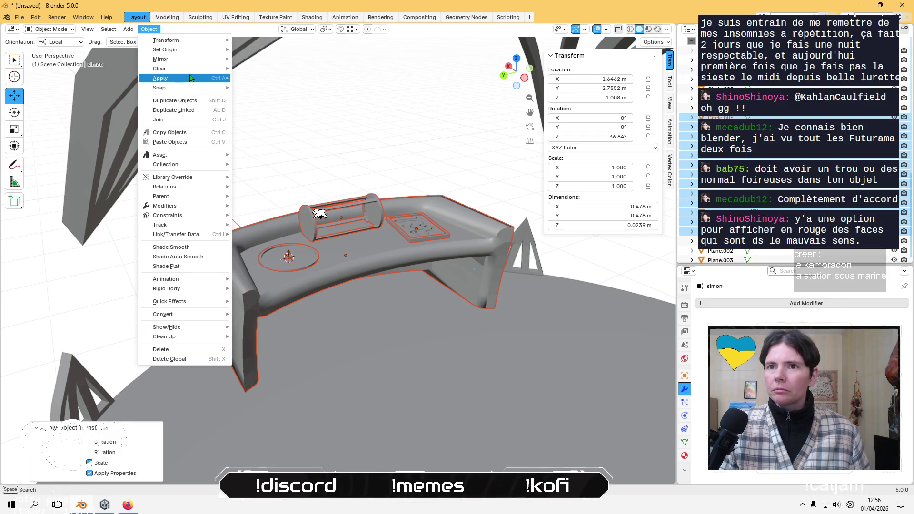
pyautogui.moveTo(190, 78)
pyautogui.click(258, 91)
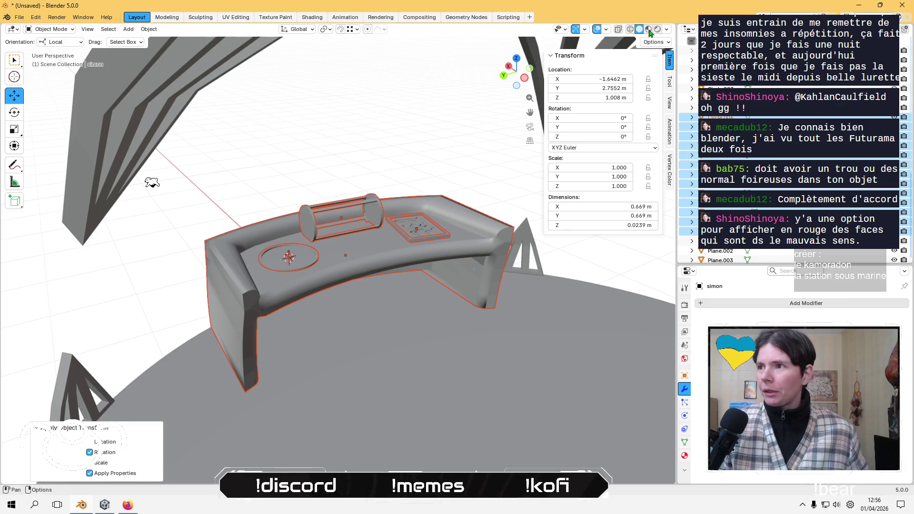
# Turn on the Face Orientation overlay and select the cage cylinder.
pyautogui.click(608, 30)
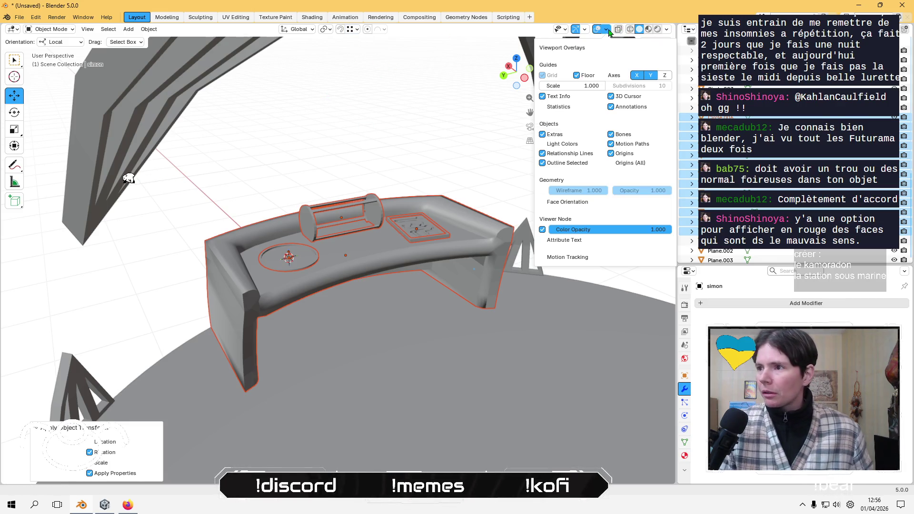
pyautogui.click(542, 202)
pyautogui.press('n')
pyautogui.moveTo(352, 152)
pyautogui.mouseDown(button='middle')
pyautogui.moveTo(343, 198)
pyautogui.moveTo(341, 171)
pyautogui.moveTo(391, 203)
pyautogui.moveTo(388, 187)
pyautogui.moveTo(335, 178)
pyautogui.moveTo(407, 181)
pyautogui.moveTo(434, 215)
pyautogui.moveTo(373, 251)
pyautogui.moveTo(486, 250)
pyautogui.mouseUp(button='middle')
pyautogui.click(486, 250)
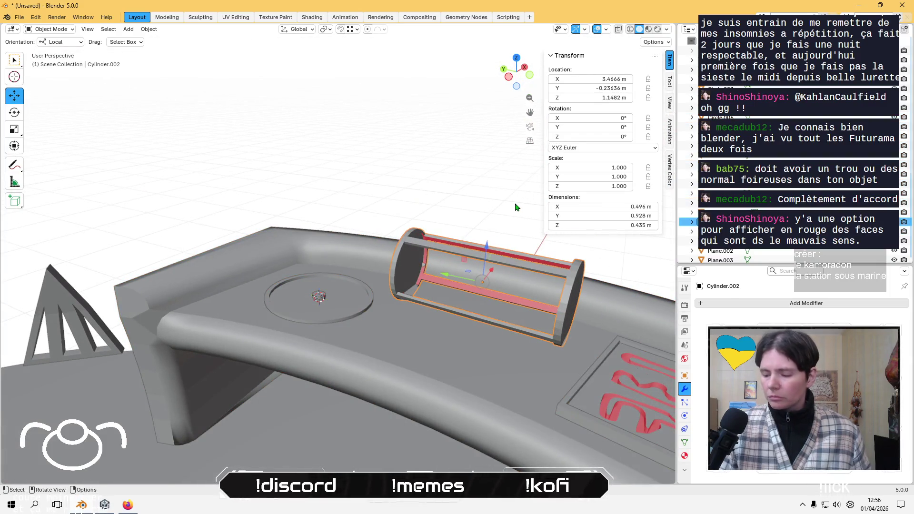
# In Edit Mode, select the whole cage mesh and recalculate its normals outward.
pyautogui.press('KP_Decimal')
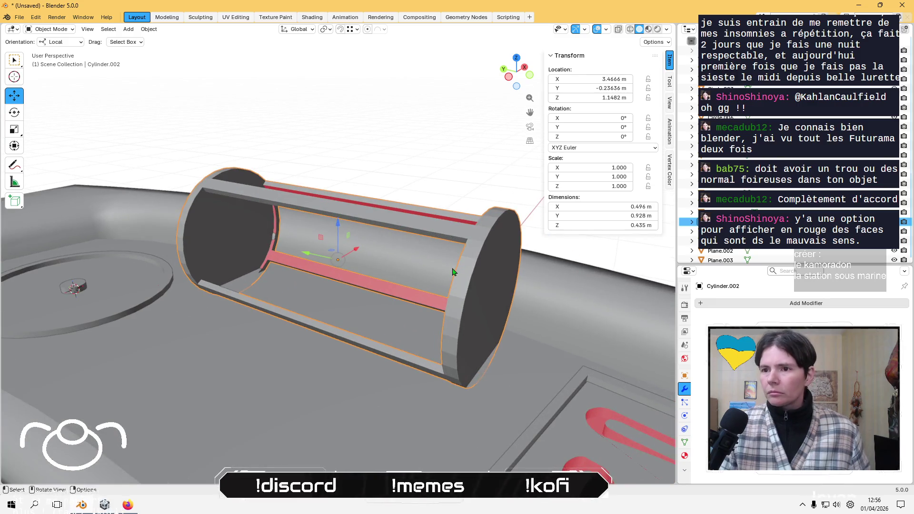
pyautogui.press('Tab')
pyautogui.scroll(4, 371, 230)
pyautogui.click(305, 272)
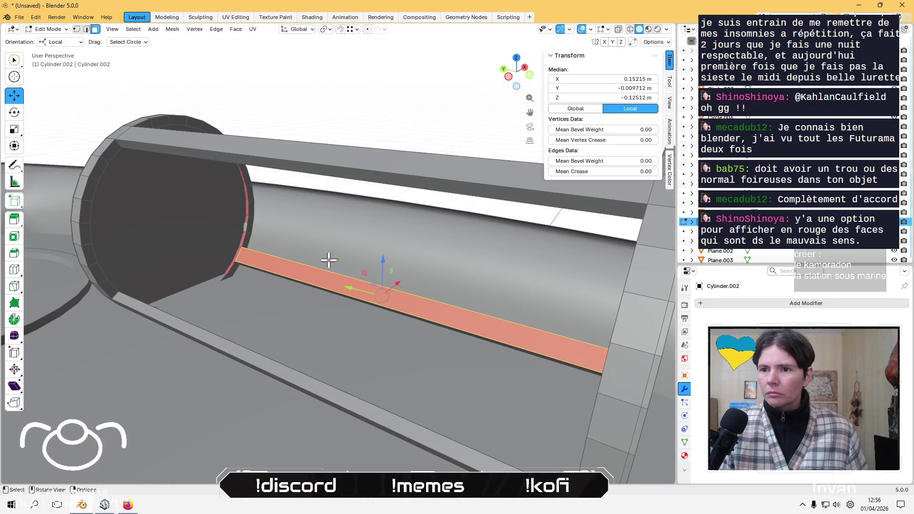
pyautogui.press('a')
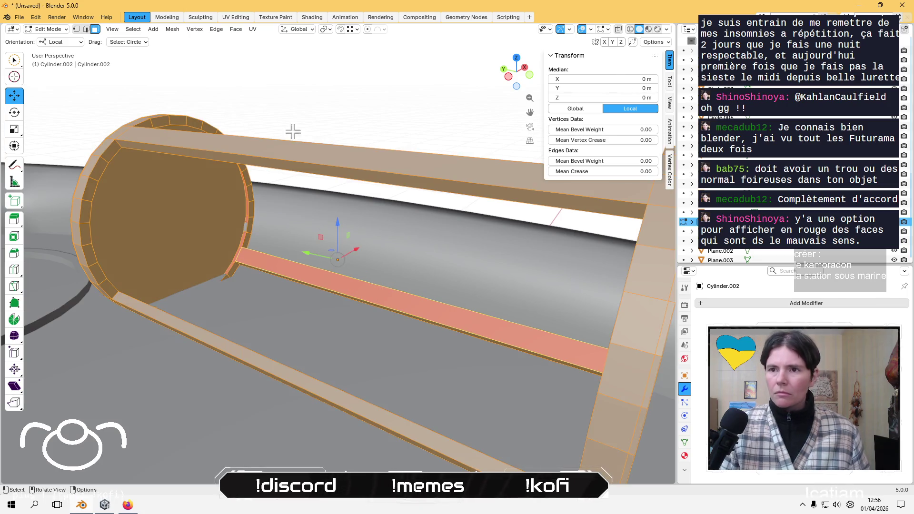
pyautogui.click(173, 29)
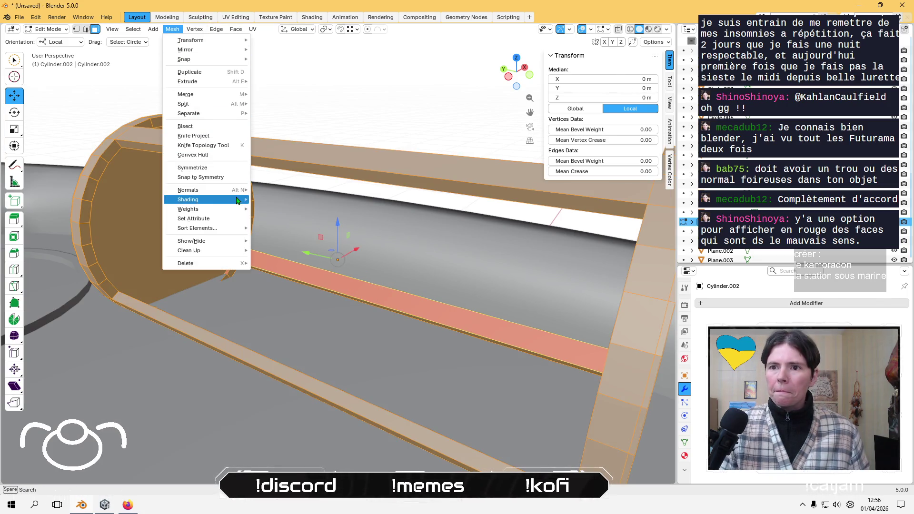
pyautogui.moveTo(215, 190)
pyautogui.click(293, 199)
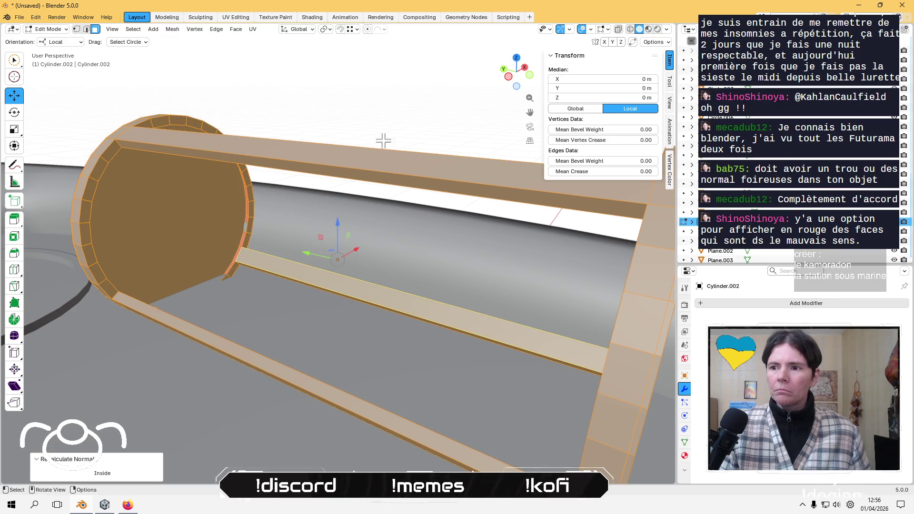
# Select the red end cap, undo a trial rim scale, and flip the door face's normals.
pyautogui.hotkey('alt', 'a')
pyautogui.moveTo(403, 92)
pyautogui.mouseDown(button='middle')
pyautogui.moveTo(367, 153)
pyautogui.moveTo(407, 152)
pyautogui.mouseUp(button='middle')
pyautogui.keyDown('alt'); pyautogui.click(485, 231); pyautogui.keyUp('alt')
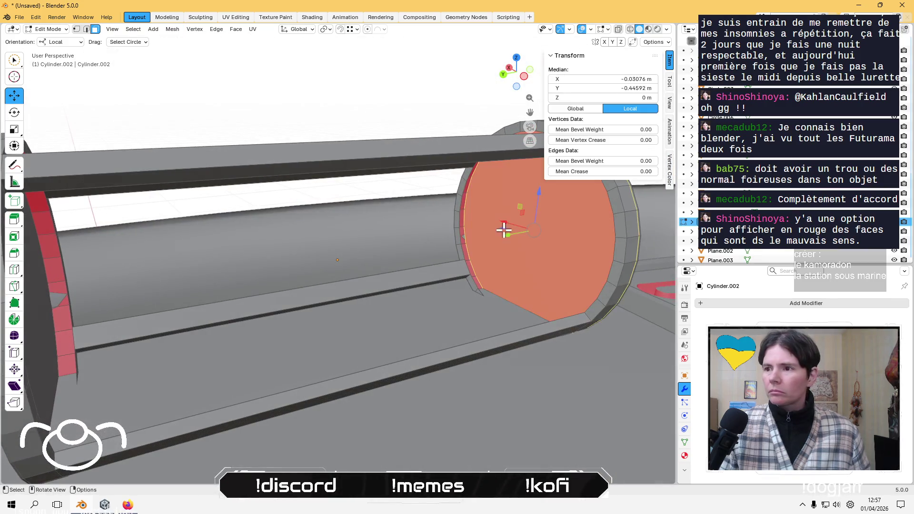
pyautogui.moveTo(503, 227)
pyautogui.mouseDown(button='middle')
pyautogui.moveTo(214, 226)
pyautogui.moveTo(265, 217)
pyautogui.moveTo(262, 197)
pyautogui.moveTo(294, 225)
pyautogui.mouseUp(button='middle')
pyautogui.press('s')
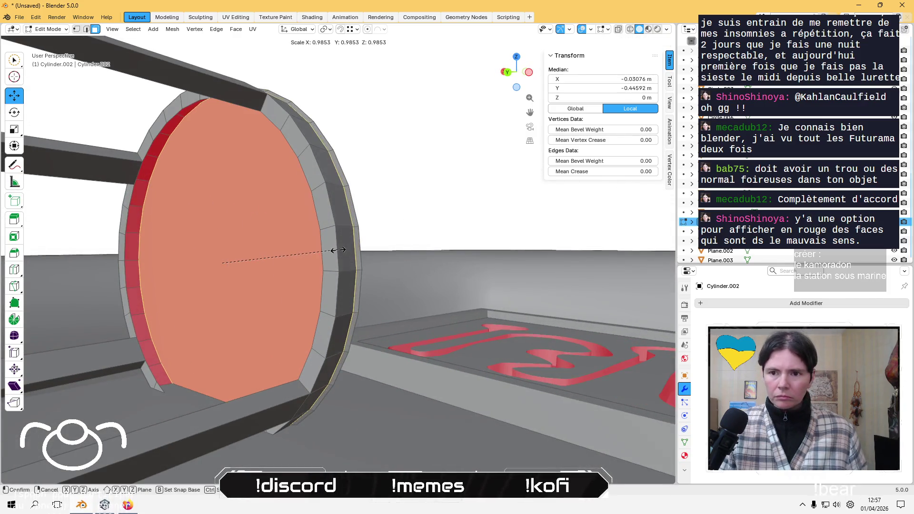
pyautogui.click(333, 249)
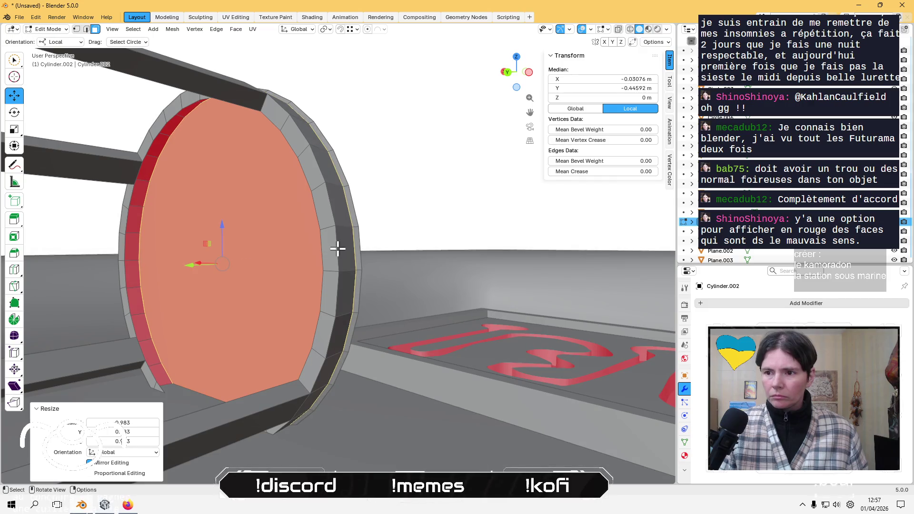
pyautogui.hotkey('ctrl', 'z')
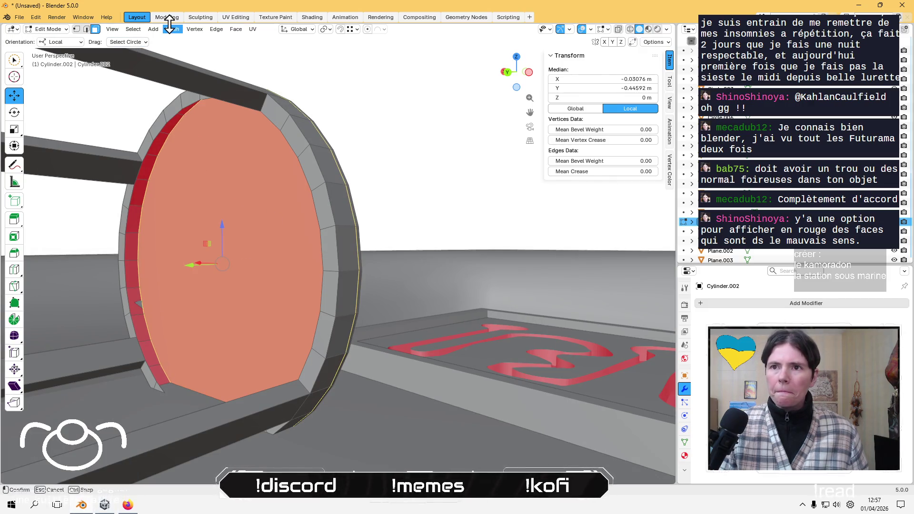
pyautogui.click(172, 29)
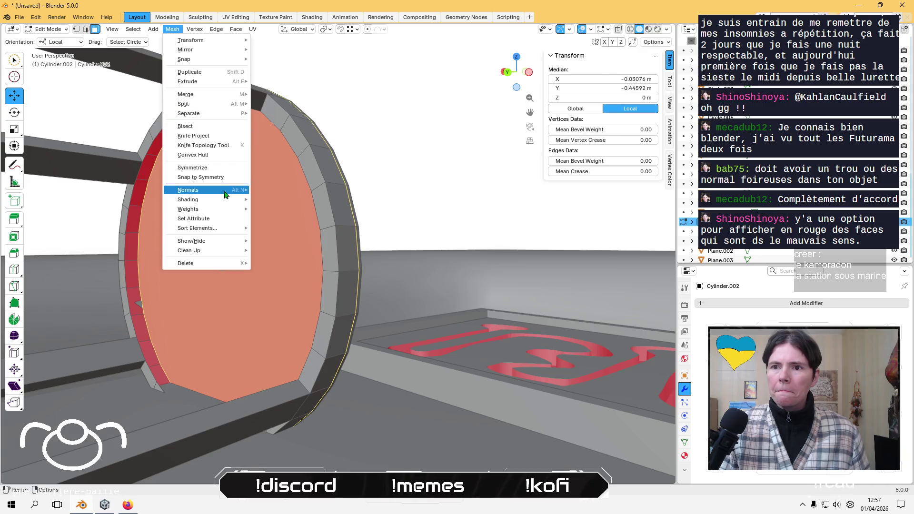
pyautogui.moveTo(205, 190)
pyautogui.click(272, 185)
# Select the run of faces around the door rim.
pyautogui.moveTo(271, 186); pyautogui.dragTo(196, 212, button='middle')
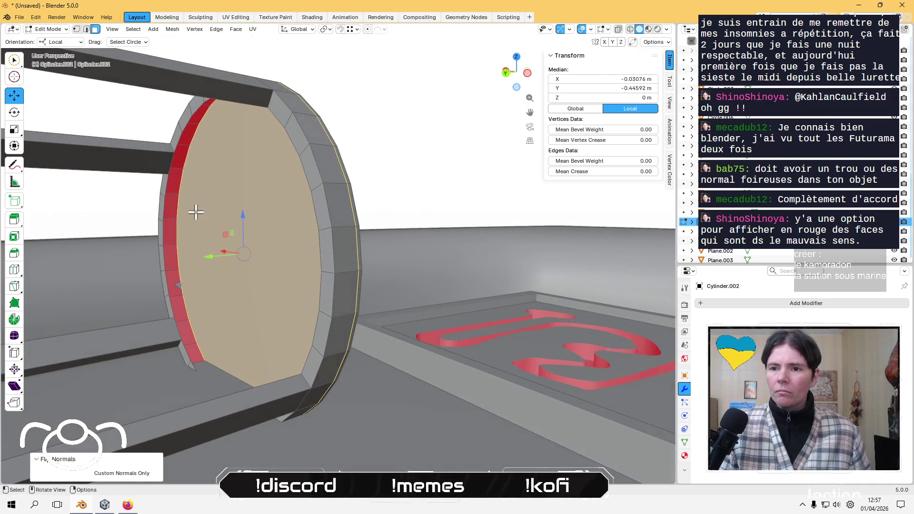
pyautogui.click(172, 200)
pyautogui.keyDown('ctrl'); pyautogui.click(168, 178); pyautogui.keyUp('ctrl')
pyautogui.keyDown('ctrl'); pyautogui.click(184, 156); pyautogui.keyUp('ctrl')
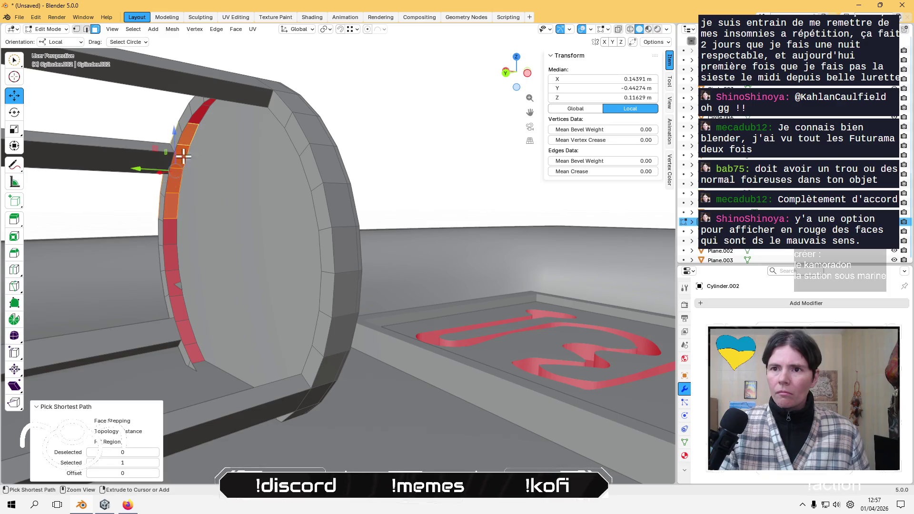
pyautogui.scroll(4, 189, 190)
pyautogui.keyDown('shift'); pyautogui.moveTo(190, 196); pyautogui.dragTo(214, 330, button='middle'); pyautogui.keyUp('shift')
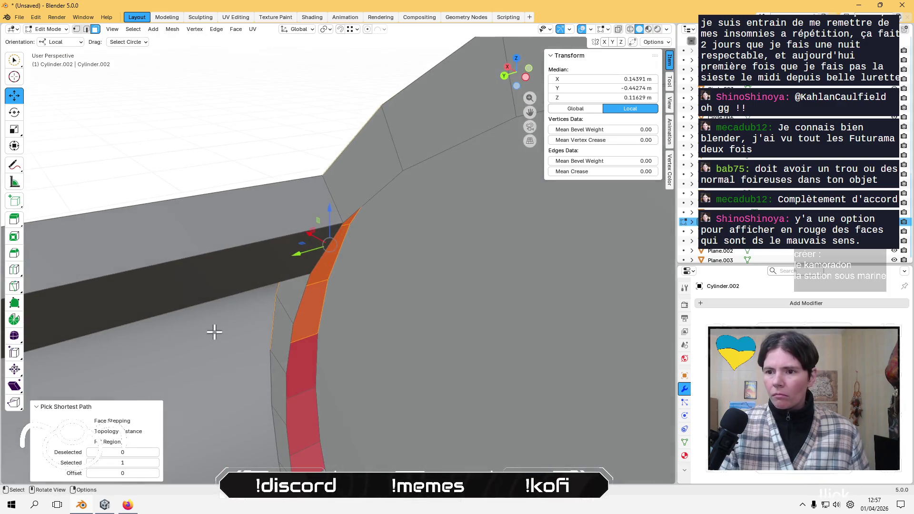
pyautogui.scroll(3, 173, 104)
pyautogui.keyDown('shift'); pyautogui.click(262, 210); pyautogui.keyUp('shift')
pyautogui.keyDown('shift'); pyautogui.click(271, 247); pyautogui.keyUp('shift')
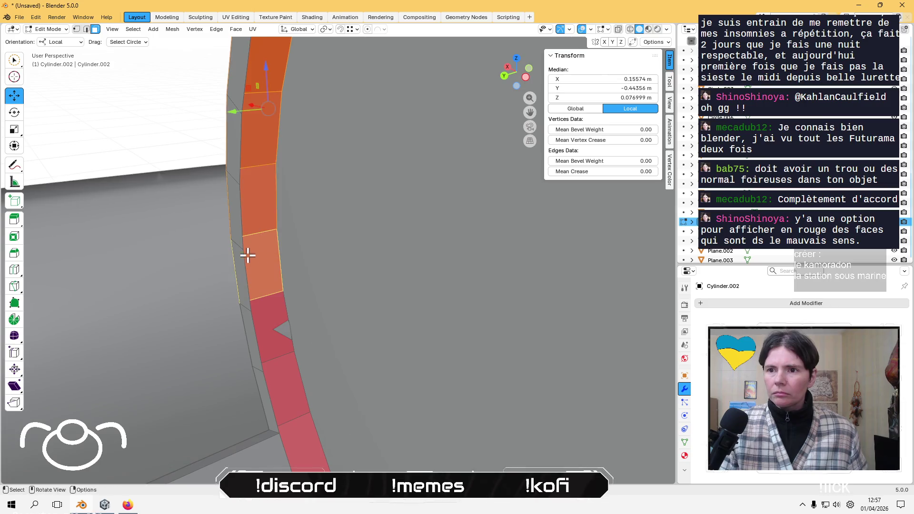
pyautogui.moveTo(245, 255)
pyautogui.mouseDown(button='middle')
pyautogui.moveTo(373, 205)
pyautogui.moveTo(362, 253)
pyautogui.moveTo(257, 210)
pyautogui.moveTo(257, 201)
pyautogui.moveTo(265, 318)
pyautogui.moveTo(333, 317)
pyautogui.mouseUp(button='middle')
# Delete the large inner door face.
pyautogui.click(420, 316)
pyautogui.moveTo(375, 296)
pyautogui.mouseDown(button='middle')
pyautogui.moveTo(404, 279)
pyautogui.moveTo(363, 299)
pyautogui.moveTo(421, 266)
pyautogui.moveTo(394, 269)
pyautogui.mouseUp(button='middle')
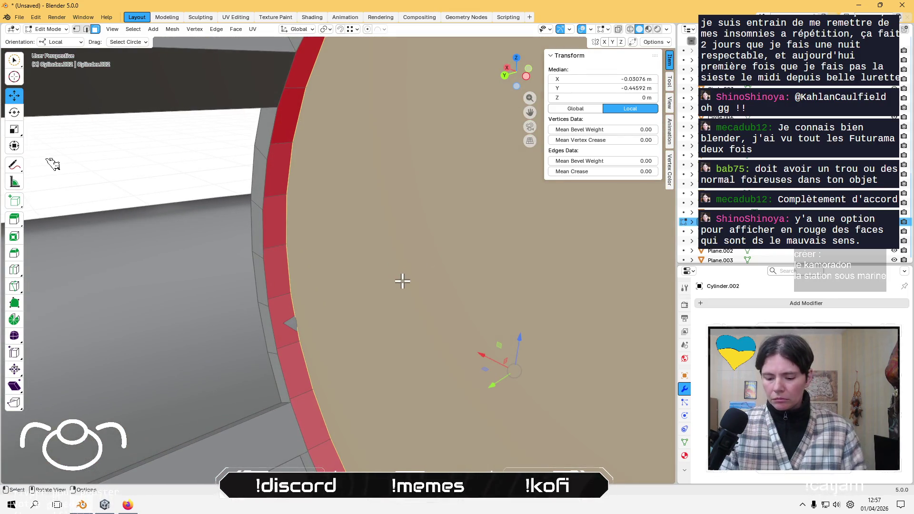
pyautogui.press('x')
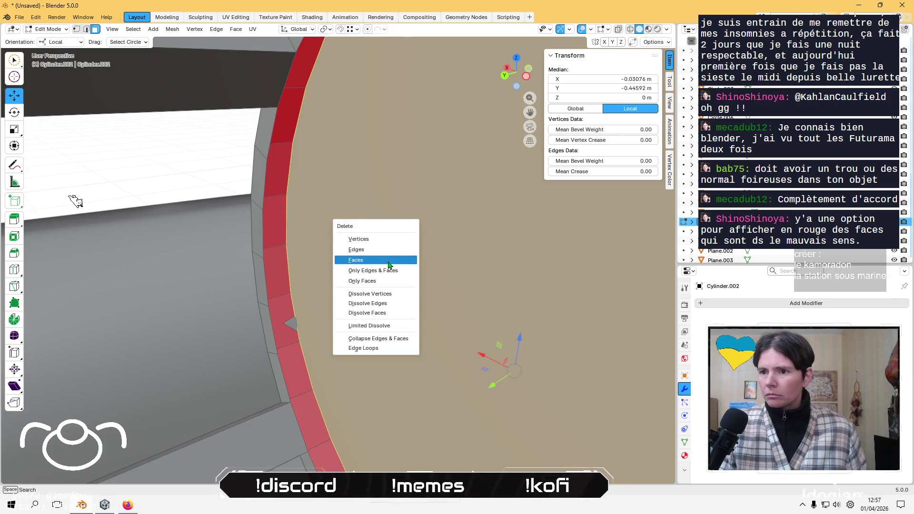
pyautogui.click(389, 264)
pyautogui.moveTo(383, 257)
pyautogui.mouseDown(button='middle')
pyautogui.moveTo(357, 273)
pyautogui.moveTo(385, 226)
pyautogui.moveTo(373, 265)
pyautogui.mouseUp(button='middle')
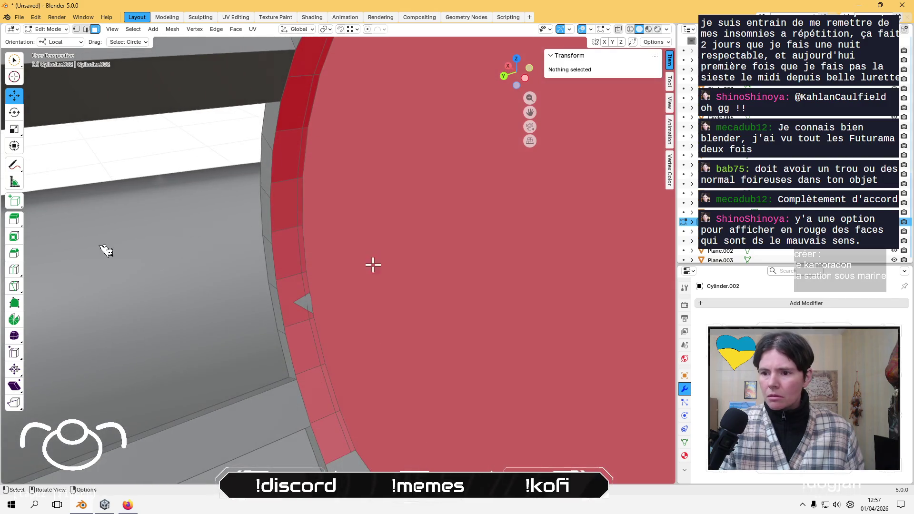
# In edge select mode, select a rim edge loop.
pyautogui.click(341, 427)
pyautogui.click(328, 393)
pyautogui.press('2')
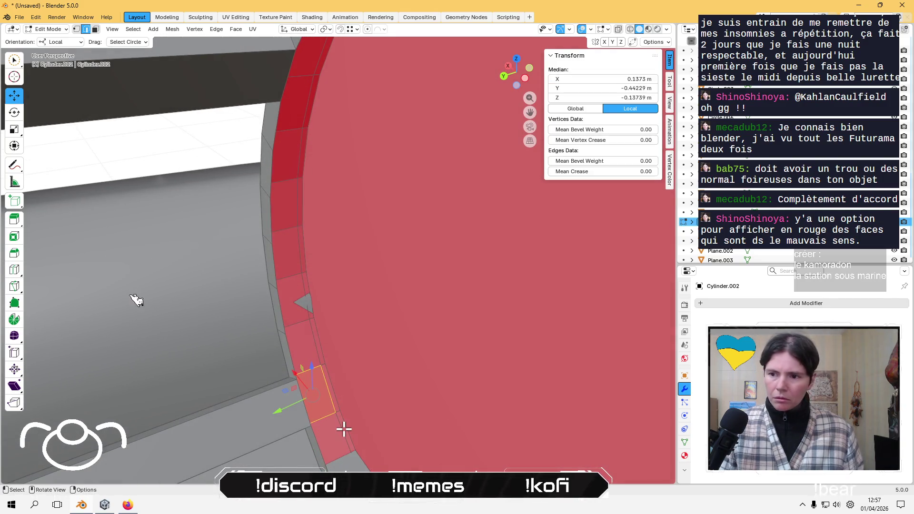
pyautogui.click(342, 425)
pyautogui.moveTo(342, 424)
pyautogui.mouseDown(button='middle')
pyautogui.moveTo(316, 385)
pyautogui.moveTo(351, 296)
pyautogui.moveTo(412, 273)
pyautogui.moveTo(422, 198)
pyautogui.moveTo(399, 237)
pyautogui.moveTo(355, 180)
pyautogui.moveTo(267, 189)
pyautogui.mouseUp(button='middle')
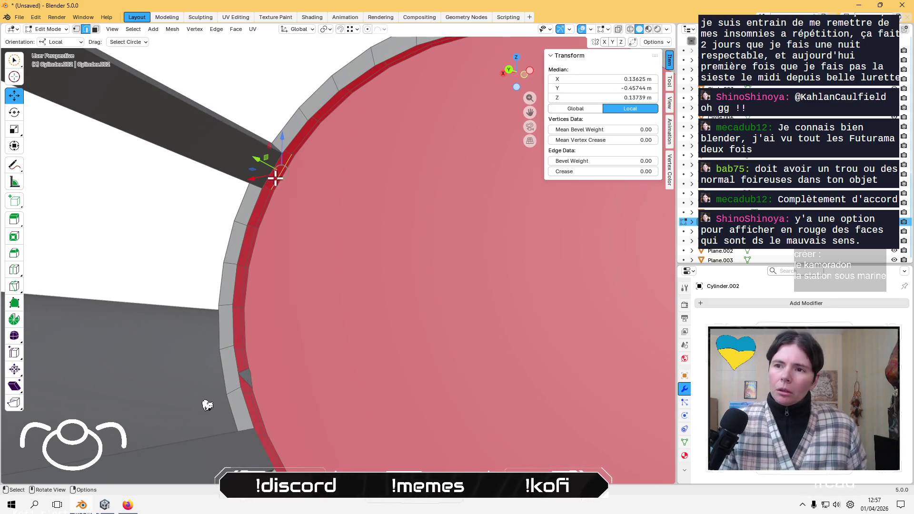
pyautogui.keyDown('alt'); pyautogui.click(260, 200); pyautogui.keyUp('alt')
pyautogui.keyDown('alt'); pyautogui.click(265, 198); pyautogui.keyUp('alt')
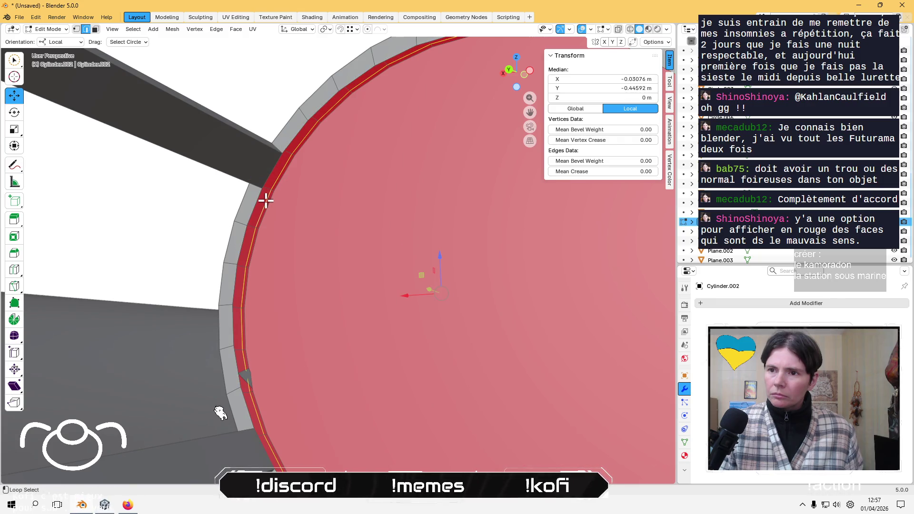
# Dissolve the selected rim edge loop instead of deleting its faces.
pyautogui.moveTo(265, 198)
pyautogui.mouseDown(button='middle')
pyautogui.moveTo(362, 178)
pyautogui.moveTo(367, 198)
pyautogui.moveTo(499, 198)
pyautogui.moveTo(356, 225)
pyautogui.mouseUp(button='middle')
pyautogui.press('x')
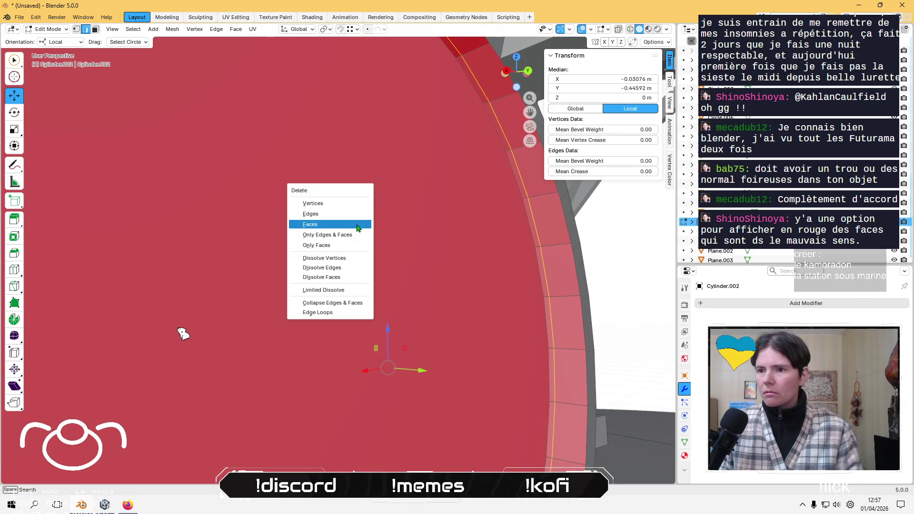
pyautogui.click(356, 213)
pyautogui.hotkey('ctrl', 'z')
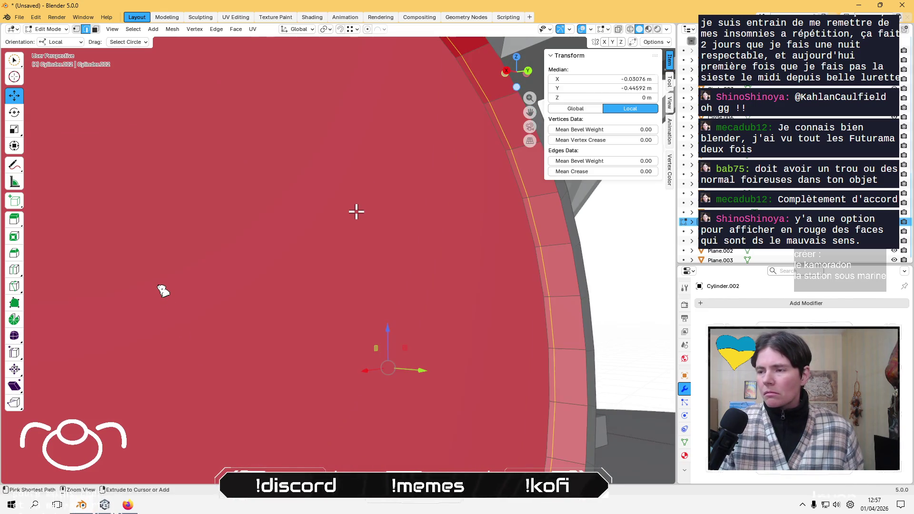
pyautogui.scroll(-3, 163, 290)
pyautogui.press('x')
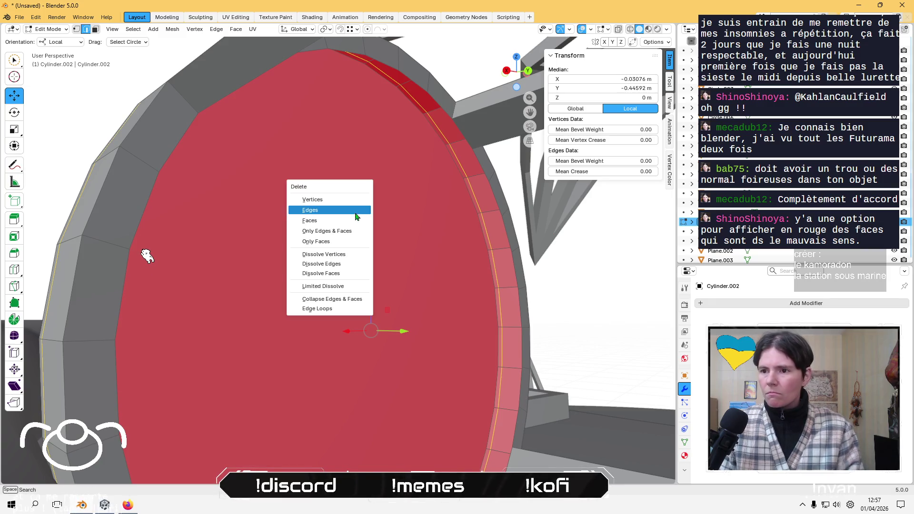
pyautogui.click(339, 260)
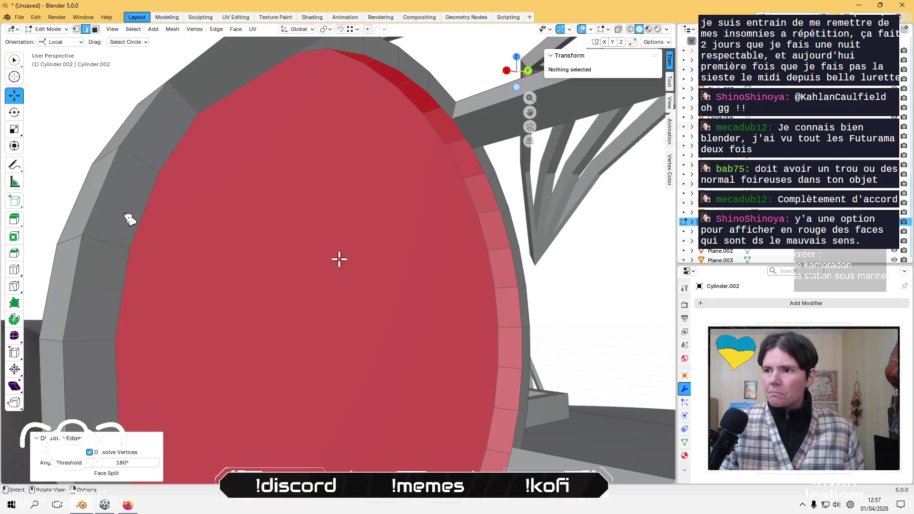
pyautogui.scroll(-3, 339, 260)
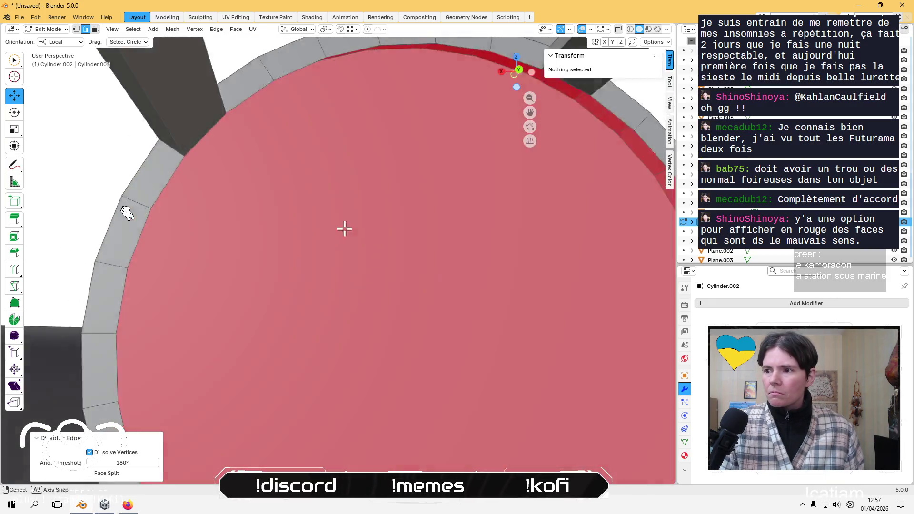
# Frame the door disc face inside the tube, then clear the selection.
pyautogui.moveTo(345, 229)
pyautogui.mouseDown(button='middle')
pyautogui.moveTo(224, 230)
pyautogui.moveTo(224, 257)
pyautogui.moveTo(418, 296)
pyautogui.moveTo(457, 290)
pyautogui.moveTo(434, 278)
pyautogui.moveTo(365, 286)
pyautogui.moveTo(465, 298)
pyautogui.moveTo(231, 292)
pyautogui.moveTo(307, 285)
pyautogui.moveTo(440, 219)
pyautogui.moveTo(276, 216)
pyautogui.moveTo(348, 204)
pyautogui.mouseUp(button='middle')
pyautogui.click(362, 215)
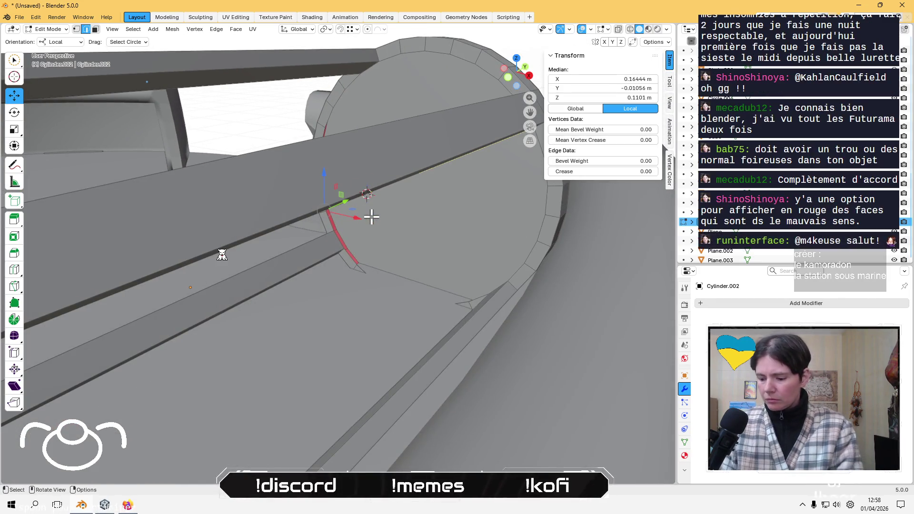
pyautogui.press('KP_Decimal')
pyautogui.moveTo(378, 234); pyautogui.dragTo(465, 295, button='middle')
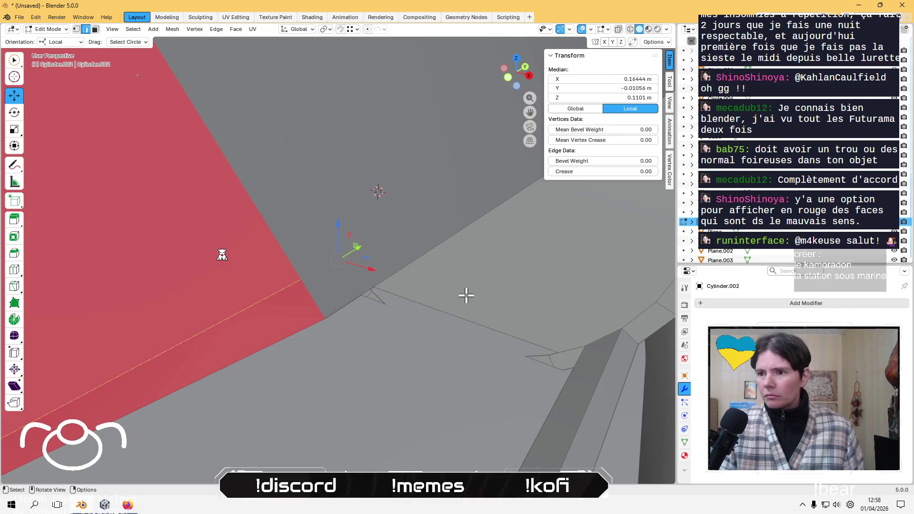
pyautogui.click(467, 293)
pyautogui.press('3')
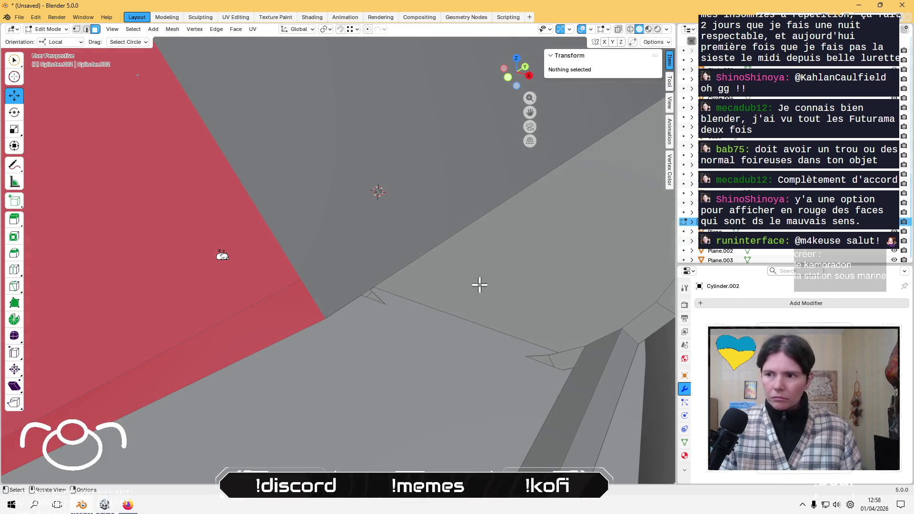
pyautogui.click(471, 285)
pyautogui.press('KP_Decimal')
pyautogui.scroll(4, 403, 300)
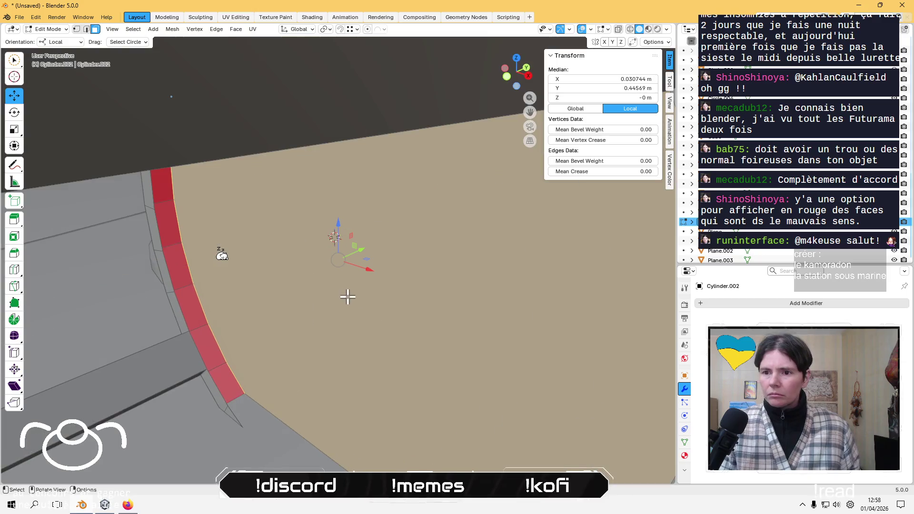
pyautogui.rightClick(267, 273)
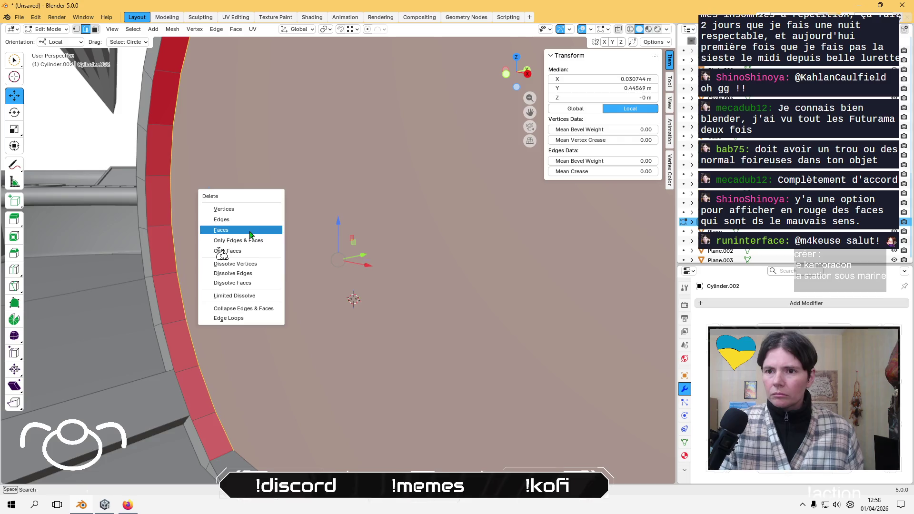
pyautogui.click(252, 231)
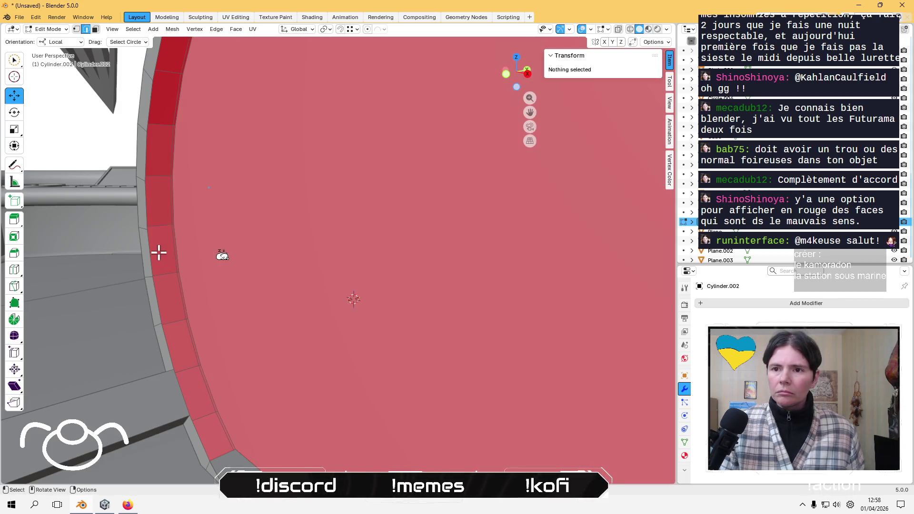
# Dissolve the inner rim edge loop and select the outer rim loop.
pyautogui.click(172, 248)
pyautogui.keyDown('alt'); pyautogui.click(170, 210); pyautogui.keyUp('alt')
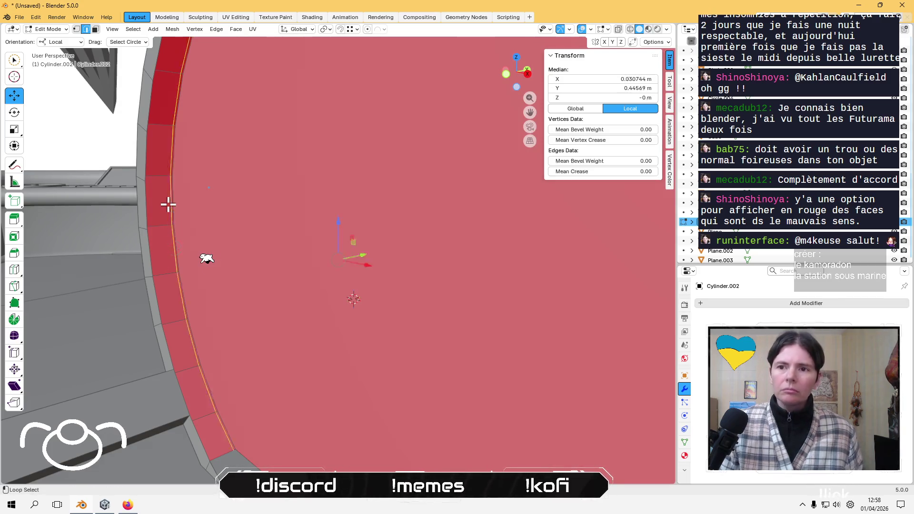
pyautogui.press('x')
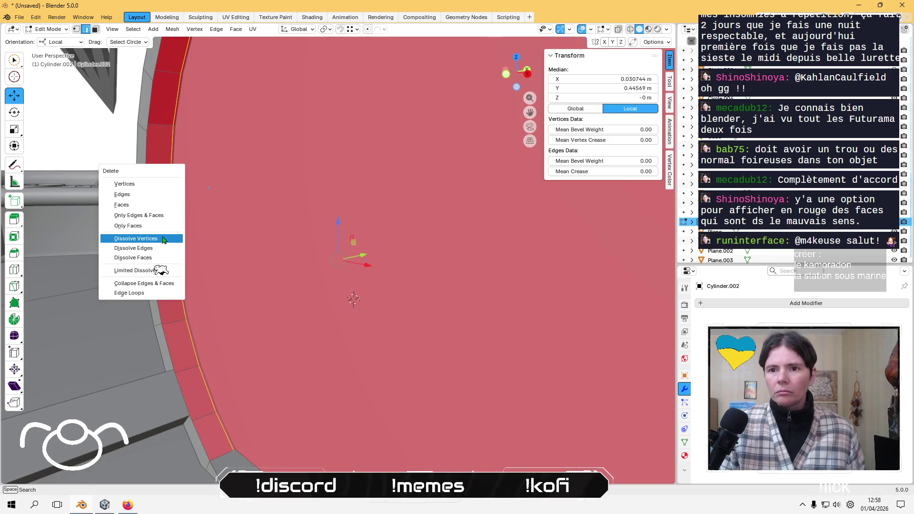
pyautogui.click(138, 248)
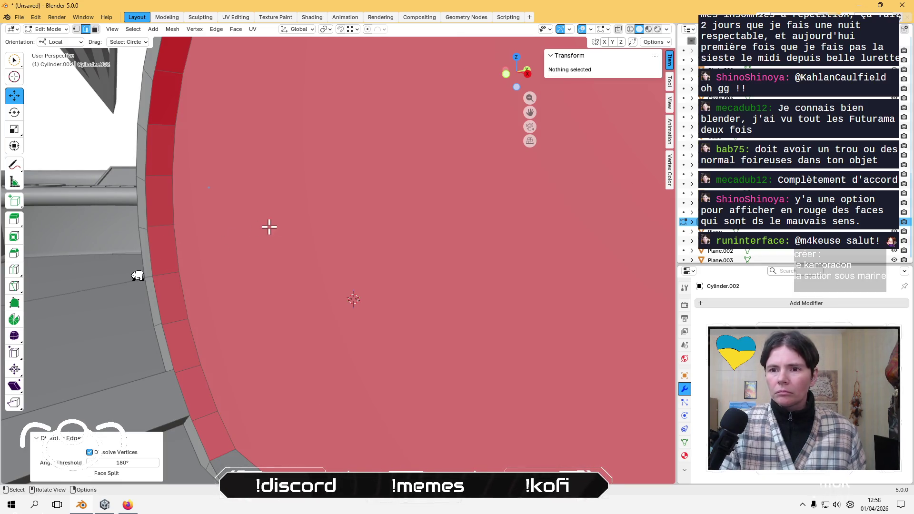
pyautogui.click(155, 291)
pyautogui.keyDown('alt'); pyautogui.click(147, 245); pyautogui.keyUp('alt')
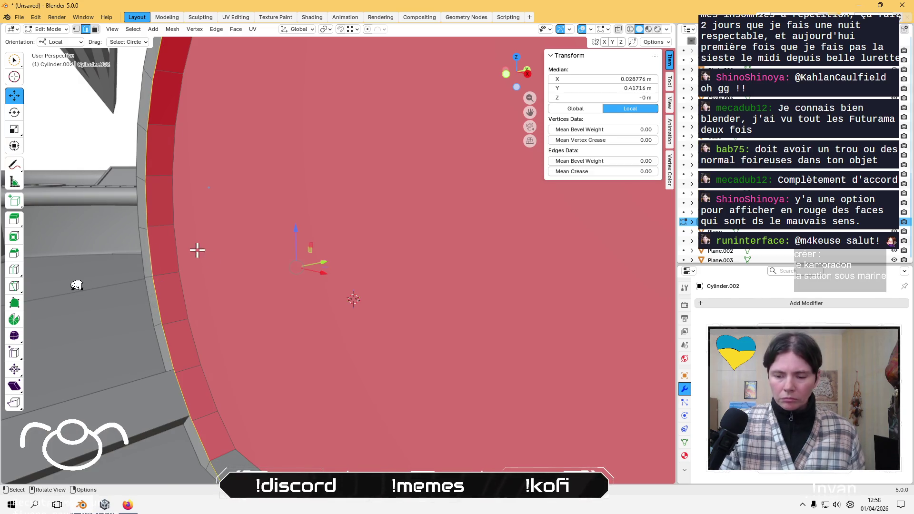
# Recalculate normals and push the door face slightly inward with Extrude Manifold.
pyautogui.hotkey('shift', 'n')
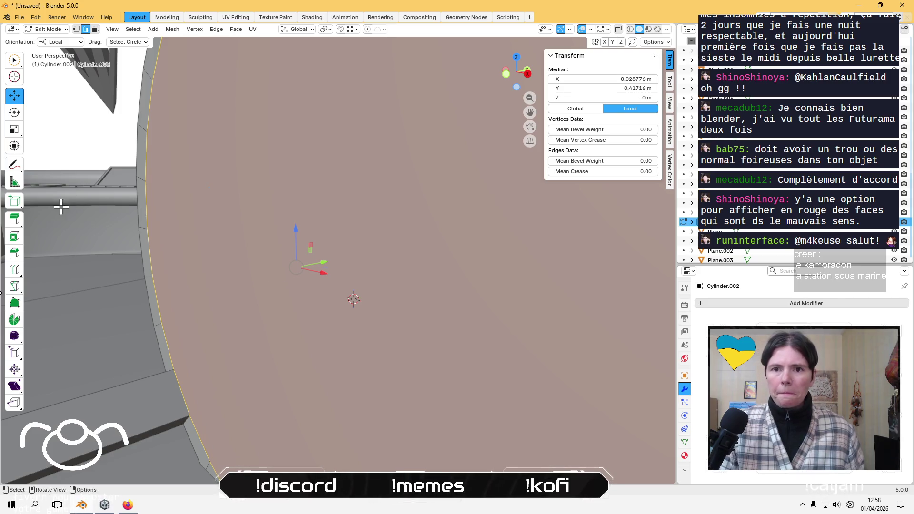
pyautogui.moveTo(14, 223); pyautogui.dragTo(59, 240)
pyautogui.moveTo(264, 277)
pyautogui.mouseDown()
pyautogui.moveTo(329, 260)
pyautogui.moveTo(290, 267)
pyautogui.mouseUp()
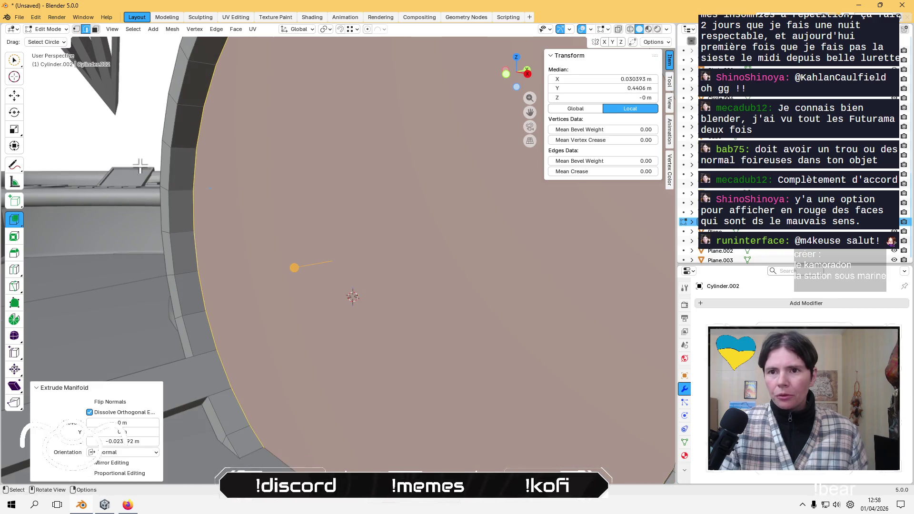
# Select the cylinder's open end edge loop and fill it with a face.
pyautogui.click(144, 138)
pyautogui.moveTo(144, 138)
pyautogui.mouseDown(button='middle')
pyautogui.moveTo(316, 257)
pyautogui.moveTo(272, 261)
pyautogui.moveTo(347, 228)
pyautogui.moveTo(284, 249)
pyautogui.mouseUp(button='middle')
pyautogui.scroll(2, 302, 239)
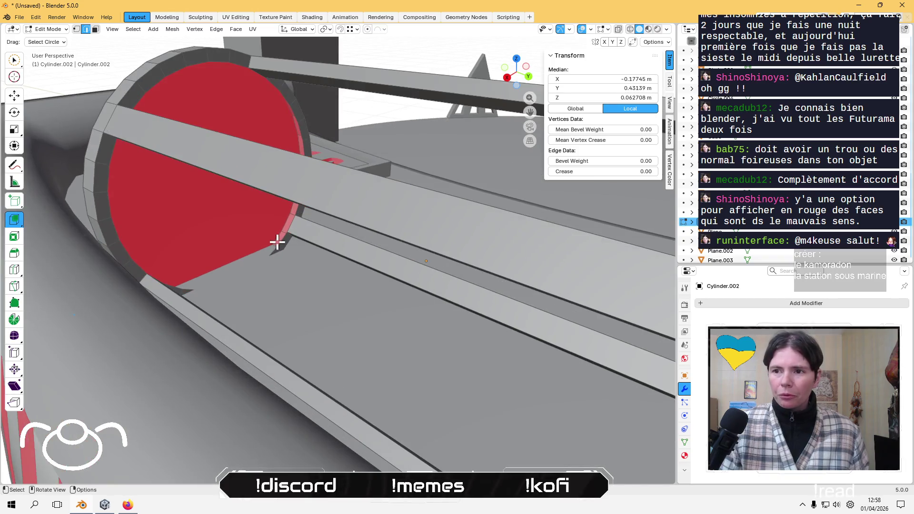
pyautogui.scroll(5, 285, 235)
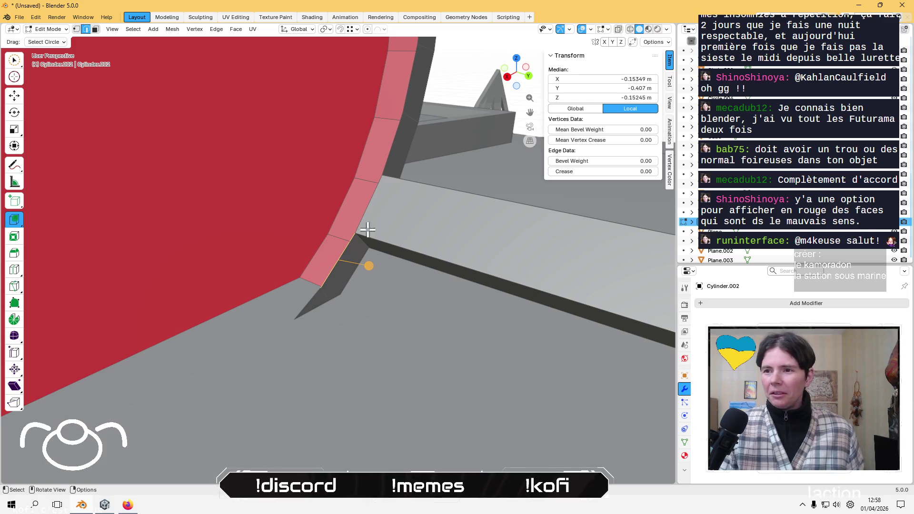
pyautogui.click(393, 145)
pyautogui.keyDown('alt'); pyautogui.click(340, 267); pyautogui.keyUp('alt')
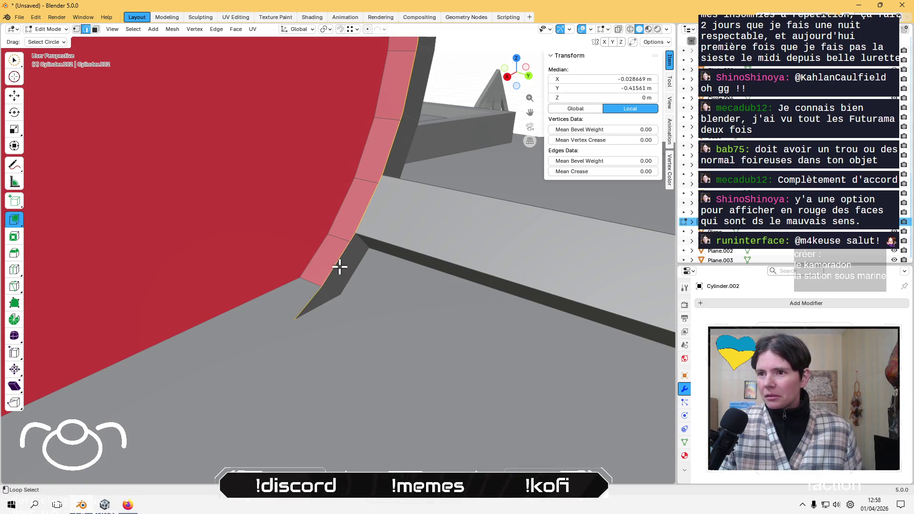
pyautogui.moveTo(317, 232); pyautogui.dragTo(313, 233, button='middle')
pyautogui.press('f')
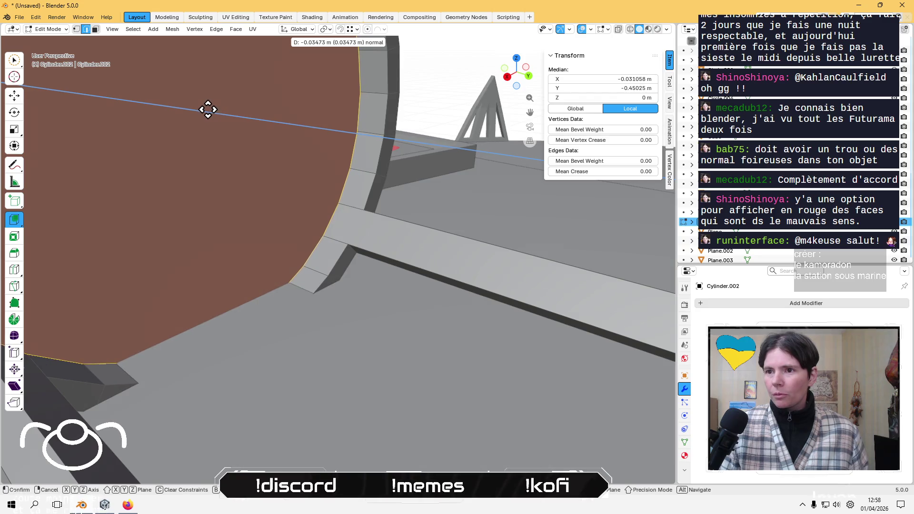
# Extrude the new end face slightly inward, deselect all and return to Object Mode.
pyautogui.click(212, 112)
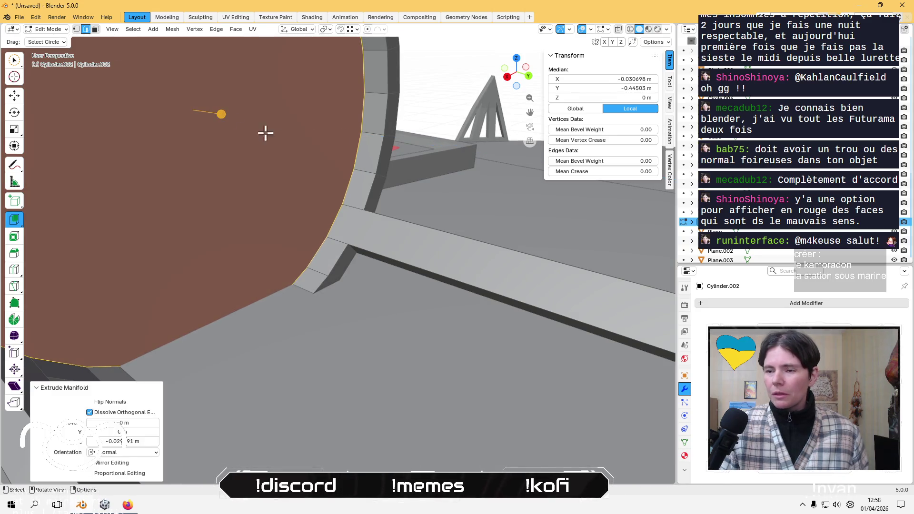
pyautogui.scroll(-4, 265, 133)
pyautogui.scroll(-5, 290, 144)
pyautogui.hotkey('alt', 'a')
pyautogui.scroll(4, 320, 198)
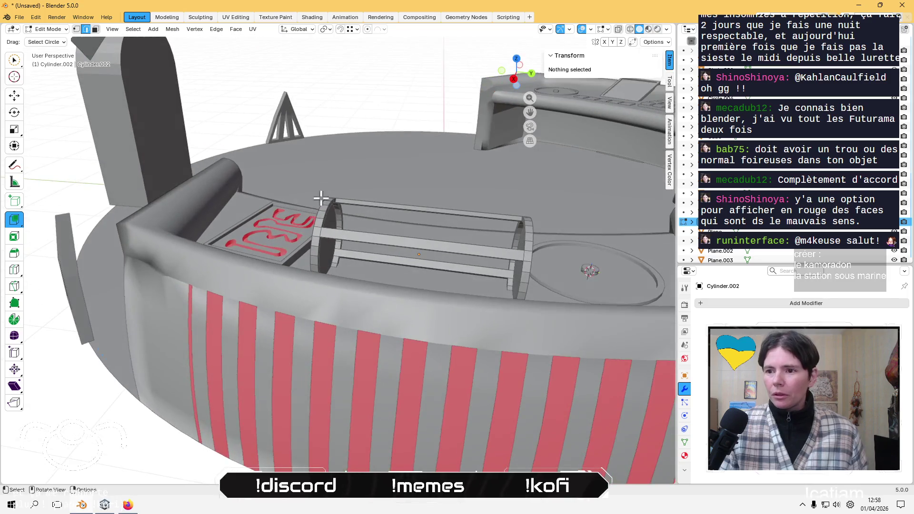
pyautogui.scroll(-3, 401, 316)
pyautogui.press('Tab')
# Enter Edit Mode on the striped Sphere wall in face select and frame one of its faces.
pyautogui.click(401, 363)
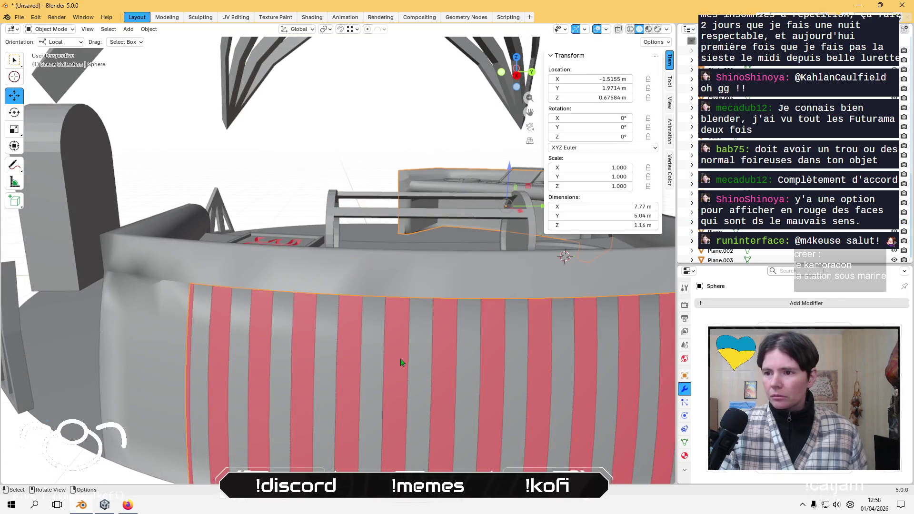
pyautogui.press('Tab')
pyautogui.scroll(2, 326, 341)
pyautogui.moveTo(276, 320)
pyautogui.mouseDown(button='middle')
pyautogui.moveTo(346, 323)
pyautogui.moveTo(393, 375)
pyautogui.moveTo(355, 307)
pyautogui.moveTo(413, 347)
pyautogui.moveTo(279, 369)
pyautogui.moveTo(329, 329)
pyautogui.mouseUp(button='middle')
pyautogui.press('3')
pyautogui.click(328, 328)
pyautogui.press('KP_Decimal')
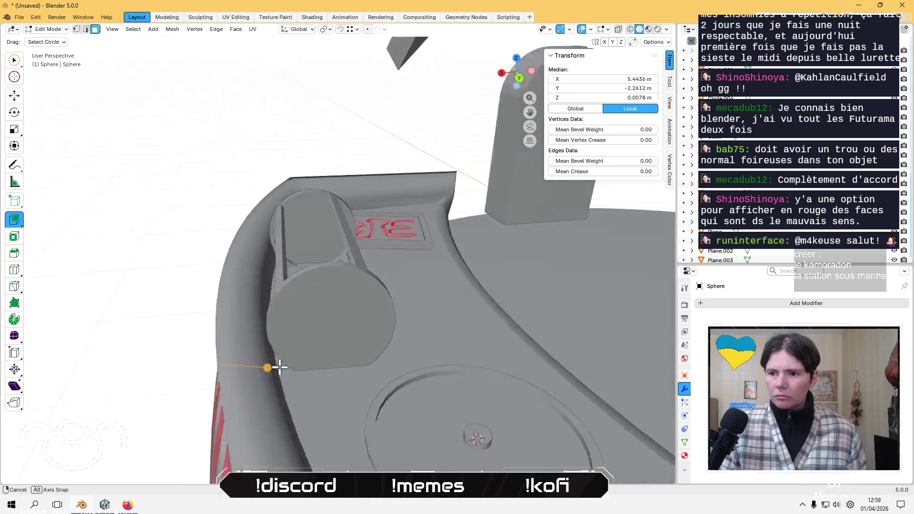
pyautogui.moveTo(271, 366)
pyautogui.mouseDown(button='middle')
pyautogui.moveTo(241, 332)
pyautogui.moveTo(183, 325)
pyautogui.moveTo(235, 376)
pyautogui.mouseUp(button='middle')
pyautogui.press('Tab')
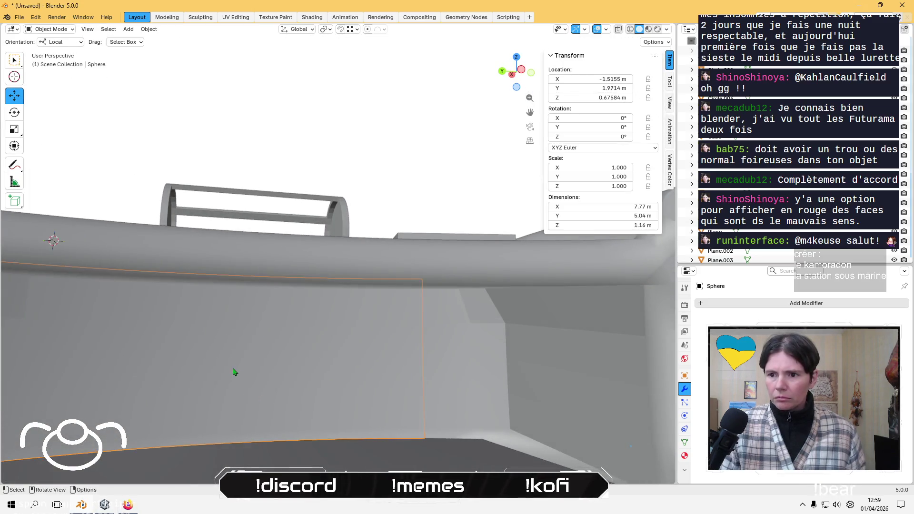
# Edit the Sphere.001 mesh, picking faces on the striped wall, then return to Object Mode.
pyautogui.click(235, 375)
pyautogui.press('Tab')
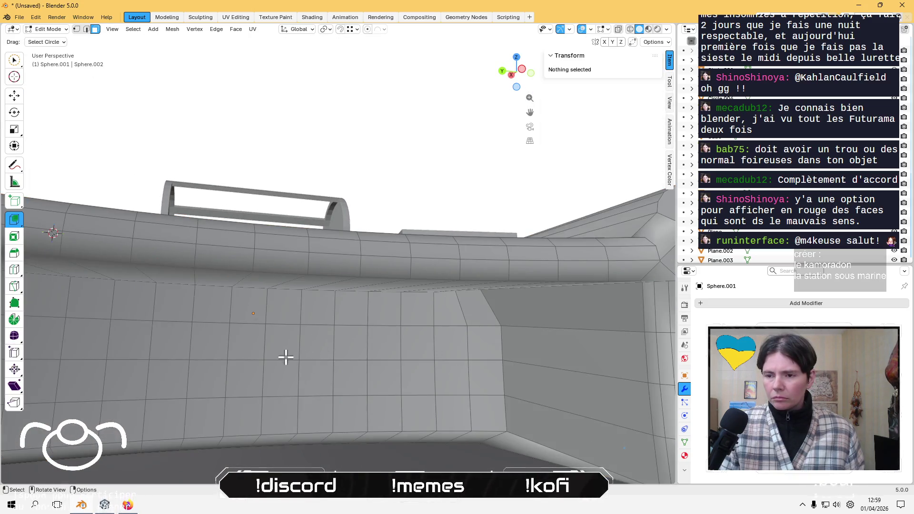
pyautogui.moveTo(286, 357)
pyautogui.mouseDown(button='middle')
pyautogui.moveTo(439, 371)
pyautogui.moveTo(458, 333)
pyautogui.moveTo(434, 350)
pyautogui.moveTo(393, 353)
pyautogui.moveTo(344, 320)
pyautogui.moveTo(275, 331)
pyautogui.moveTo(228, 320)
pyautogui.mouseUp(button='middle')
pyautogui.click(238, 333)
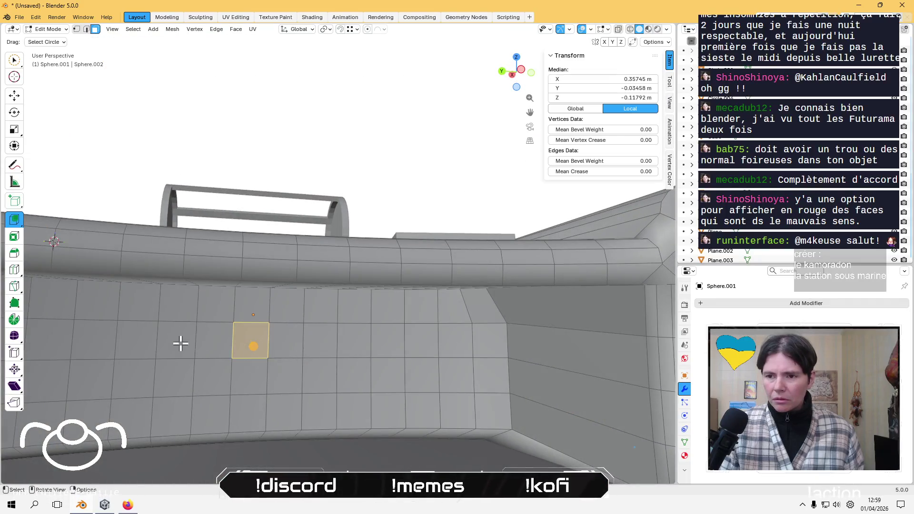
pyautogui.moveTo(180, 342)
pyautogui.mouseDown(button='middle')
pyautogui.moveTo(336, 363)
pyautogui.moveTo(309, 352)
pyautogui.mouseUp(button='middle')
pyautogui.click(14, 96)
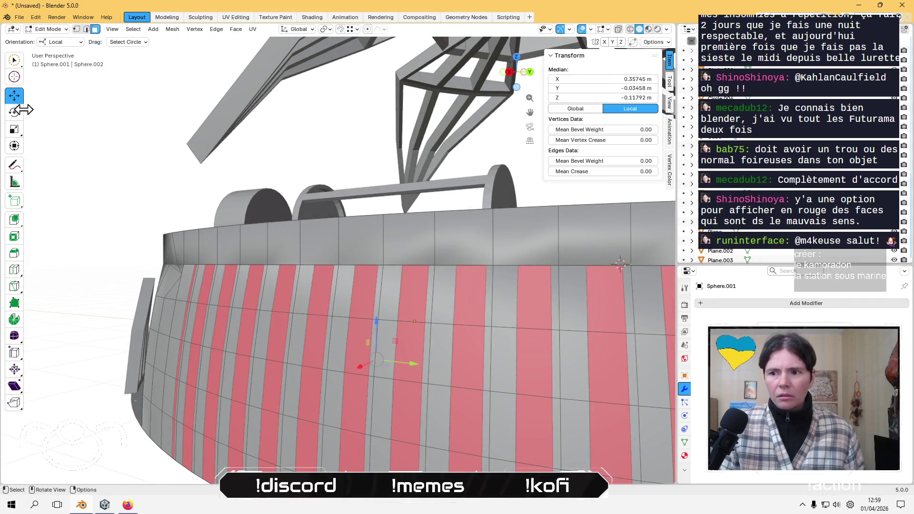
pyautogui.moveTo(190, 309); pyautogui.dragTo(330, 348, button='middle')
pyautogui.click(345, 388)
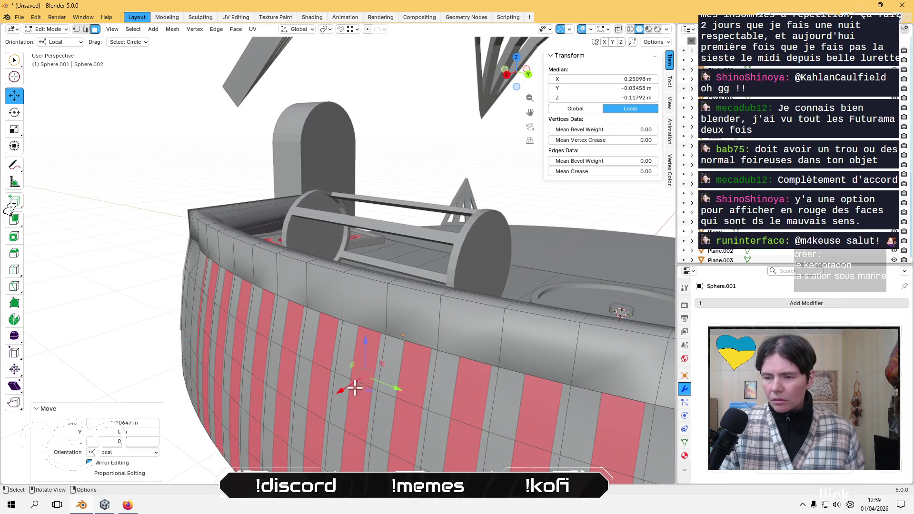
pyautogui.moveTo(438, 398)
pyautogui.mouseDown(button='middle')
pyautogui.moveTo(431, 335)
pyautogui.moveTo(379, 296)
pyautogui.mouseUp(button='middle')
pyautogui.click(401, 336)
pyautogui.press('Tab')
# Try lifting the striped object upward, then undo the move.
pyautogui.scroll(-8, 379, 296)
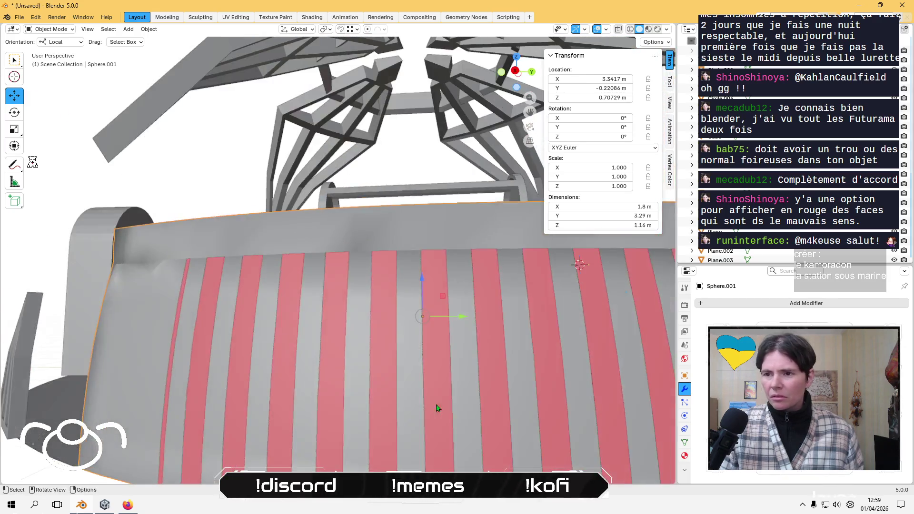
pyautogui.moveTo(438, 408)
pyautogui.mouseDown(button='middle')
pyautogui.moveTo(465, 423)
pyautogui.moveTo(381, 371)
pyautogui.mouseUp(button='middle')
pyautogui.scroll(5, 283, 318)
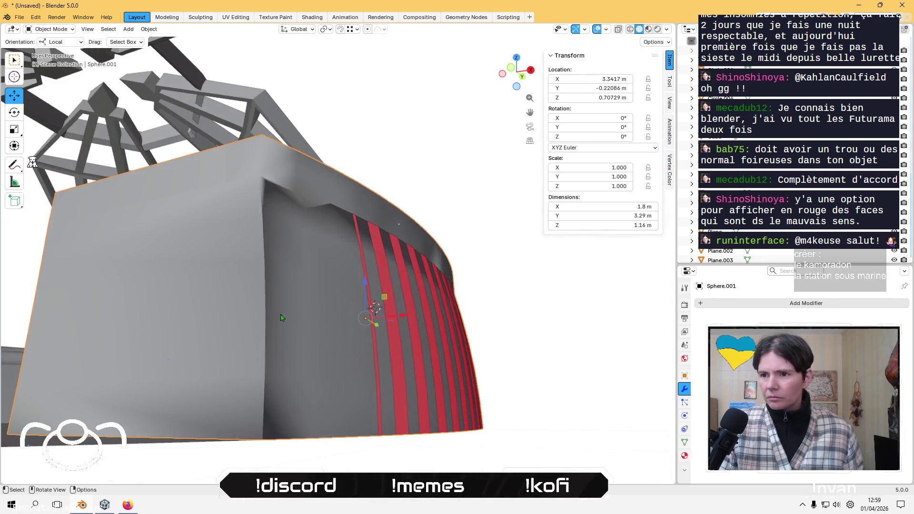
pyautogui.moveTo(274, 316); pyautogui.dragTo(358, 333, button='middle')
pyautogui.moveTo(360, 262); pyautogui.dragTo(346, 116)
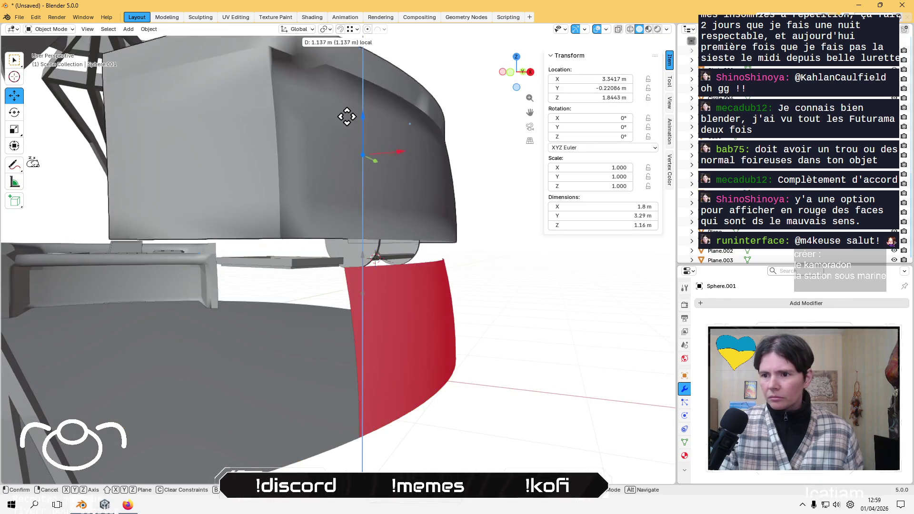
pyautogui.hotkey('ctrl', 'z')
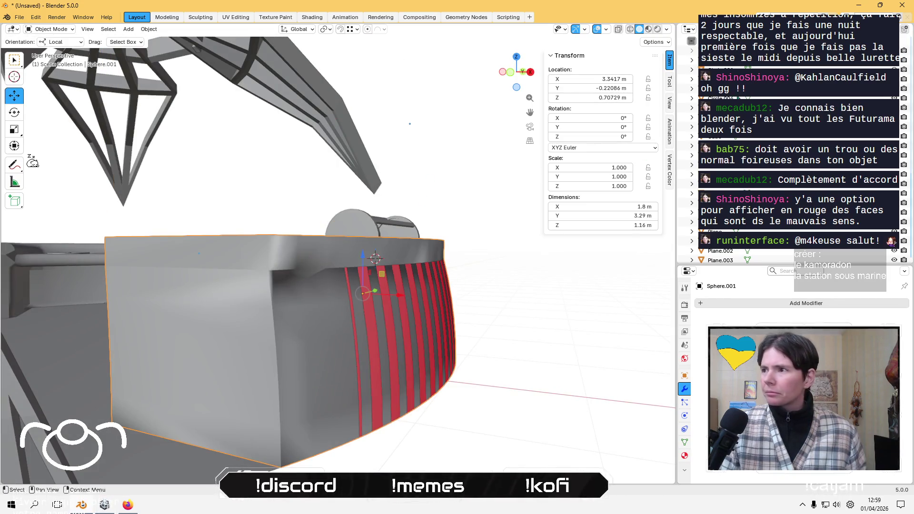
pyautogui.scroll(-5, 790, 143)
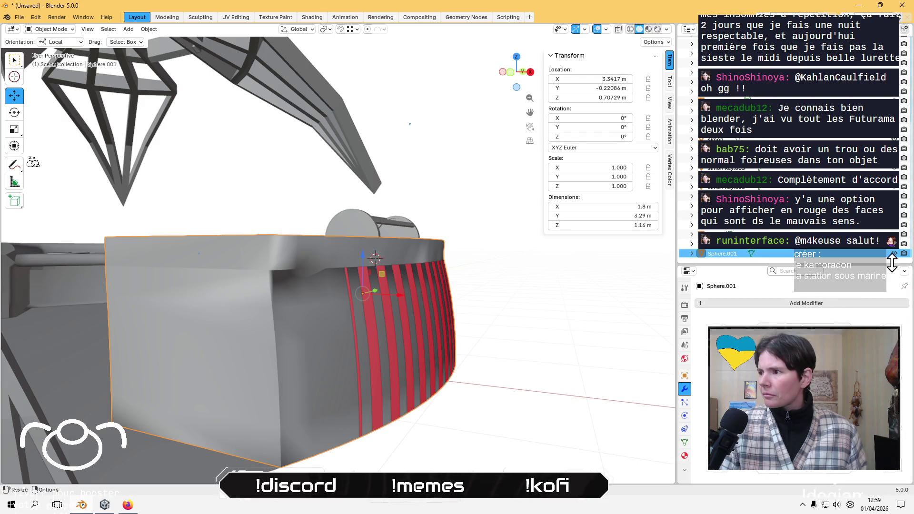
pyautogui.moveTo(409, 295)
pyautogui.mouseDown(button='middle')
pyautogui.moveTo(437, 307)
pyautogui.moveTo(416, 310)
pyautogui.moveTo(432, 298)
pyautogui.moveTo(227, 279)
pyautogui.mouseUp(button='middle')
# Re-enter Edit Mode on Sphere and circle-select the top two rows of wall faces.
pyautogui.click(438, 307)
pyautogui.press('Tab')
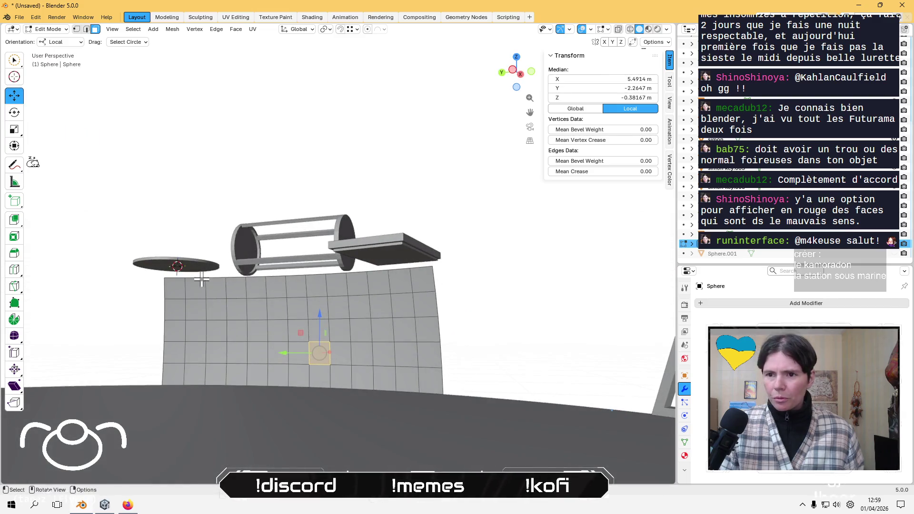
pyautogui.click(180, 288)
pyautogui.keyDown('shift'); pyautogui.click(197, 292); pyautogui.keyUp('shift')
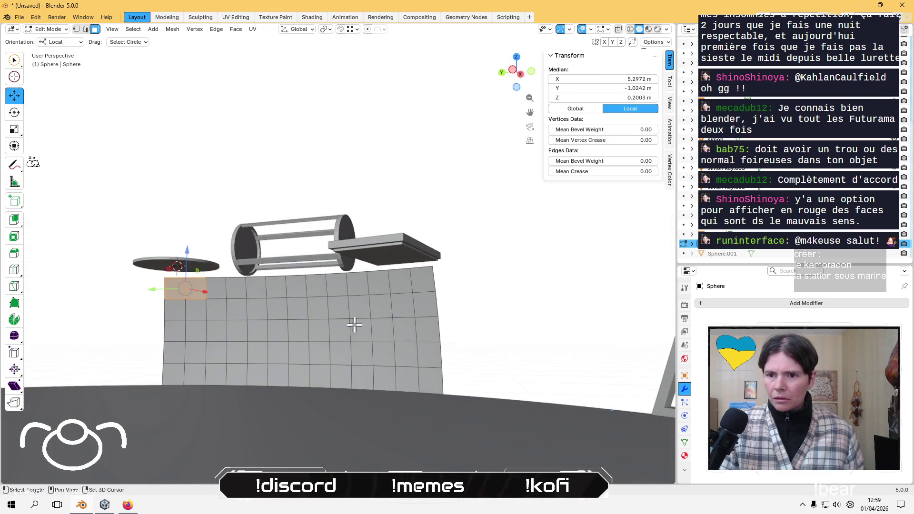
pyautogui.press('w')
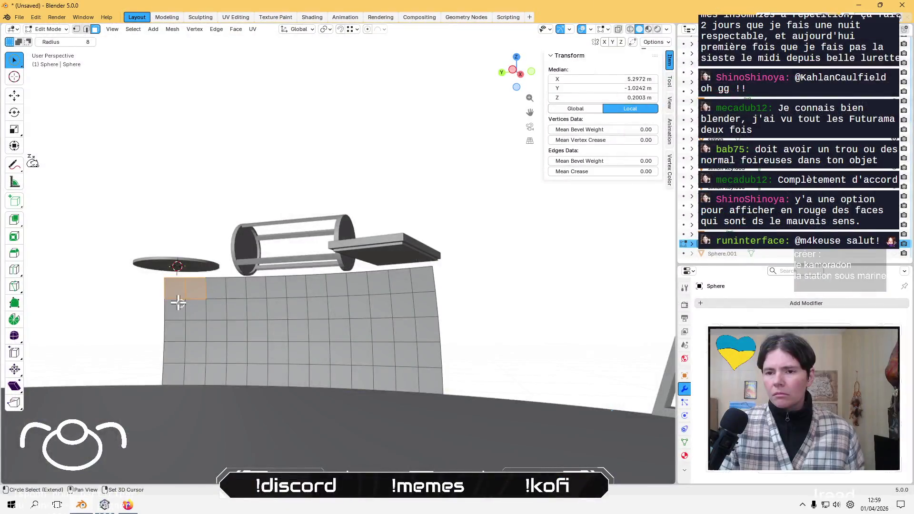
pyautogui.moveTo(179, 303)
pyautogui.mouseDown()
pyautogui.moveTo(407, 293)
pyautogui.moveTo(424, 342)
pyautogui.moveTo(407, 363)
pyautogui.moveTo(224, 363)
pyautogui.moveTo(169, 336)
pyautogui.moveTo(379, 343)
pyautogui.mouseUp()
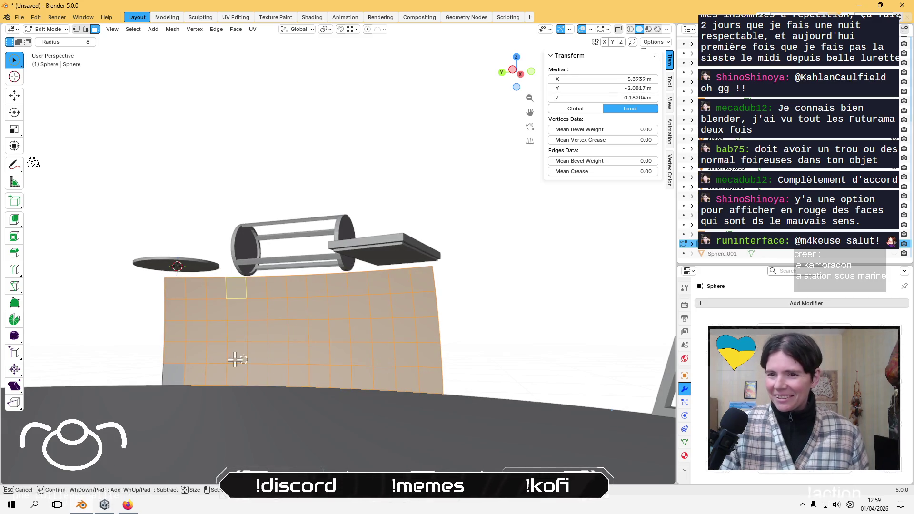
# Add the remaining wall faces to the selection and delete them as Faces.
pyautogui.moveTo(235, 359); pyautogui.dragTo(167, 367)
pyautogui.press('Escape')
pyautogui.press('x')
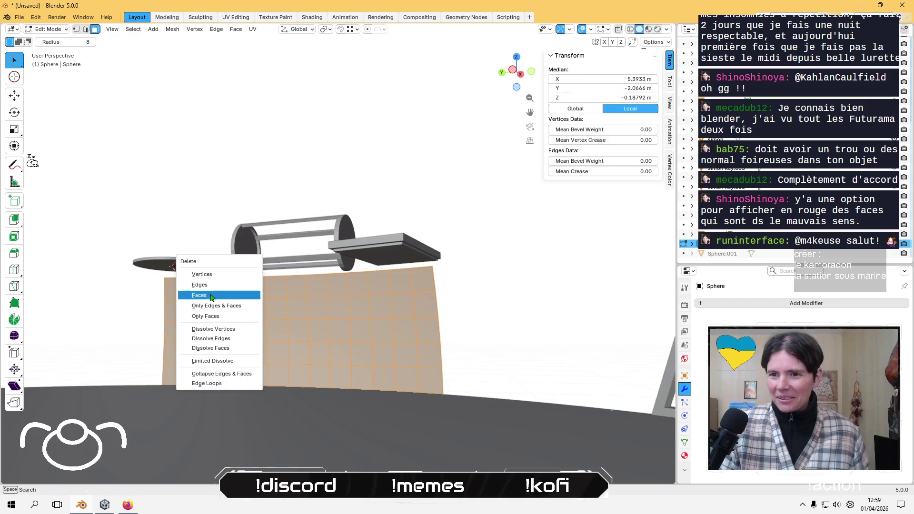
pyautogui.click(210, 296)
pyautogui.moveTo(316, 287)
pyautogui.mouseDown(button='middle')
pyautogui.moveTo(406, 327)
pyautogui.moveTo(333, 285)
pyautogui.moveTo(308, 291)
pyautogui.moveTo(313, 305)
pyautogui.mouseUp(button='middle')
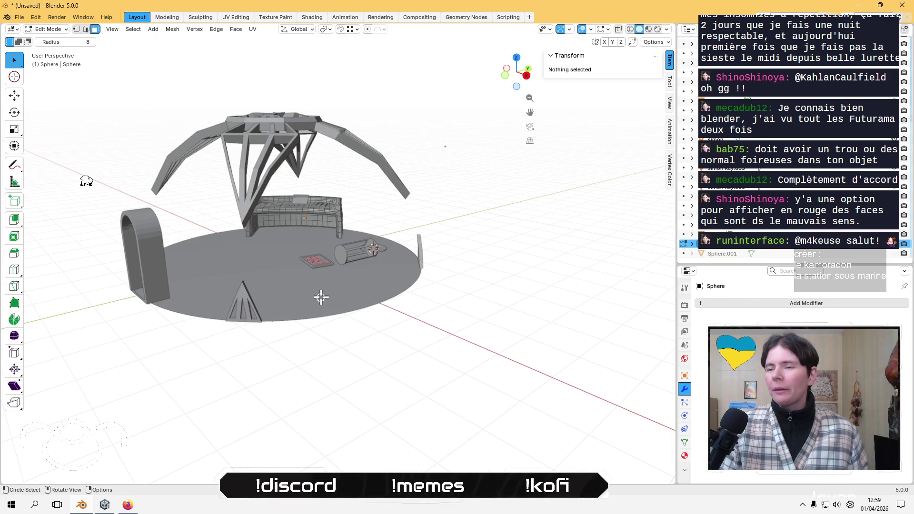
# Undo the face deletion and return to Object Mode with the wall intact.
pyautogui.moveTo(332, 275); pyautogui.dragTo(357, 272, button='middle')
pyautogui.scroll(4, 357, 272)
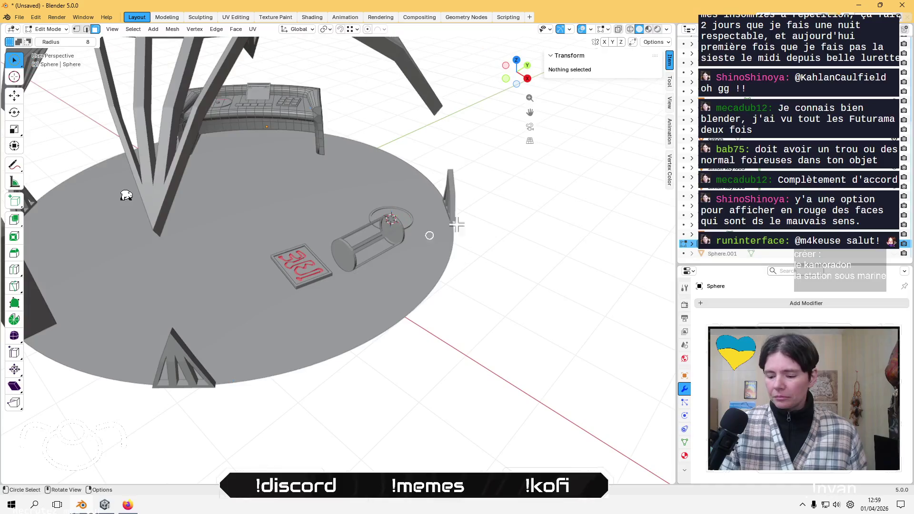
pyautogui.hotkey('ctrl', 'z')
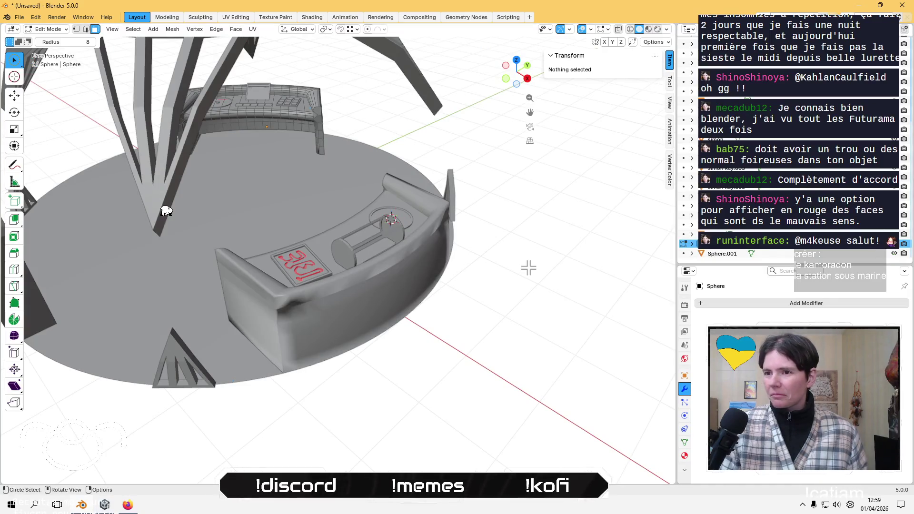
pyautogui.press('Tab')
pyautogui.moveTo(428, 335)
pyautogui.mouseDown(button='middle')
pyautogui.moveTo(422, 366)
pyautogui.moveTo(523, 333)
pyautogui.moveTo(675, 361)
pyautogui.mouseUp(button='middle')
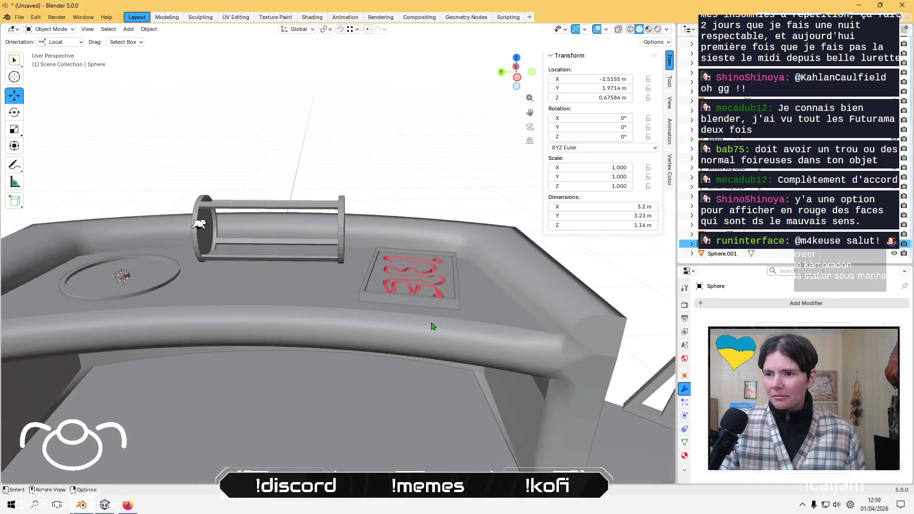
# Select and frame the red sign plate, browsing the Object menu and context menu.
pyautogui.click(417, 283)
pyautogui.scroll(2, 417, 283)
pyautogui.press('KP_Decimal')
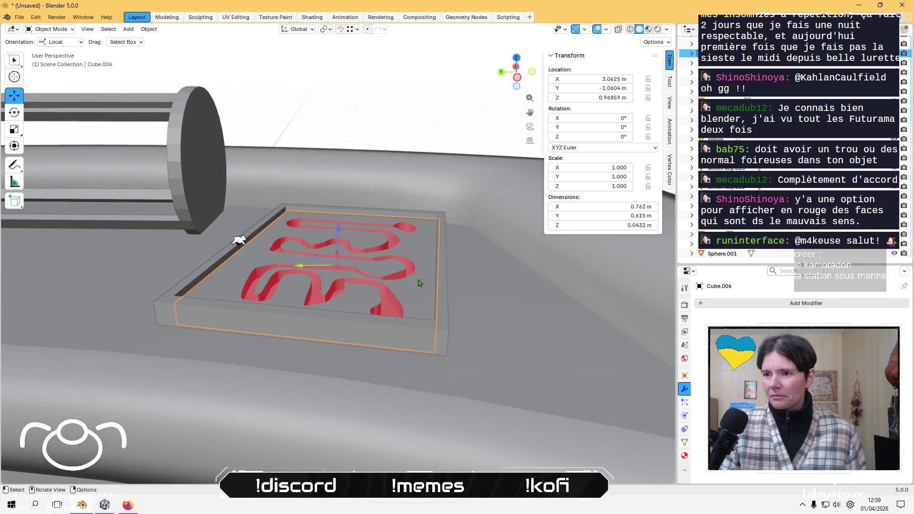
pyautogui.click(149, 29)
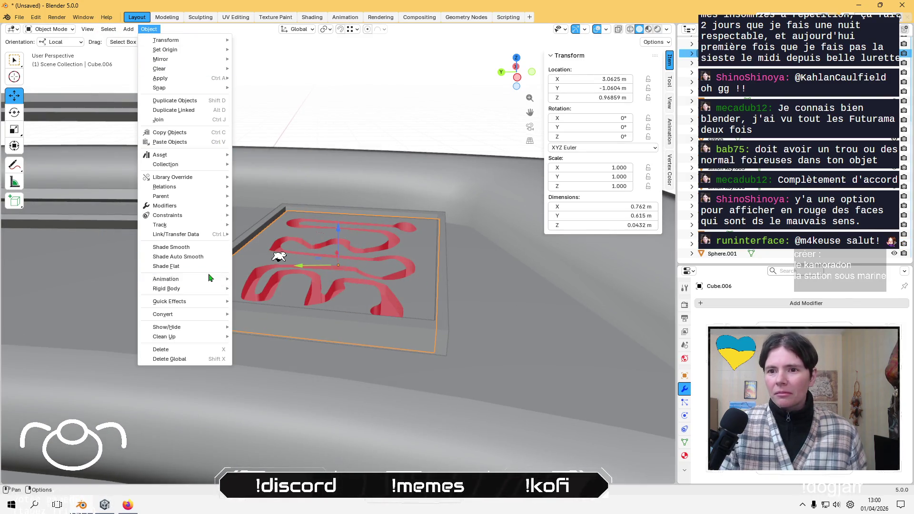
pyautogui.moveTo(209, 278)
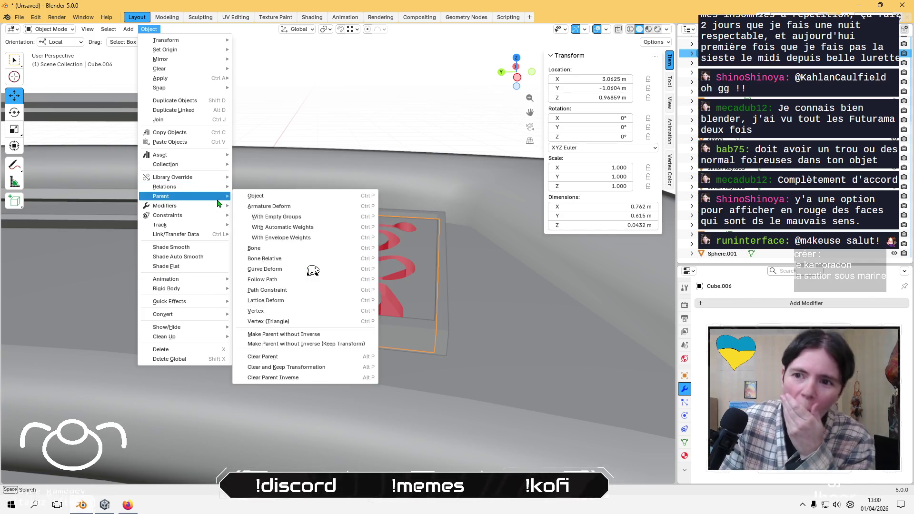
pyautogui.moveTo(223, 234)
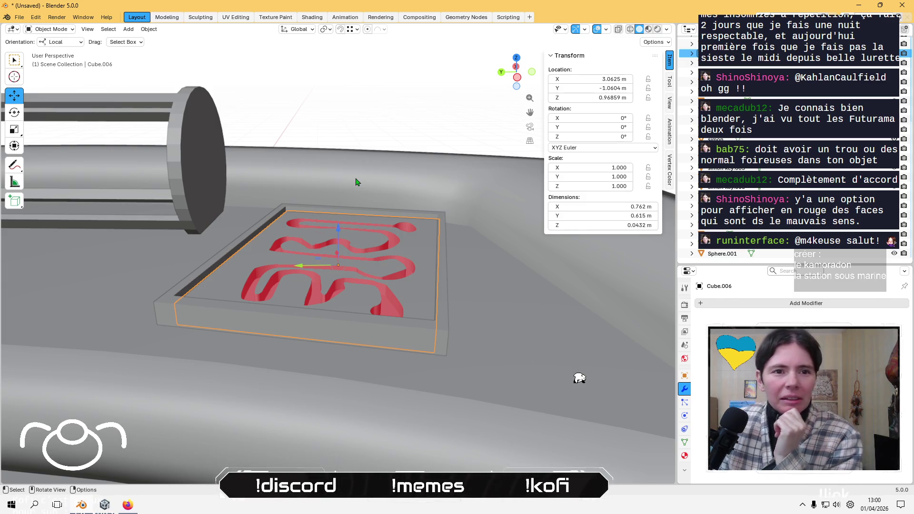
pyautogui.click(149, 29)
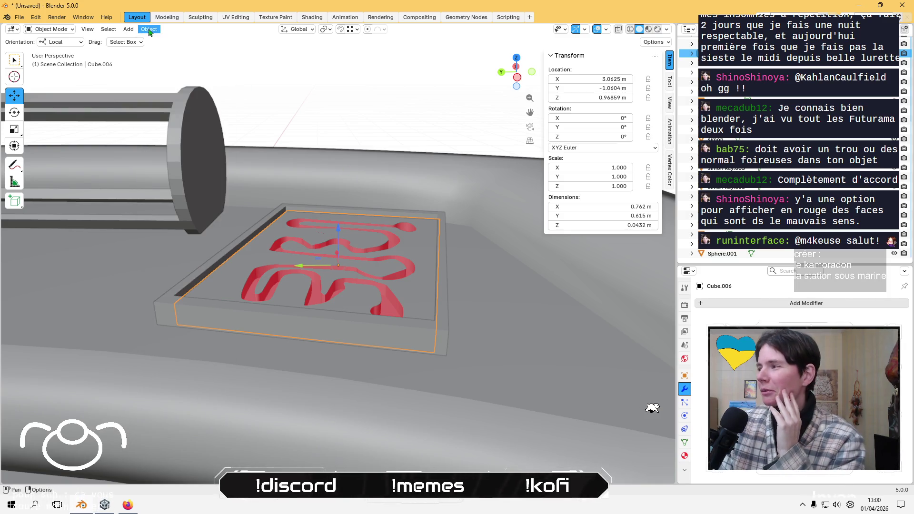
pyautogui.rightClick(361, 267)
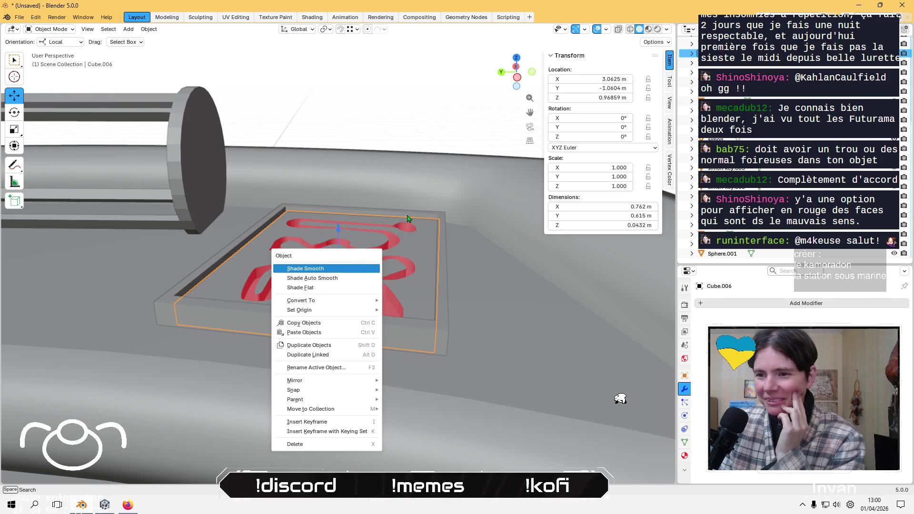
pyautogui.click(143, 36)
pyautogui.click(149, 29)
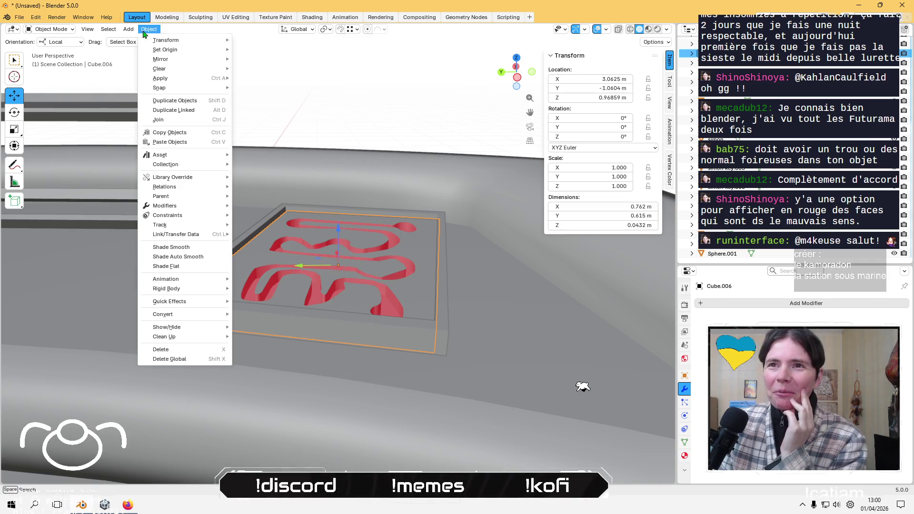
# Select all of the maze panel's geometry and Recalculate Outside its normals.
pyautogui.press('Tab')
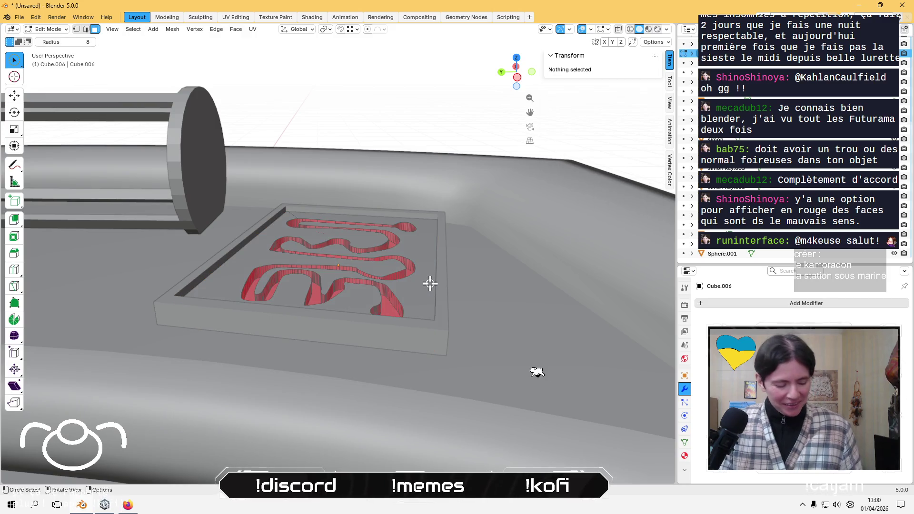
pyautogui.press('a')
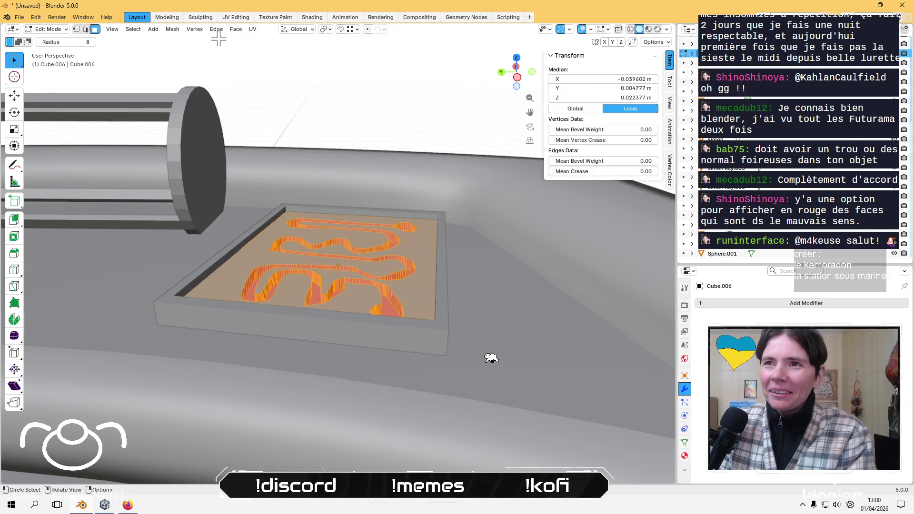
pyautogui.click(235, 29)
pyautogui.moveTo(219, 31)
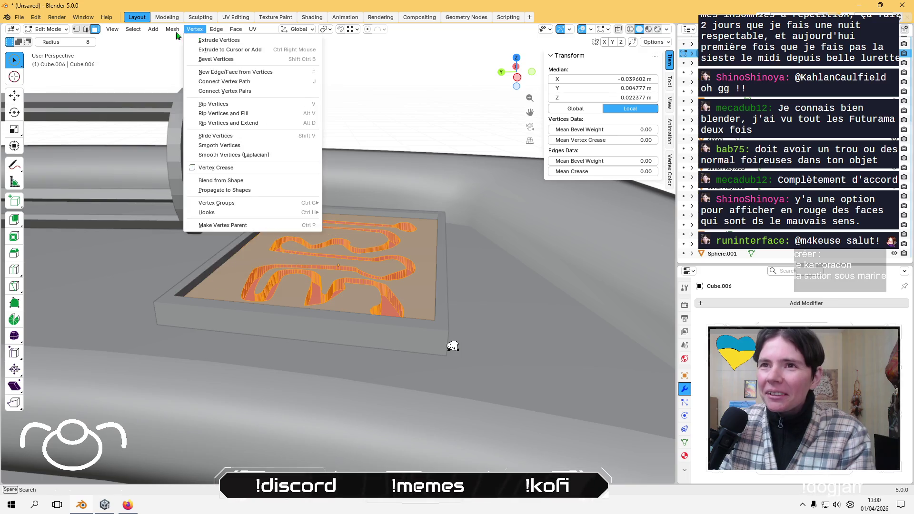
pyautogui.moveTo(172, 29)
pyautogui.moveTo(223, 190)
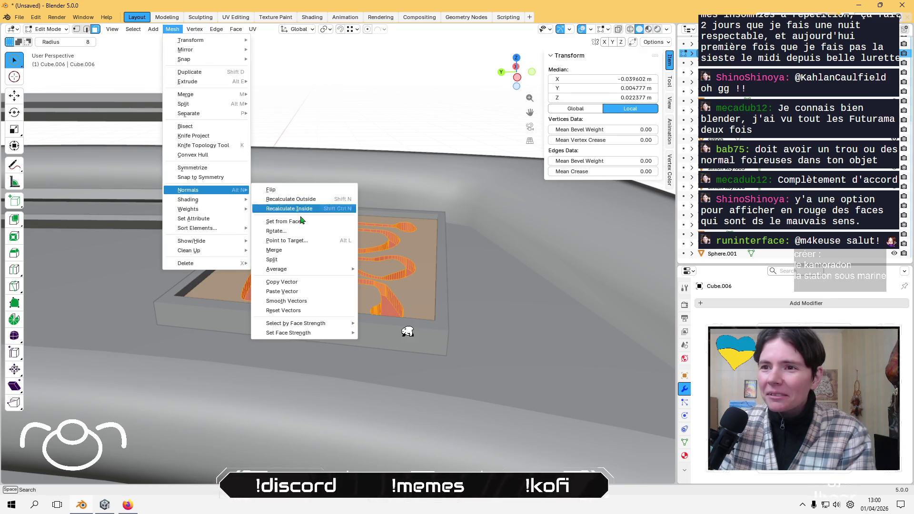
pyautogui.click(290, 199)
pyautogui.click(382, 143)
pyautogui.moveTo(382, 142)
pyautogui.mouseDown(button='middle')
pyautogui.moveTo(387, 204)
pyautogui.moveTo(212, 149)
pyautogui.moveTo(143, 148)
pyautogui.moveTo(191, 157)
pyautogui.moveTo(322, 142)
pyautogui.moveTo(266, 156)
pyautogui.moveTo(249, 127)
pyautogui.moveTo(373, 91)
pyautogui.moveTo(420, 193)
pyautogui.moveTo(362, 206)
pyautogui.moveTo(302, 132)
pyautogui.moveTo(176, 179)
pyautogui.moveTo(201, 147)
pyautogui.moveTo(416, 217)
pyautogui.moveTo(320, 261)
pyautogui.moveTo(265, 244)
pyautogui.moveTo(184, 254)
pyautogui.moveTo(353, 335)
pyautogui.moveTo(286, 295)
pyautogui.moveTo(181, 257)
pyautogui.moveTo(326, 291)
pyautogui.moveTo(304, 286)
pyautogui.moveTo(337, 273)
pyautogui.moveTo(429, 280)
pyautogui.moveTo(303, 303)
pyautogui.moveTo(319, 300)
pyautogui.moveTo(311, 286)
pyautogui.mouseUp(button='middle')
# Open the arched door Circle.005 in Edit Mode and select its round red face.
pyautogui.press('Tab')
pyautogui.click(162, 257)
pyautogui.press('Tab')
pyautogui.click(302, 287)
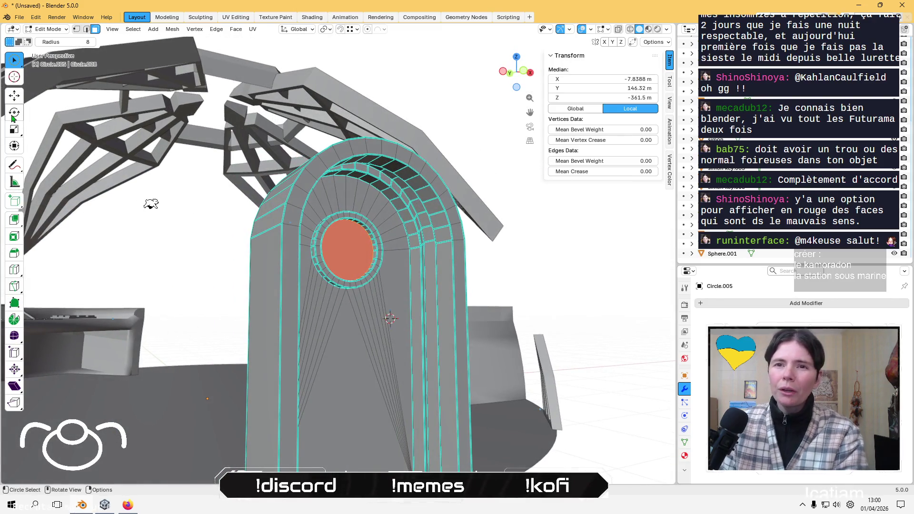
pyautogui.hotkey('shift', 'space')
pyautogui.press('e')
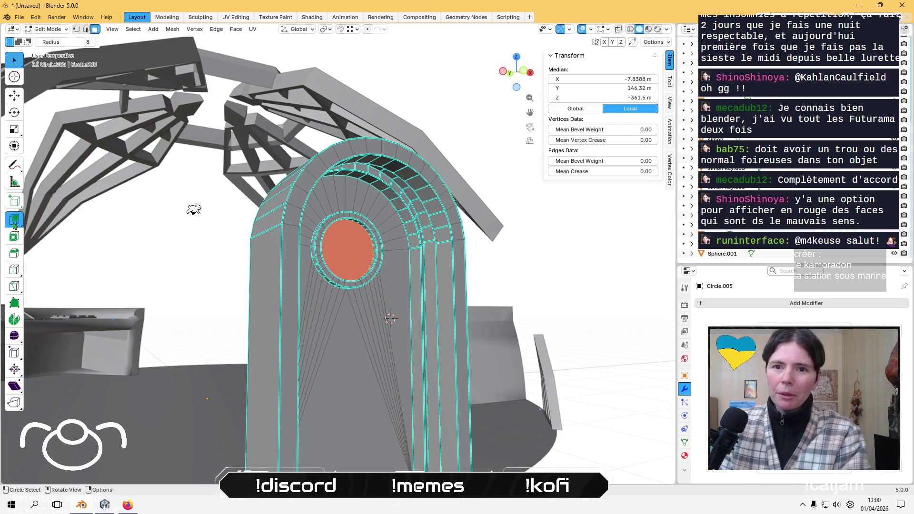
pyautogui.moveTo(143, 210)
pyautogui.mouseDown(button='middle')
pyautogui.moveTo(206, 261)
pyautogui.moveTo(314, 269)
pyautogui.mouseUp(button='middle')
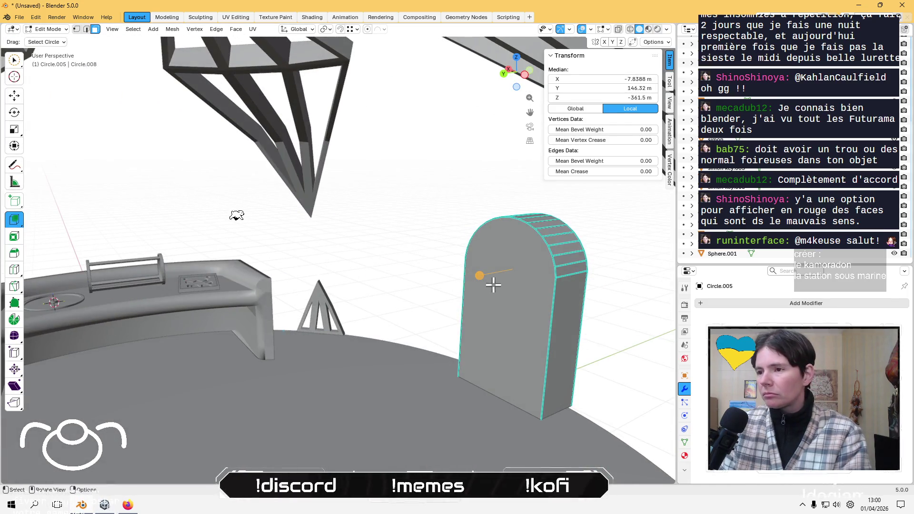
pyautogui.moveTo(486, 275); pyautogui.dragTo(475, 280)
pyautogui.moveTo(475, 279); pyautogui.dragTo(406, 254, button='middle')
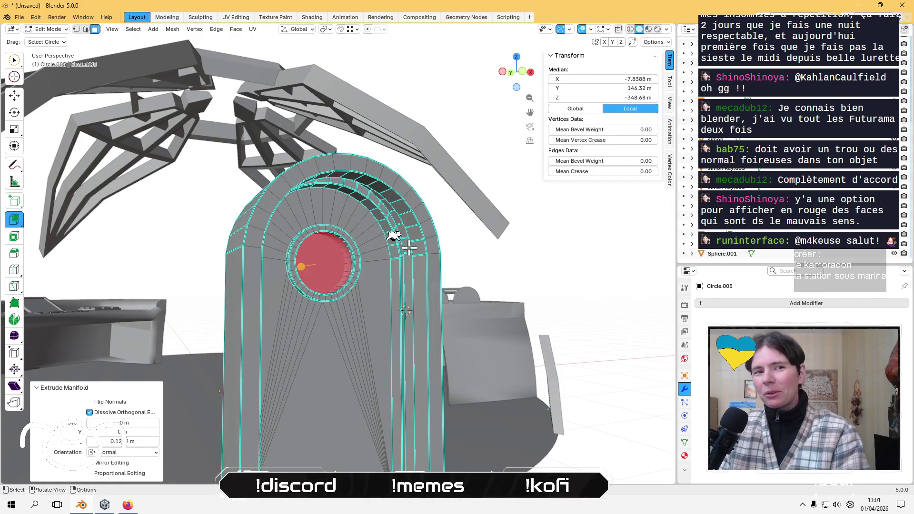
pyautogui.moveTo(405, 272)
pyautogui.mouseDown(button='middle')
pyautogui.moveTo(436, 292)
pyautogui.moveTo(423, 290)
pyautogui.mouseUp(button='middle')
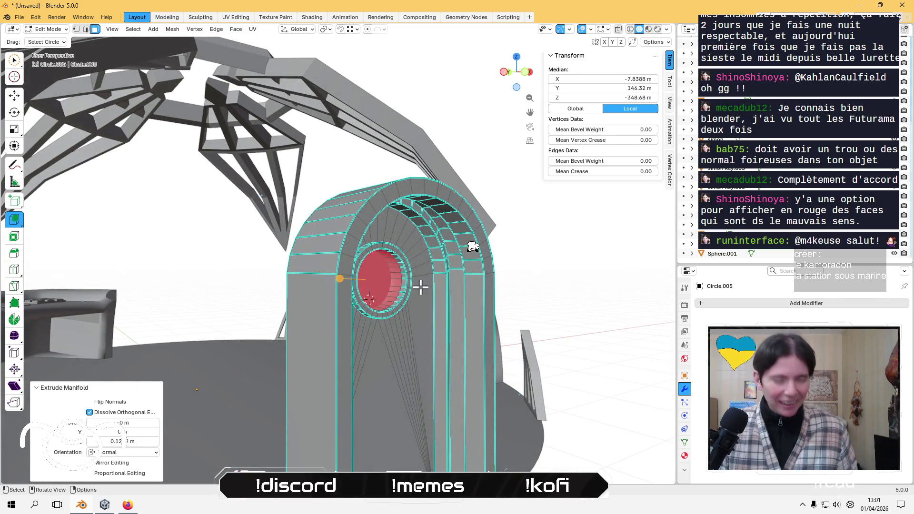
pyautogui.moveTo(421, 298)
pyautogui.mouseDown(button='middle')
pyautogui.moveTo(524, 316)
pyautogui.moveTo(541, 306)
pyautogui.moveTo(524, 257)
pyautogui.moveTo(381, 248)
pyautogui.moveTo(461, 279)
pyautogui.moveTo(355, 315)
pyautogui.moveTo(280, 326)
pyautogui.moveTo(292, 438)
pyautogui.moveTo(324, 363)
pyautogui.mouseUp(button='middle')
pyautogui.hotkey('ctrl', 'z')
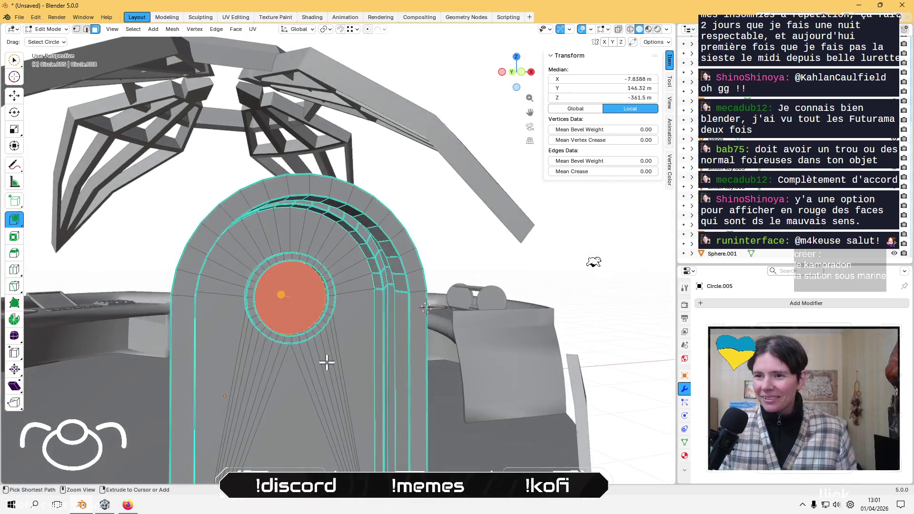
pyautogui.hotkey('alt', 'a')
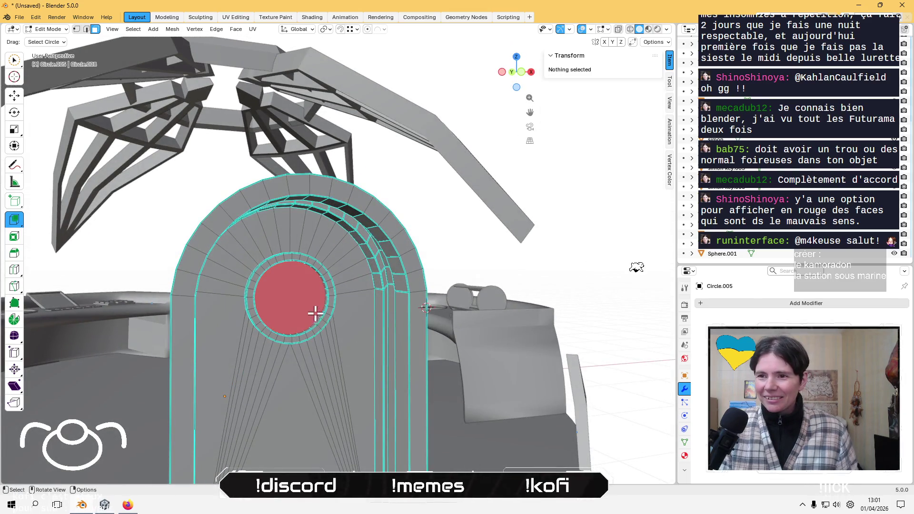
pyautogui.click(300, 297)
pyautogui.moveTo(301, 292); pyautogui.dragTo(331, 291, button='middle')
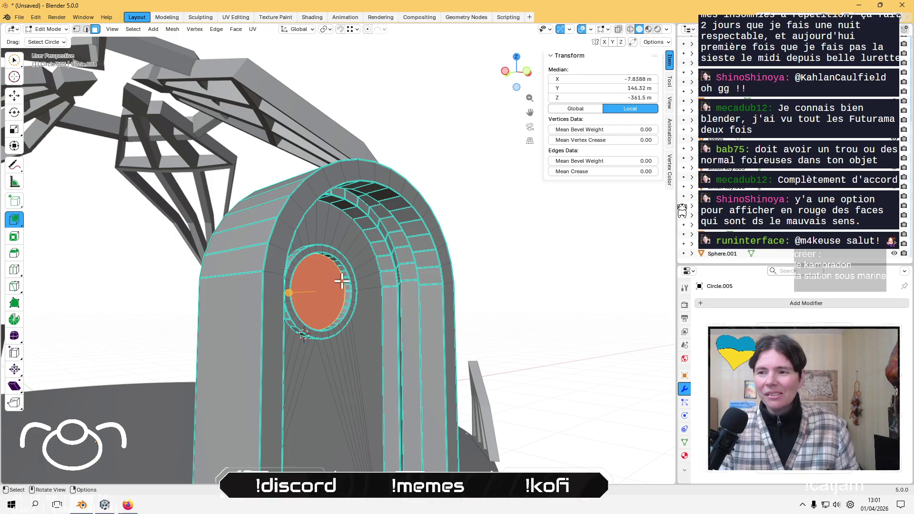
pyautogui.moveTo(341, 282); pyautogui.dragTo(344, 327, button='middle')
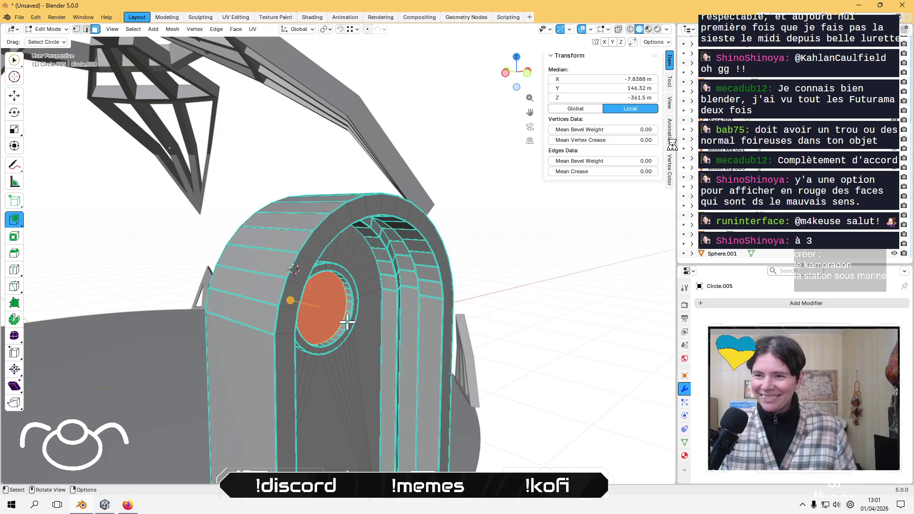
pyautogui.moveTo(347, 315)
pyautogui.mouseDown(button='middle')
pyautogui.moveTo(447, 314)
pyautogui.moveTo(436, 306)
pyautogui.mouseUp(button='middle')
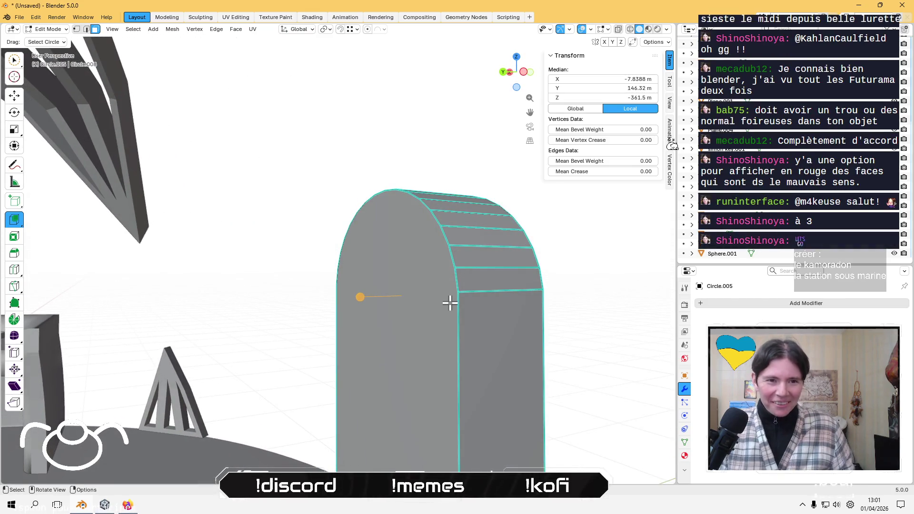
# Extrude the round face 0.383 m, grow the selection, and split it off as its own object.
pyautogui.press('e')
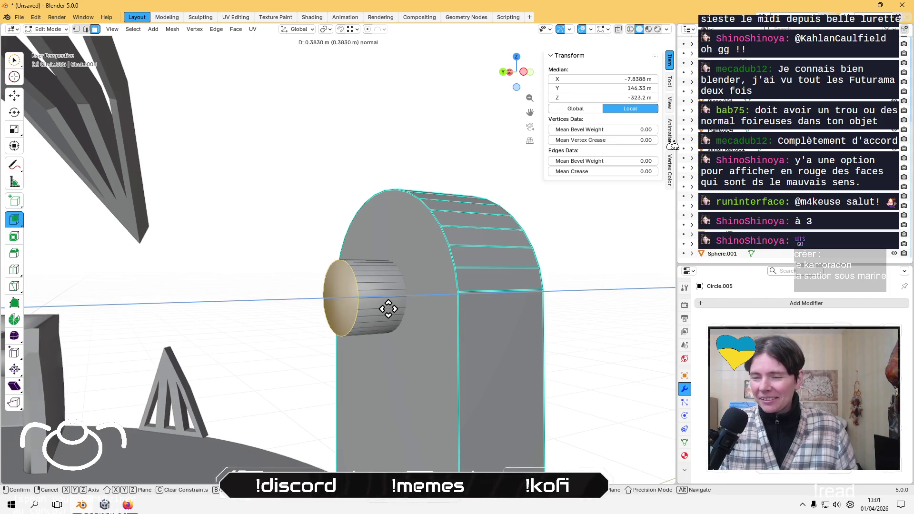
pyautogui.click(388, 309)
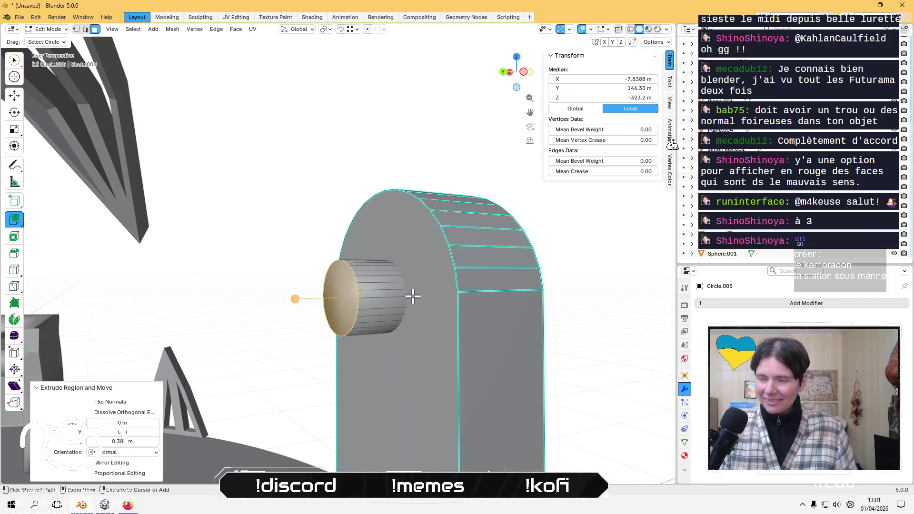
pyautogui.press('ctrl+KP_Add')
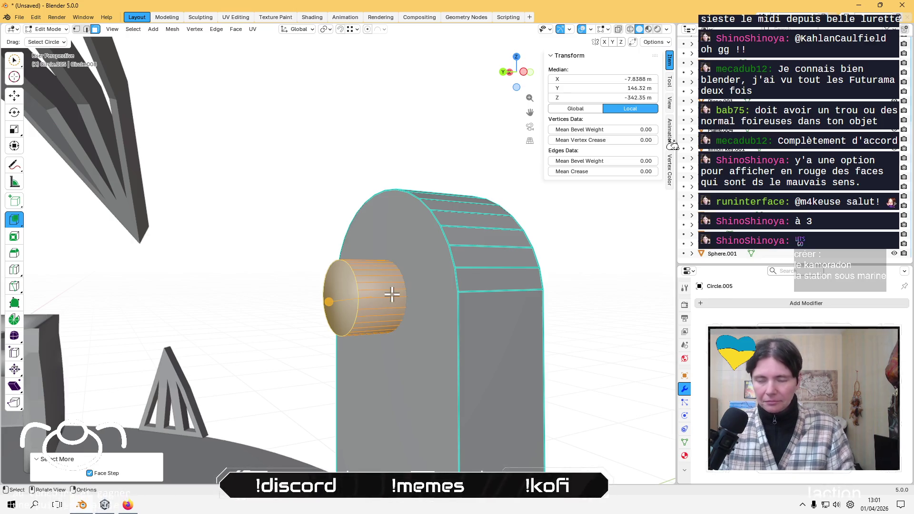
pyautogui.press('x')
pyautogui.click(394, 295)
pyautogui.press('Tab')
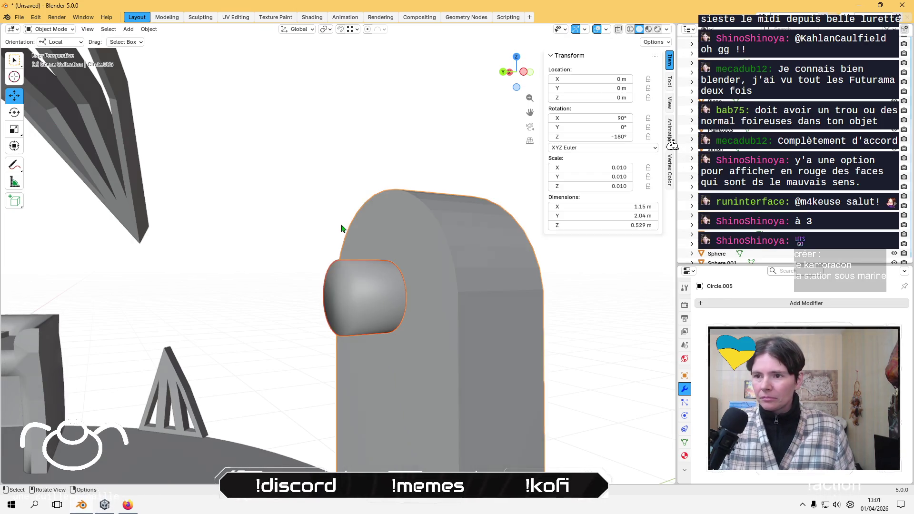
# In local view, select the cylinder's open rim edge loop and cap it with a face.
pyautogui.click(356, 301)
pyautogui.press('KP_Divide')
pyautogui.press('Tab')
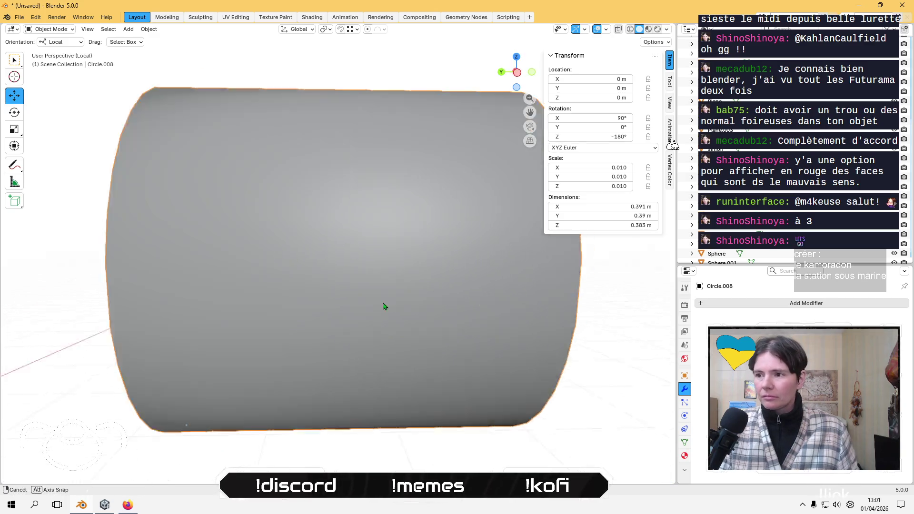
pyautogui.moveTo(383, 306)
pyautogui.mouseDown(button='middle')
pyautogui.moveTo(347, 302)
pyautogui.moveTo(334, 286)
pyautogui.mouseUp(button='middle')
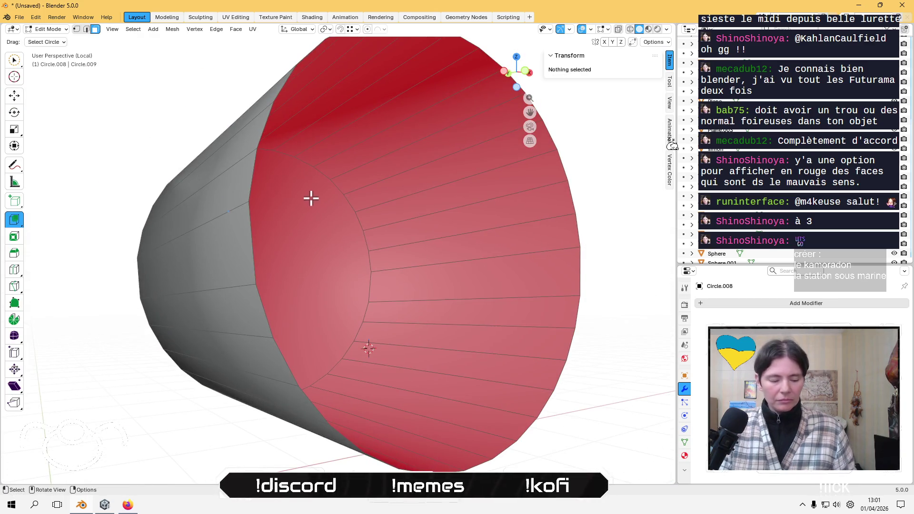
pyautogui.press('2')
pyautogui.click(269, 128)
pyautogui.click(247, 170)
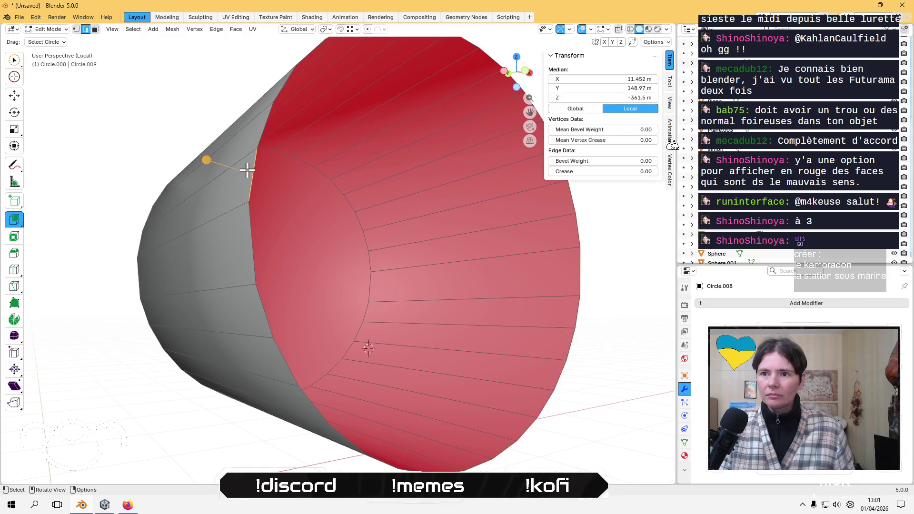
pyautogui.keyDown('alt'); pyautogui.click(261, 122); pyautogui.keyUp('alt')
pyautogui.press('f')
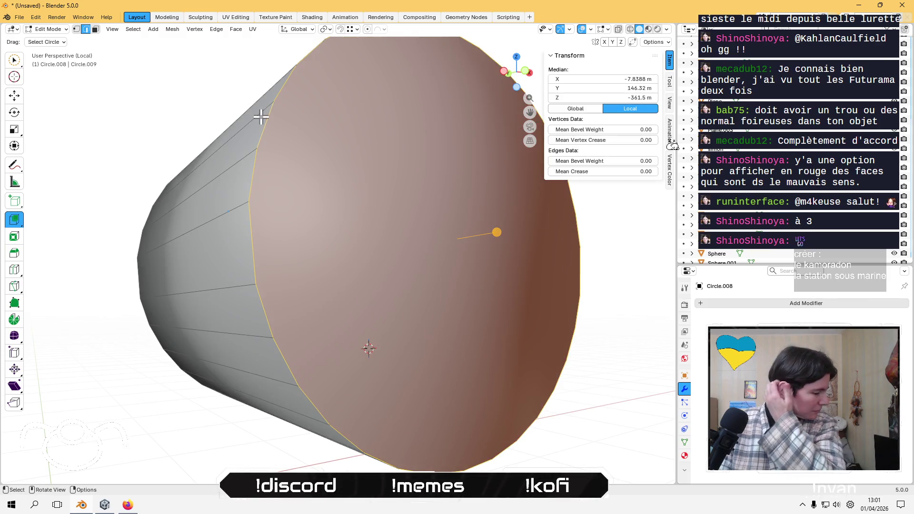
# Leave local view and reselect the door and cylinder pieces to inspect them.
pyautogui.press('Tab')
pyautogui.press('KP_Divide')
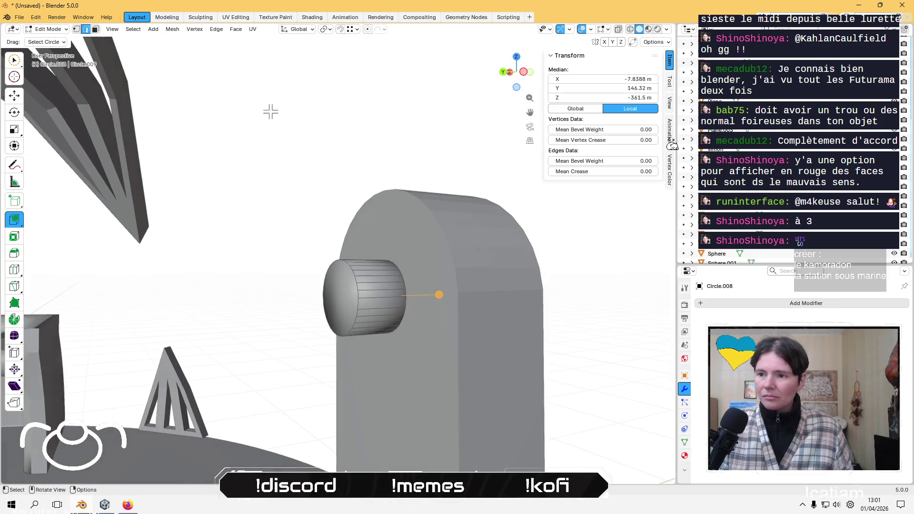
pyautogui.click(420, 257)
pyautogui.moveTo(420, 257)
pyautogui.mouseDown(button='middle')
pyautogui.moveTo(427, 299)
pyautogui.moveTo(295, 306)
pyautogui.moveTo(367, 299)
pyautogui.mouseUp(button='middle')
pyautogui.click(415, 327)
pyautogui.moveTo(415, 326)
pyautogui.mouseDown(button='middle')
pyautogui.moveTo(333, 266)
pyautogui.moveTo(285, 275)
pyautogui.moveTo(290, 263)
pyautogui.moveTo(304, 304)
pyautogui.mouseUp(button='middle')
# Toggle Edit Mode on the door pieces and select the cylinder in the door hole.
pyautogui.scroll(5, 339, 321)
pyautogui.press('Tab')
pyautogui.press('Tab')
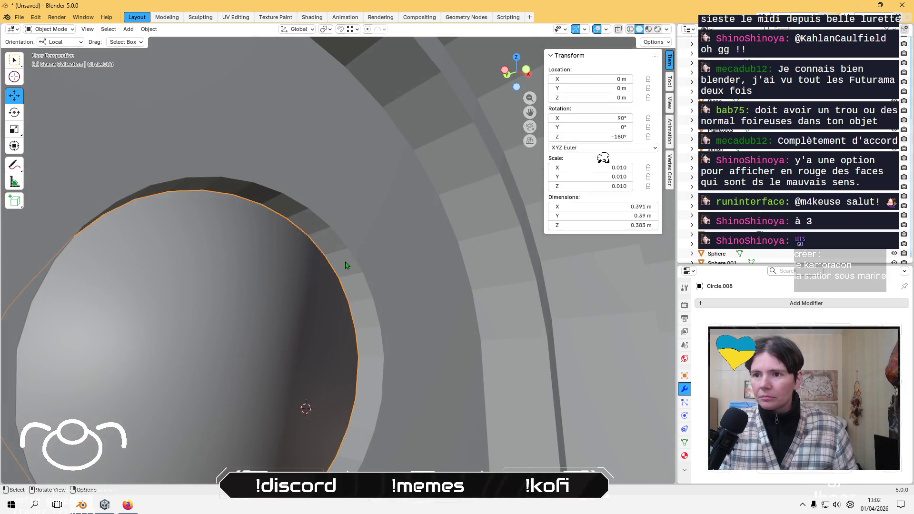
pyautogui.keyDown('shift'); pyautogui.click(345, 261); pyautogui.keyUp('shift')
pyautogui.press('Tab')
pyautogui.moveTo(347, 257)
pyautogui.mouseDown(button='middle')
pyautogui.moveTo(355, 231)
pyautogui.moveTo(315, 256)
pyautogui.mouseUp(button='middle')
pyautogui.press('Tab')
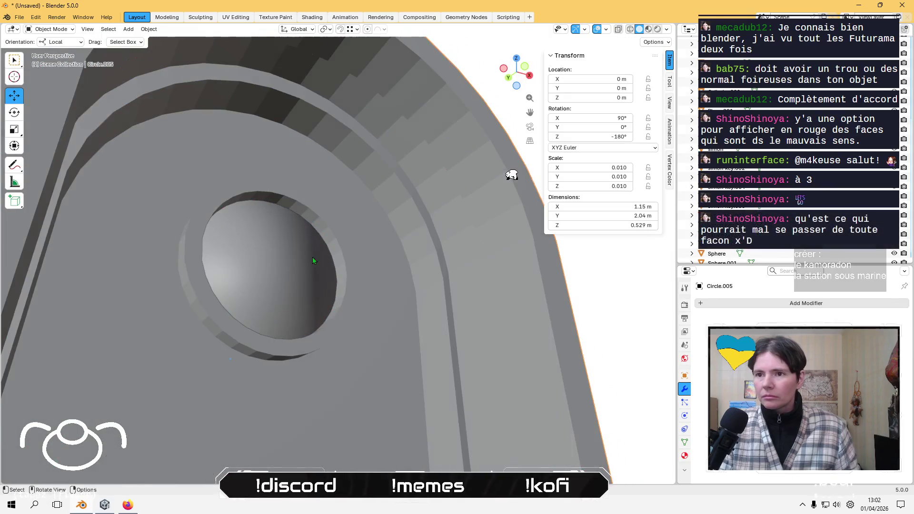
pyautogui.click(309, 256)
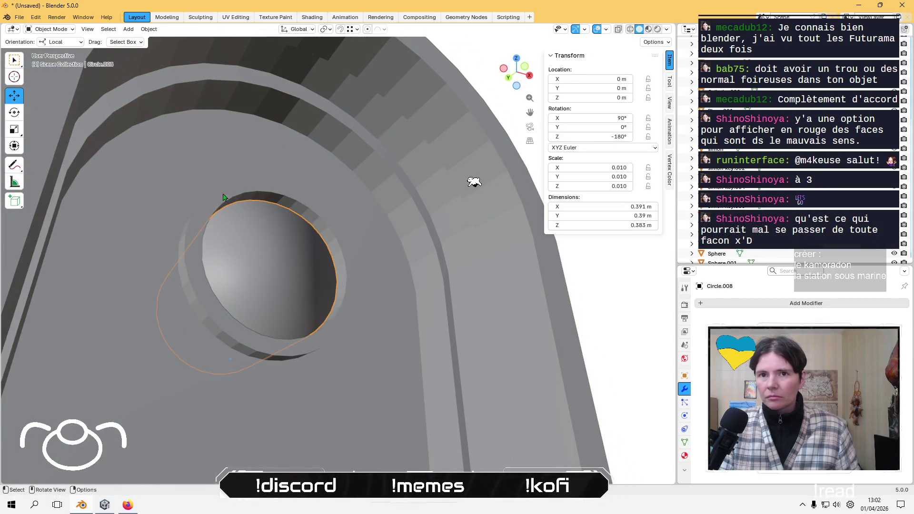
# Set the cylinder Circle.008's origin to geometry and apply its scale.
pyautogui.click(149, 29)
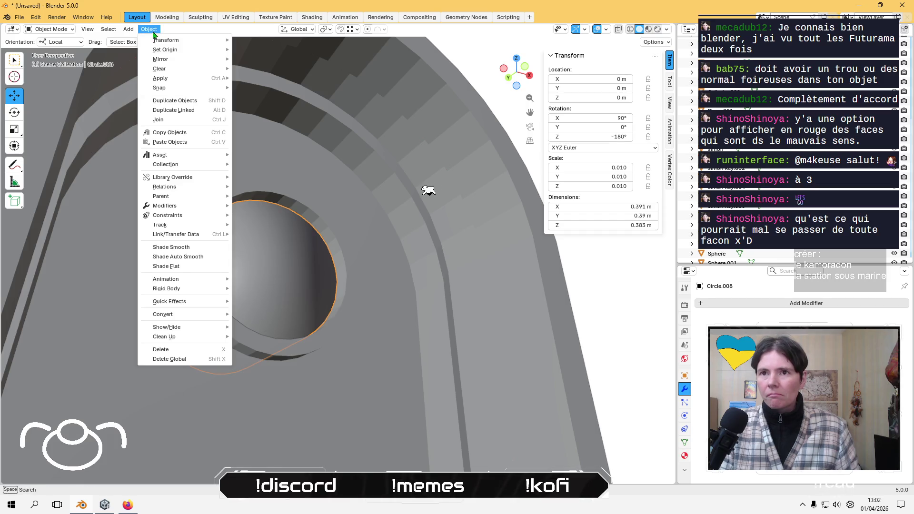
pyautogui.moveTo(180, 50)
pyautogui.click(314, 62)
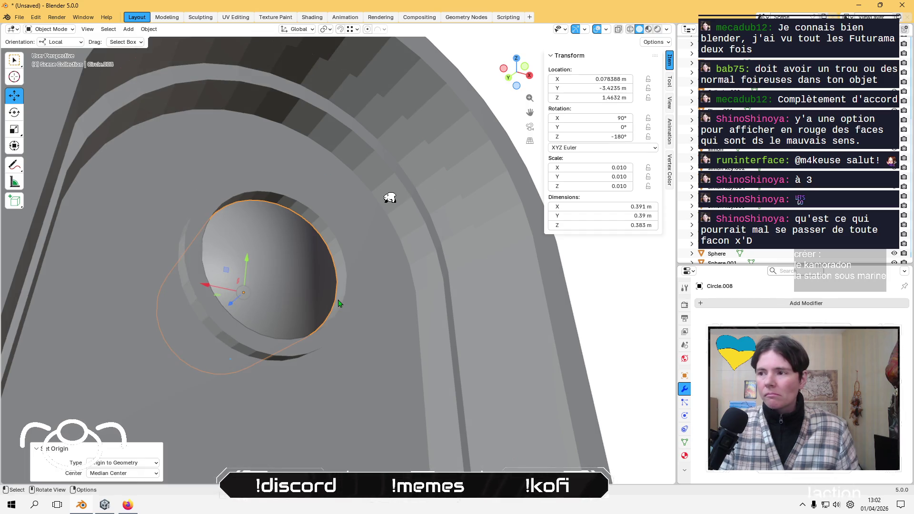
pyautogui.click(149, 29)
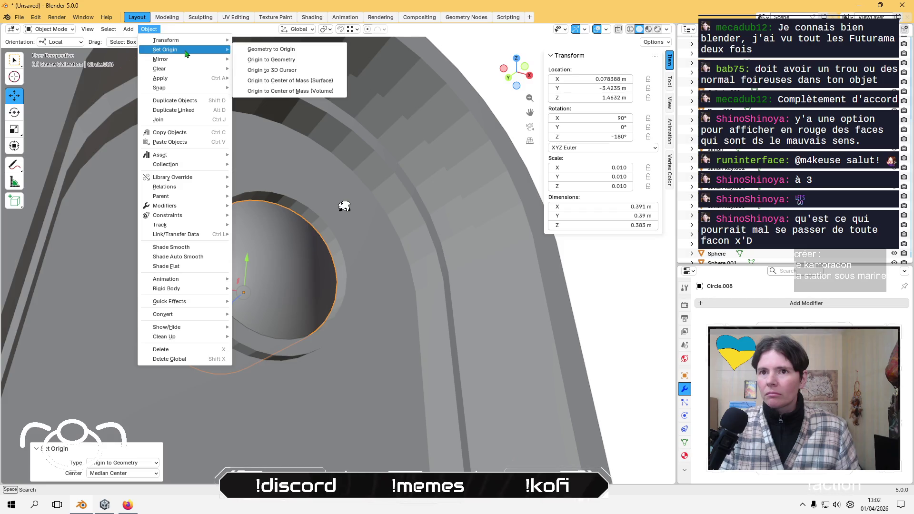
pyautogui.moveTo(190, 78)
pyautogui.click(285, 97)
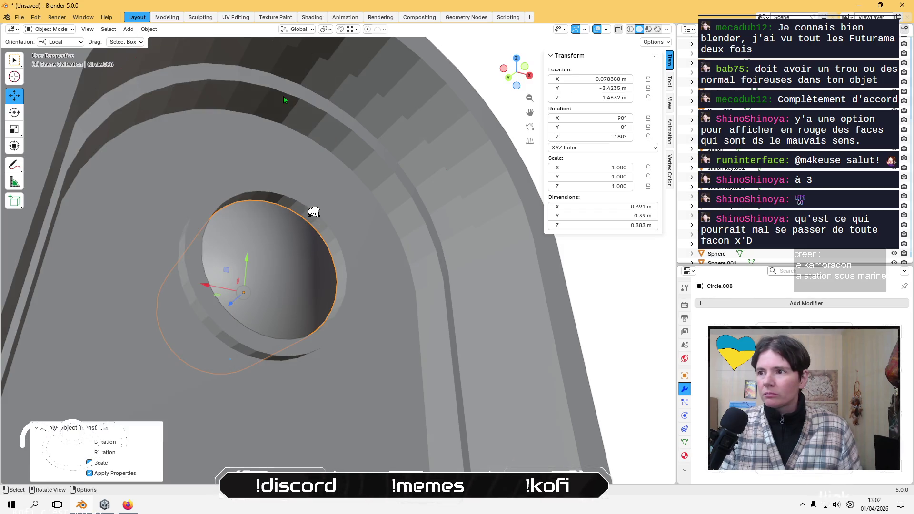
# Apply the arched door Circle.005's scale and reselect it after orbiting around the hole.
pyautogui.click(371, 291)
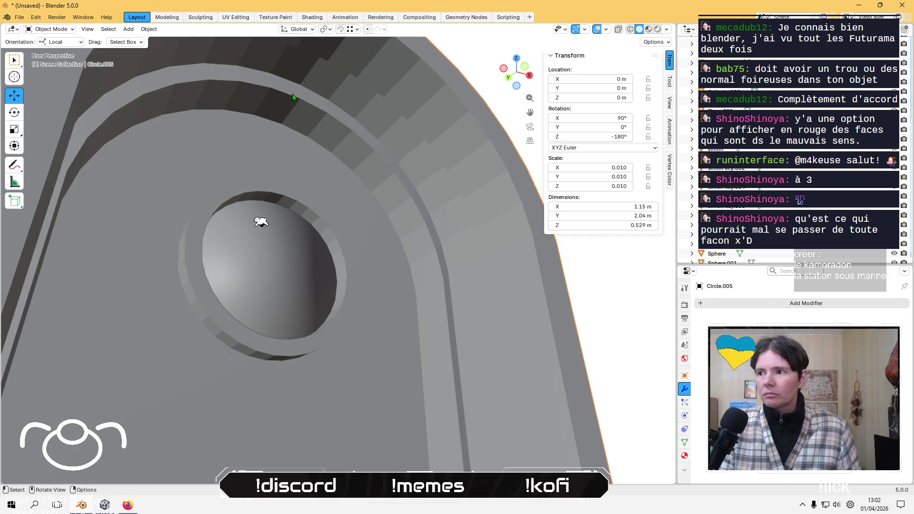
pyautogui.click(149, 29)
pyautogui.moveTo(190, 78)
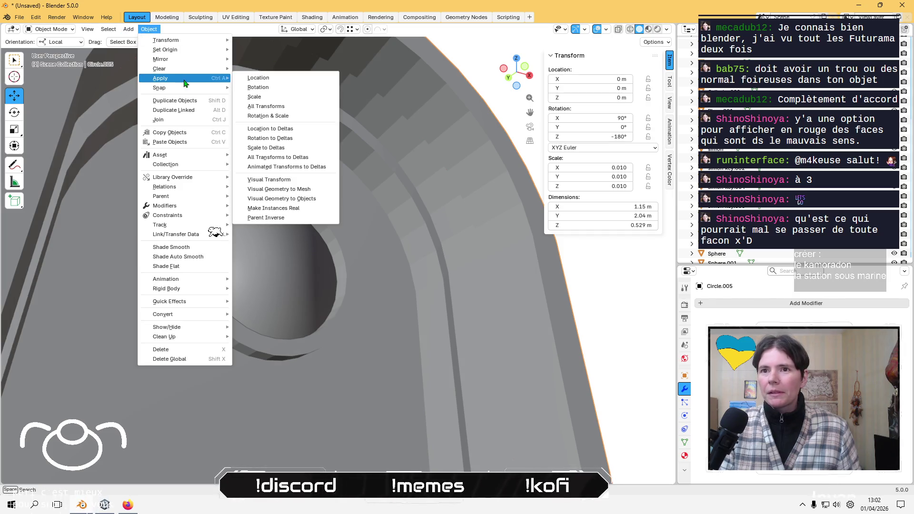
pyautogui.click(296, 98)
pyautogui.click(321, 269)
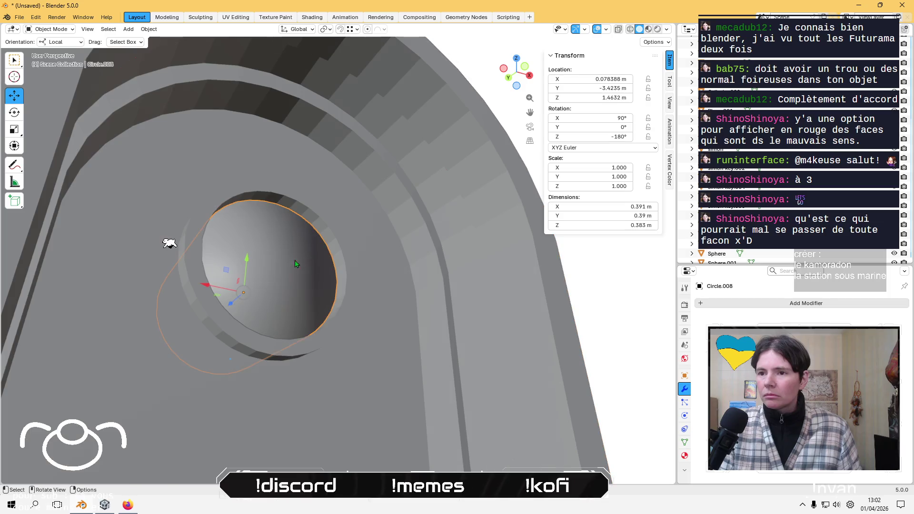
pyautogui.moveTo(321, 270)
pyautogui.mouseDown(button='middle')
pyautogui.moveTo(207, 292)
pyautogui.moveTo(330, 318)
pyautogui.moveTo(286, 245)
pyautogui.mouseUp(button='middle')
pyautogui.click(280, 243)
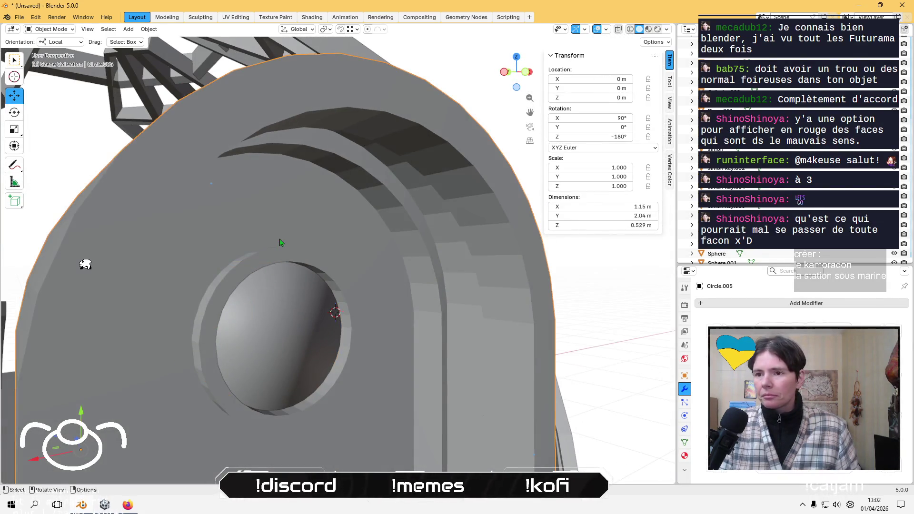
# Add a Boolean modifier to the door piece Circle.005.
pyautogui.click(786, 304)
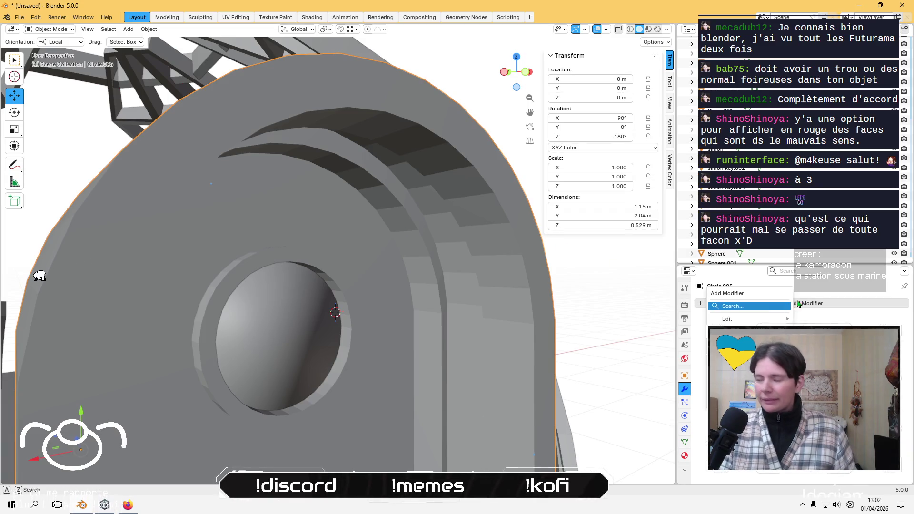
pyautogui.write('b')
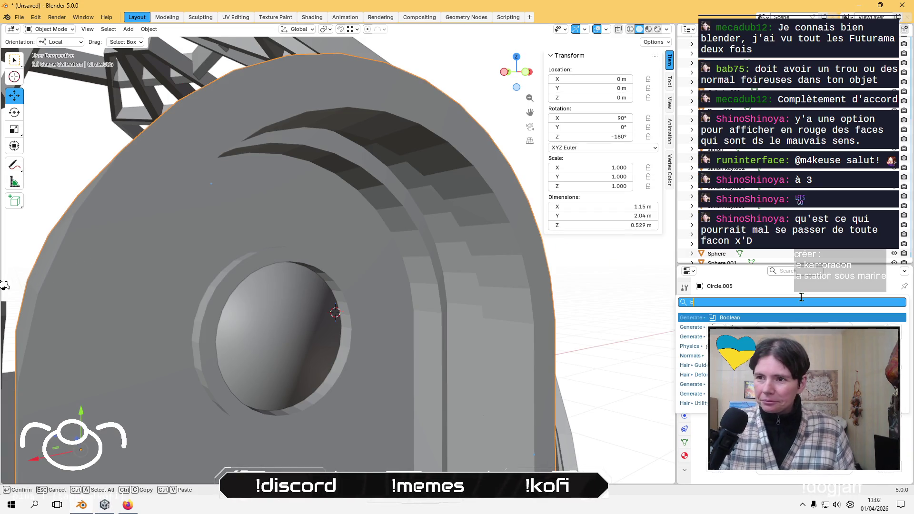
pyautogui.press('Return')
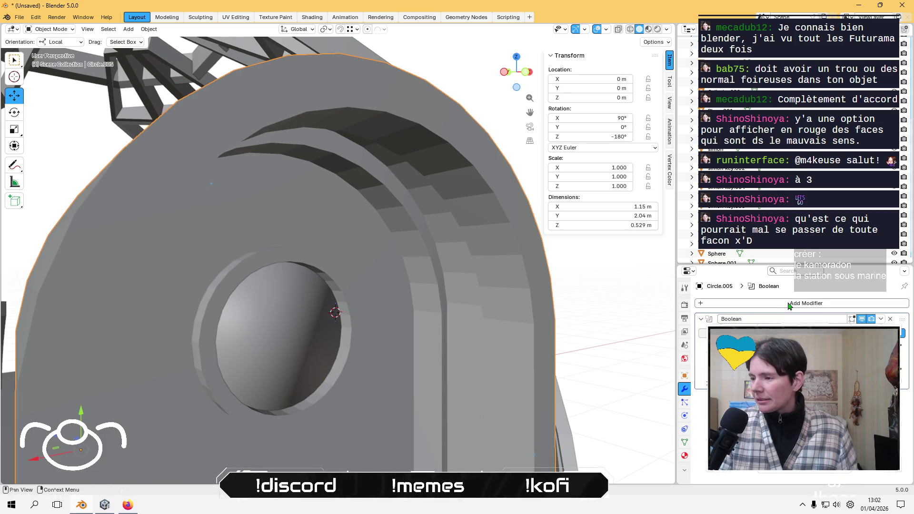
pyautogui.moveTo(550, 339); pyautogui.dragTo(449, 338, button='middle')
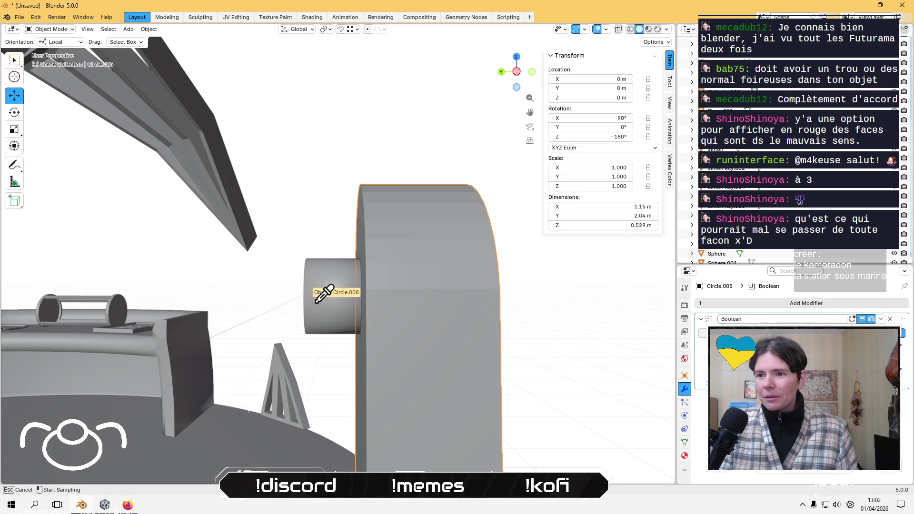
pyautogui.moveTo(321, 310)
pyautogui.mouseDown(button='middle')
pyautogui.moveTo(384, 359)
pyautogui.moveTo(420, 309)
pyautogui.moveTo(347, 271)
pyautogui.moveTo(291, 291)
pyautogui.moveTo(296, 309)
pyautogui.mouseUp(button='middle')
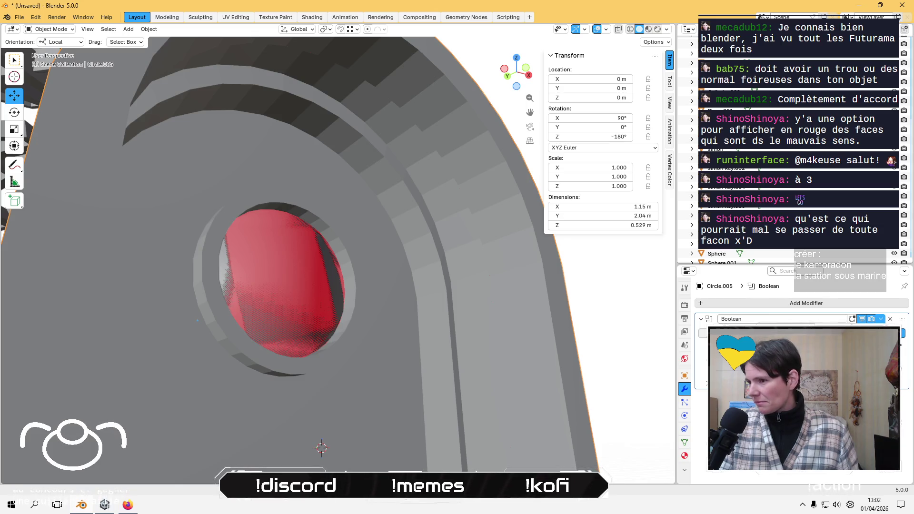
# Delete the sphere cutter Circle.008 and view the whole door piece.
pyautogui.click(327, 292)
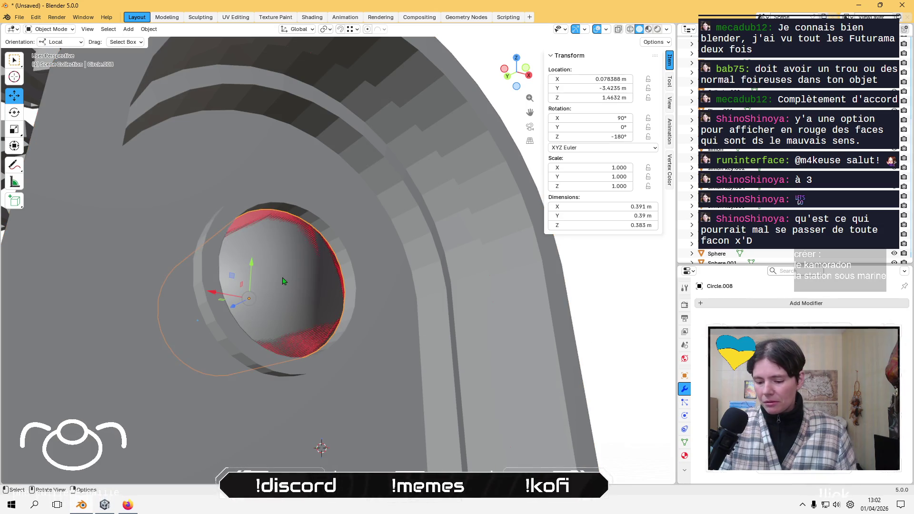
pyautogui.press('Delete')
pyautogui.moveTo(265, 271); pyautogui.dragTo(465, 340, button='middle')
# Restore the sphere, then delete Only Faces in the door's round opening.
pyautogui.hotkey('ctrl', 'z')
pyautogui.press('Tab')
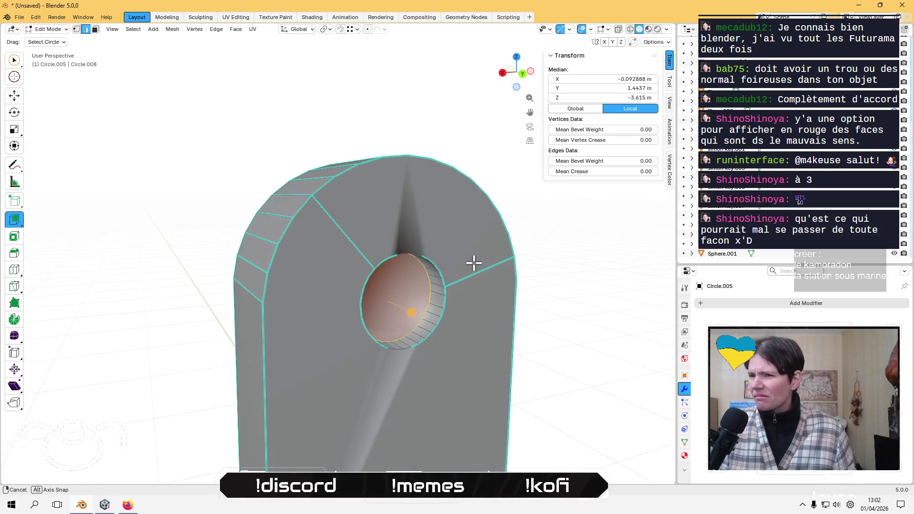
pyautogui.moveTo(473, 261)
pyautogui.mouseDown(button='middle')
pyautogui.moveTo(434, 226)
pyautogui.moveTo(249, 253)
pyautogui.moveTo(276, 224)
pyautogui.mouseUp(button='middle')
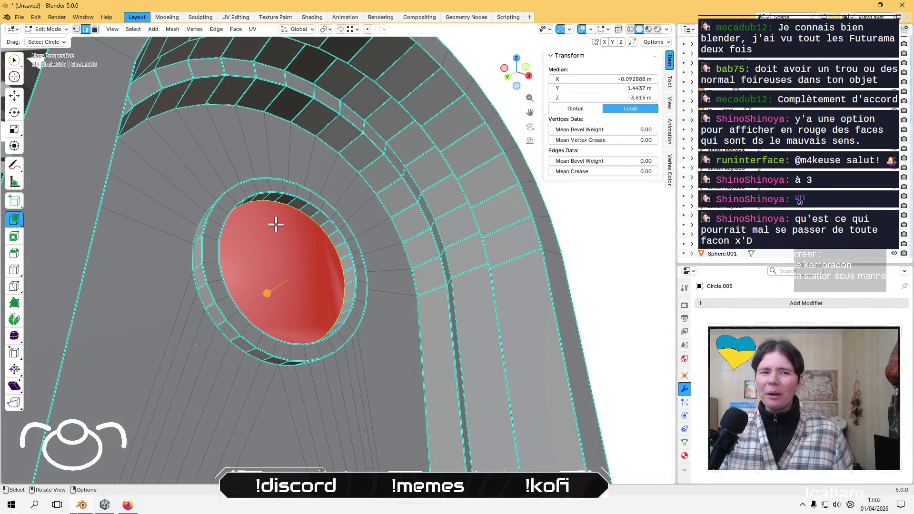
pyautogui.moveTo(281, 220)
pyautogui.mouseDown(button='middle')
pyautogui.moveTo(336, 265)
pyautogui.moveTo(445, 249)
pyautogui.moveTo(359, 240)
pyautogui.moveTo(280, 259)
pyautogui.mouseUp(button='middle')
pyautogui.press('x')
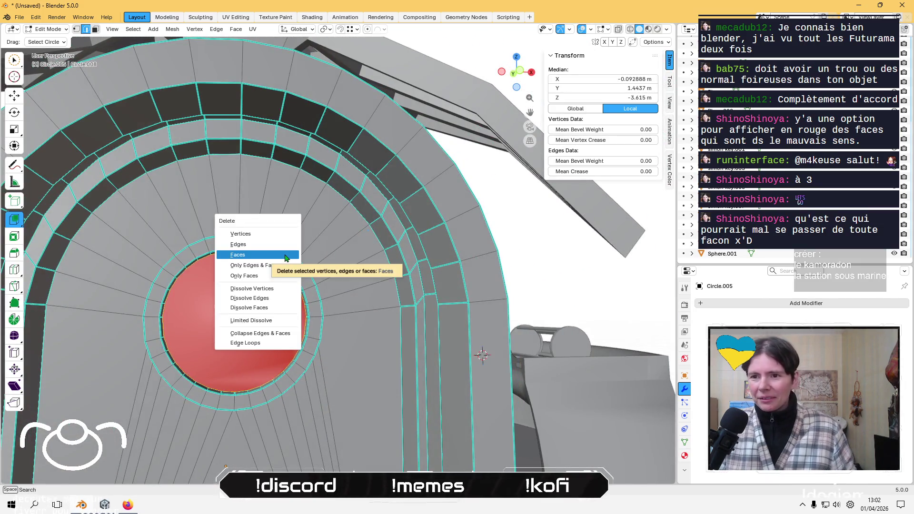
pyautogui.click(257, 275)
pyautogui.moveTo(257, 276)
pyautogui.mouseDown(button='middle')
pyautogui.moveTo(242, 359)
pyautogui.moveTo(405, 328)
pyautogui.moveTo(451, 333)
pyautogui.moveTo(427, 319)
pyautogui.moveTo(304, 298)
pyautogui.mouseUp(button='middle')
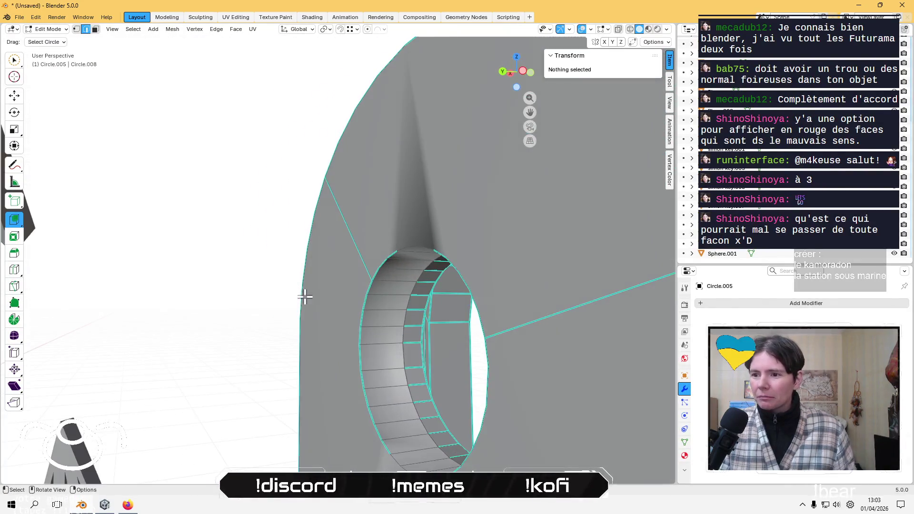
# Select a vertex on the hole's inner edge and inspect the open tunnel from several angles.
pyautogui.click(412, 340)
pyautogui.moveTo(413, 344)
pyautogui.mouseDown(button='middle')
pyautogui.moveTo(327, 251)
pyautogui.moveTo(382, 342)
pyautogui.moveTo(436, 322)
pyautogui.moveTo(267, 325)
pyautogui.moveTo(220, 316)
pyautogui.moveTo(292, 343)
pyautogui.moveTo(333, 300)
pyautogui.mouseUp(button='middle')
pyautogui.scroll(-3, 380, 340)
pyautogui.scroll(-2, 436, 322)
pyautogui.scroll(4, 365, 295)
pyautogui.scroll(3, 365, 295)
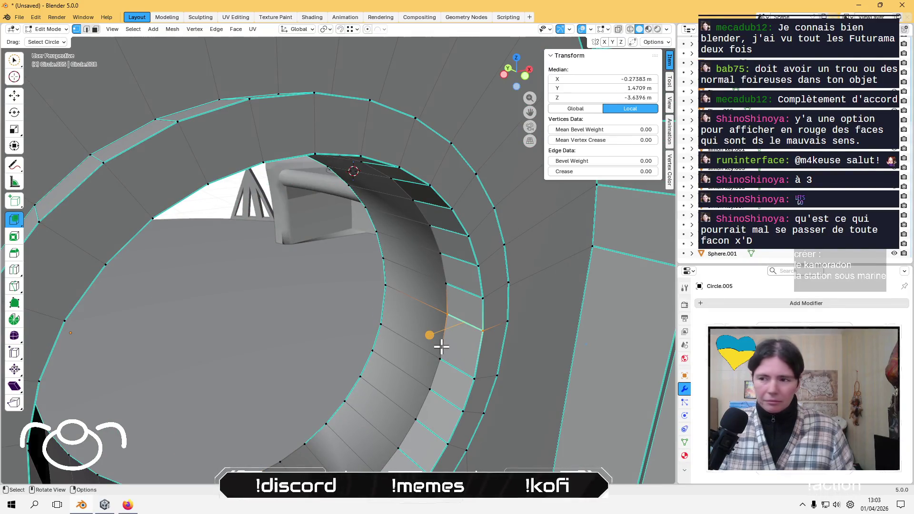
pyautogui.moveTo(441, 347); pyautogui.dragTo(461, 322, button='middle')
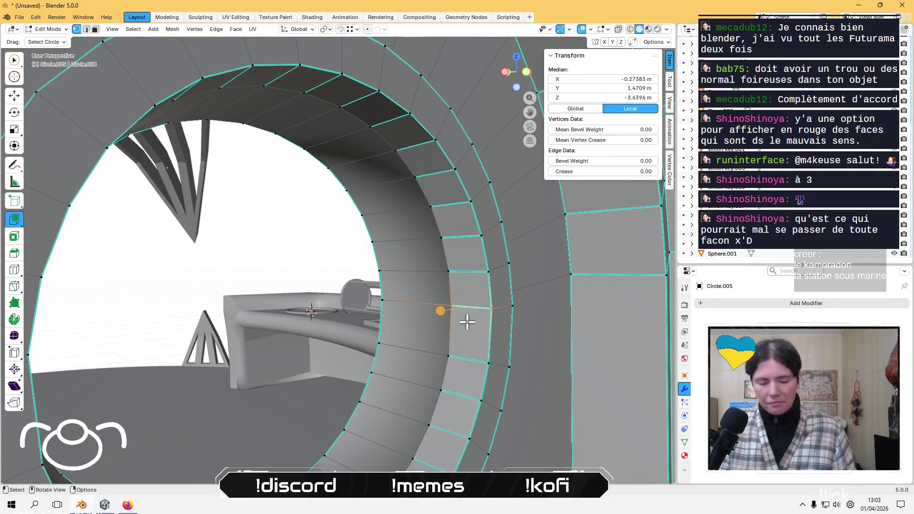
# Dissolve the stray edge loop along the inner rim of the door's hole.
pyautogui.press('2')
pyautogui.keyDown('alt'); pyautogui.click(447, 289); pyautogui.keyUp('alt')
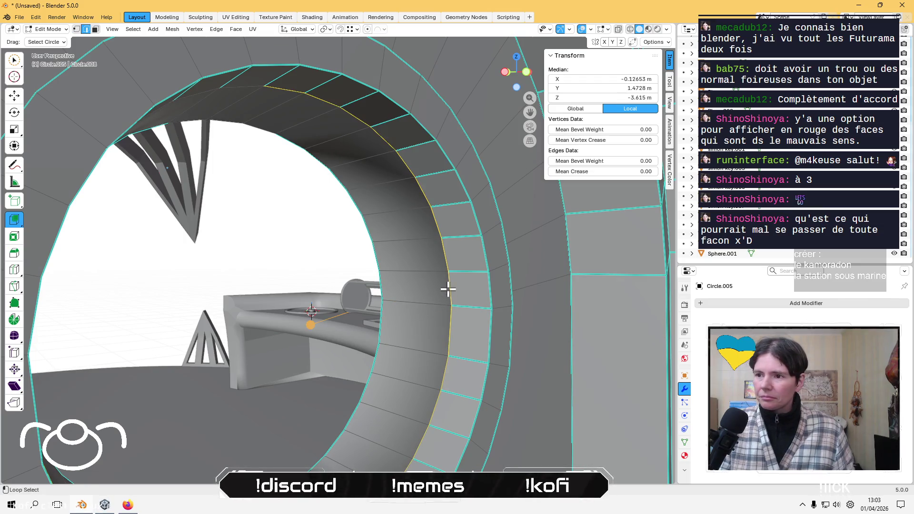
pyautogui.press('x')
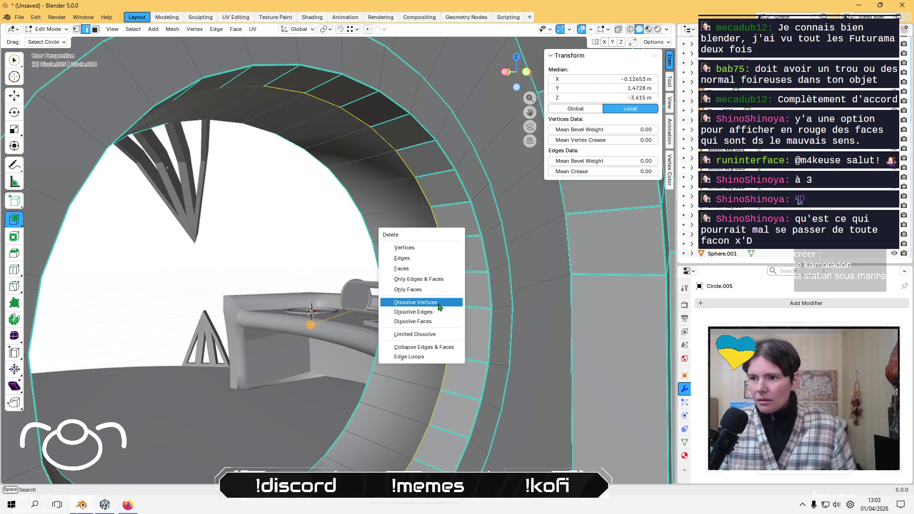
pyautogui.click(424, 315)
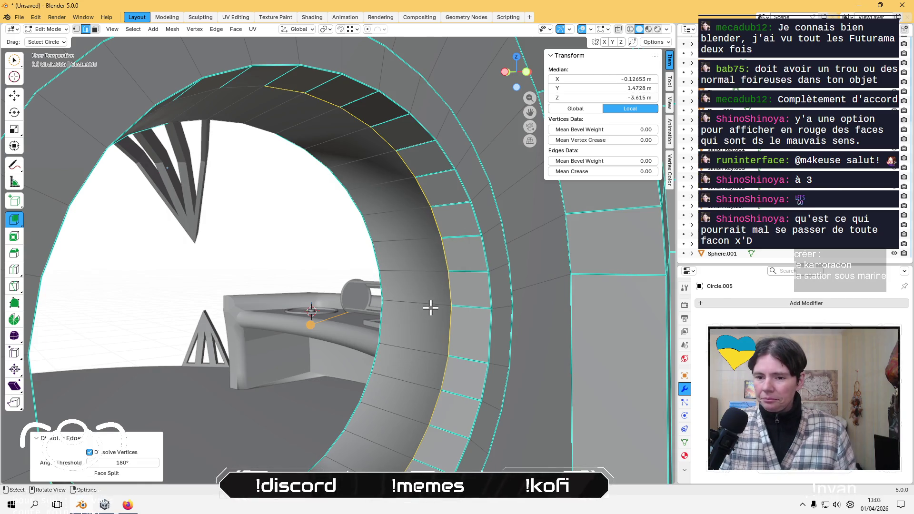
# Select the inner rim loop and grow it into the surrounding rim and outer ring faces.
pyautogui.moveTo(467, 281)
pyautogui.mouseDown(button='middle')
pyautogui.moveTo(434, 262)
pyautogui.moveTo(441, 216)
pyautogui.moveTo(597, 249)
pyautogui.moveTo(581, 237)
pyautogui.moveTo(487, 281)
pyautogui.moveTo(337, 307)
pyautogui.mouseUp(button='middle')
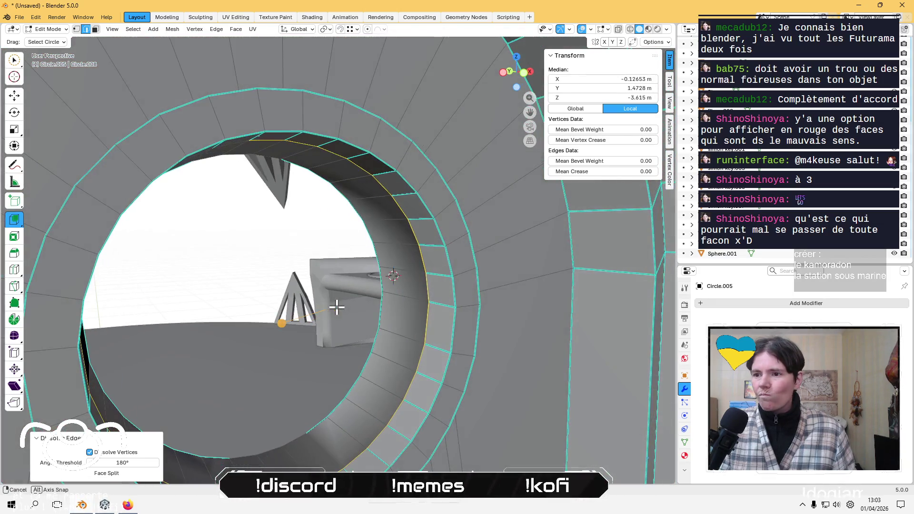
pyautogui.click(422, 317)
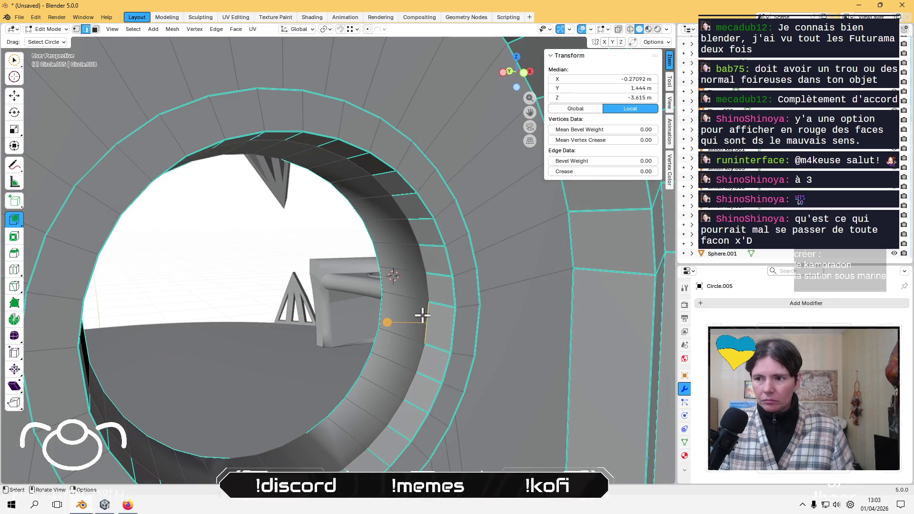
pyautogui.keyDown('alt'); pyautogui.click(427, 283); pyautogui.keyUp('alt')
pyautogui.press('3')
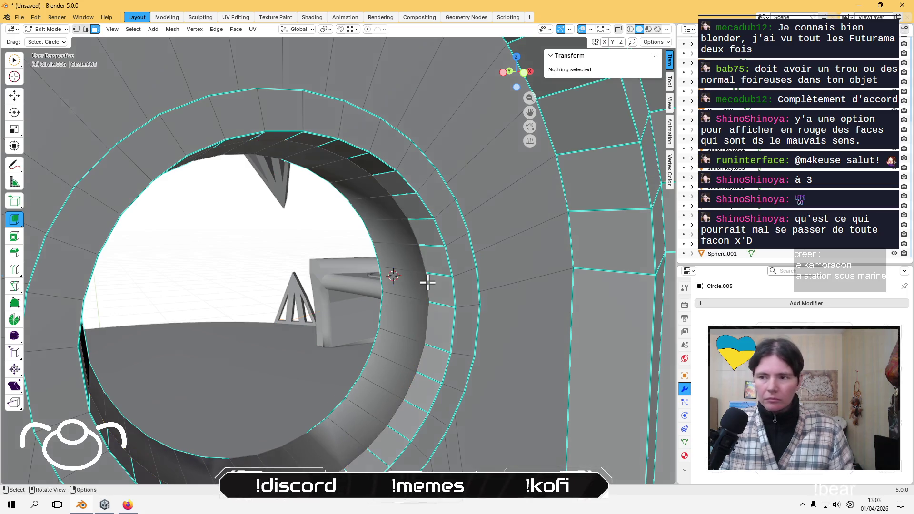
pyautogui.press('ctrl+KP_Add')
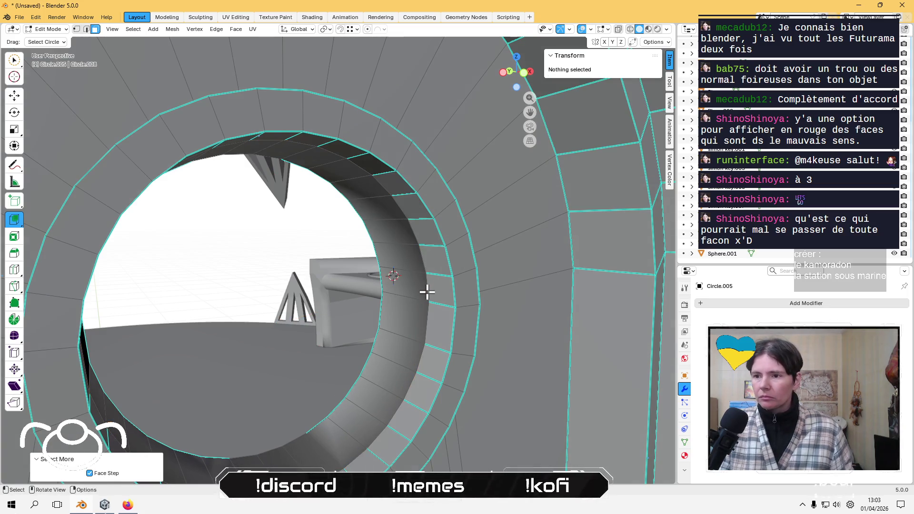
pyautogui.click(427, 292)
pyautogui.keyDown('shift'); pyautogui.click(418, 316); pyautogui.keyUp('shift')
pyautogui.keyDown('shift'); pyautogui.click(404, 253); pyautogui.keyUp('shift')
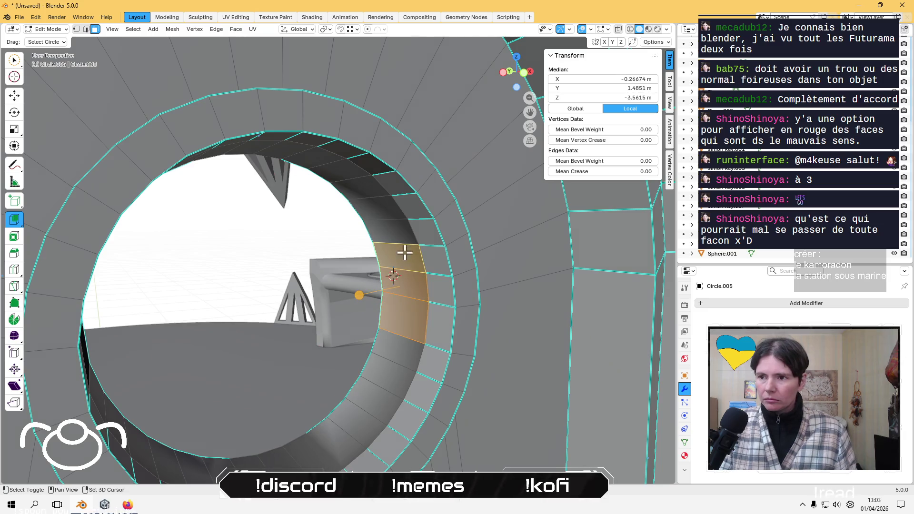
pyautogui.keyDown('shift'); pyautogui.click(393, 343); pyautogui.keyUp('shift')
pyautogui.keyDown('shift'); pyautogui.click(388, 385); pyautogui.keyUp('shift')
pyautogui.keyDown('shift'); pyautogui.click(434, 354); pyautogui.keyUp('shift')
pyautogui.keyDown('shift'); pyautogui.click(436, 279); pyautogui.keyUp('shift')
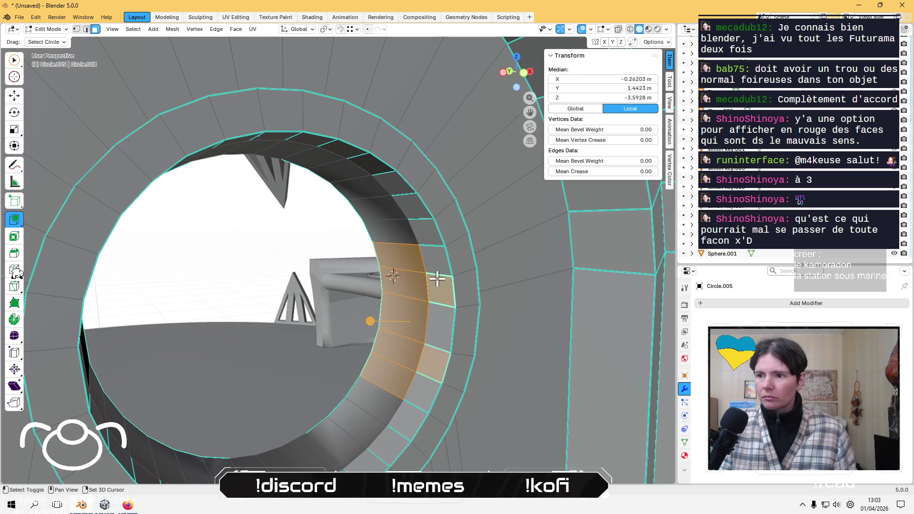
# Dissolve the rim faces beside the hole into a single face.
pyautogui.moveTo(407, 351)
pyautogui.mouseDown(button='middle')
pyautogui.moveTo(398, 275)
pyautogui.moveTo(407, 283)
pyautogui.mouseUp(button='middle')
pyautogui.click(475, 302)
pyautogui.keyDown('shift'); pyautogui.click(445, 299); pyautogui.keyUp('shift')
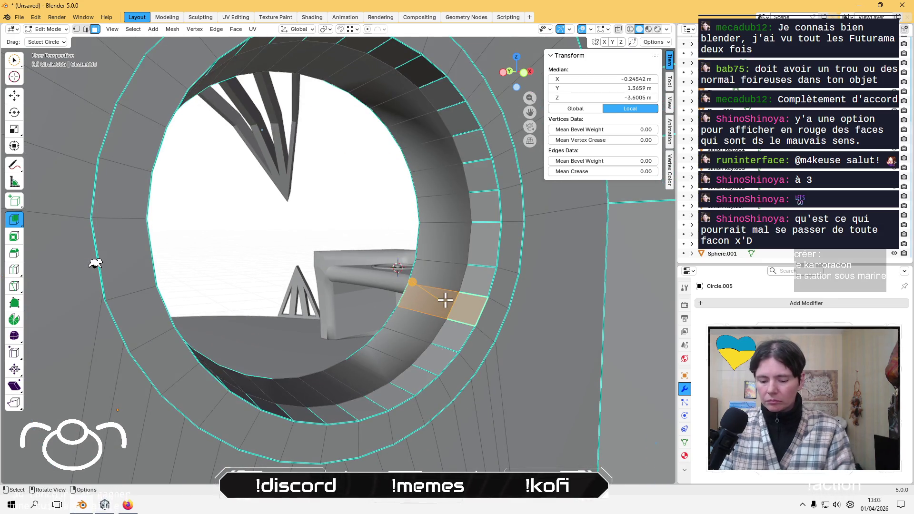
pyautogui.press('x')
pyautogui.click(445, 310)
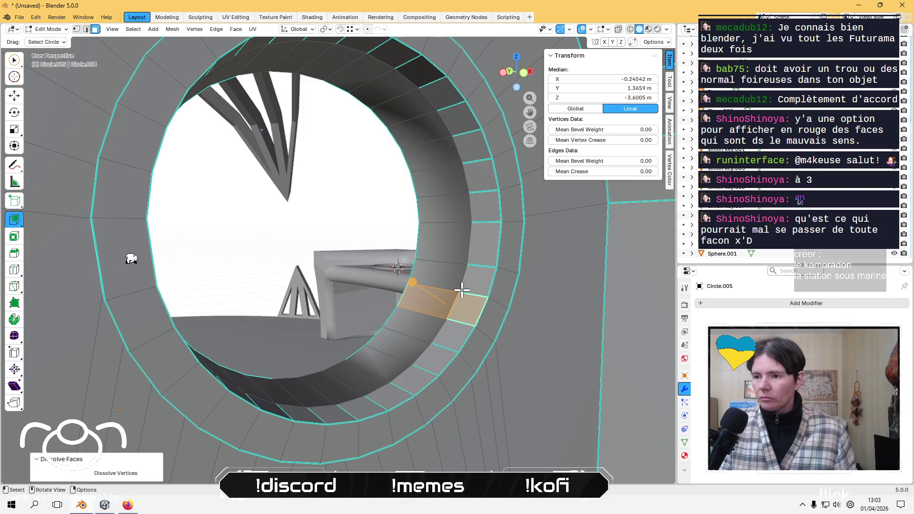
# Select further middle-row, upper and rim faces around the hole, then frame the door piece.
pyautogui.keyDown('shift'); pyautogui.click(465, 267); pyautogui.keyUp('shift')
pyautogui.keyDown('shift'); pyautogui.click(472, 254); pyautogui.keyUp('shift')
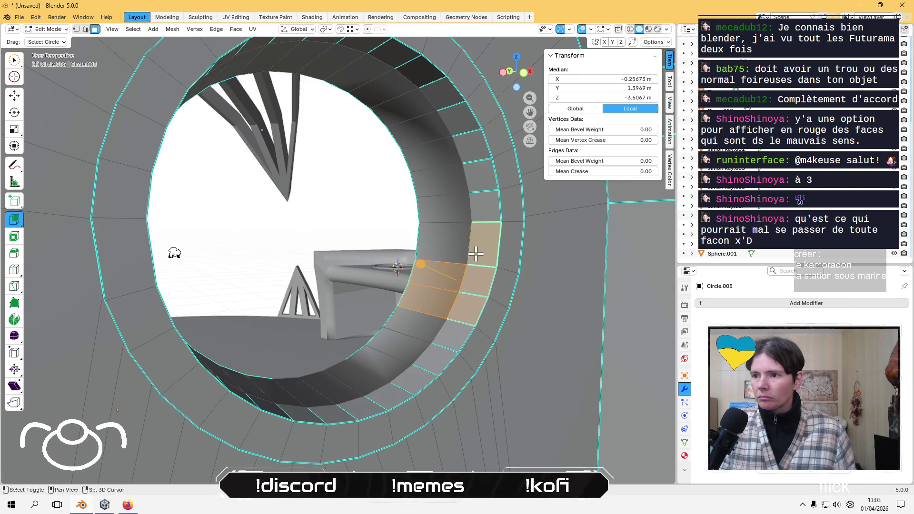
pyautogui.keyDown('shift'); pyautogui.click(452, 243); pyautogui.keyUp('shift')
pyautogui.click(415, 309)
pyautogui.click(403, 329)
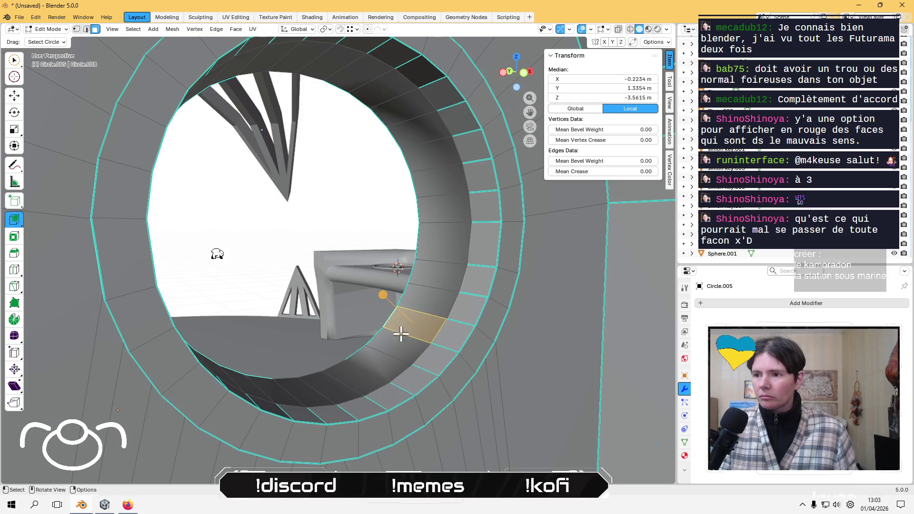
pyautogui.moveTo(402, 329); pyautogui.dragTo(416, 369, button='middle')
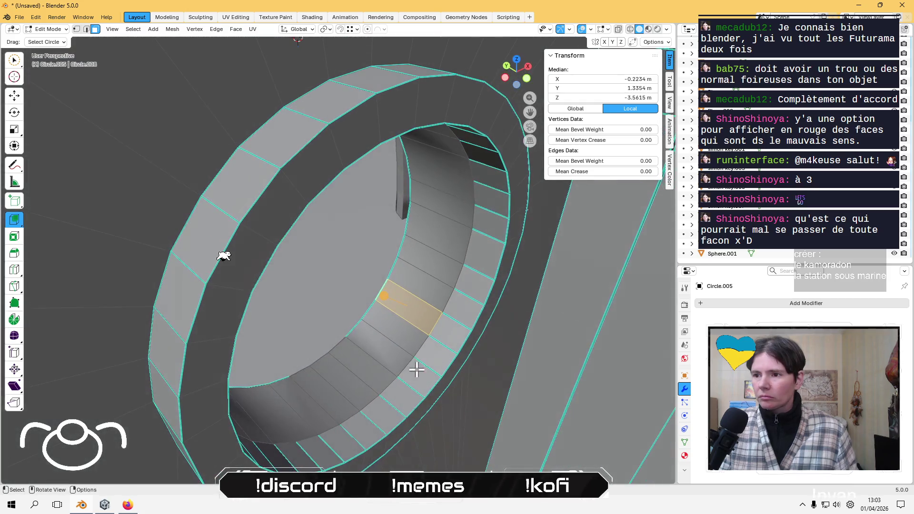
pyautogui.click(453, 295)
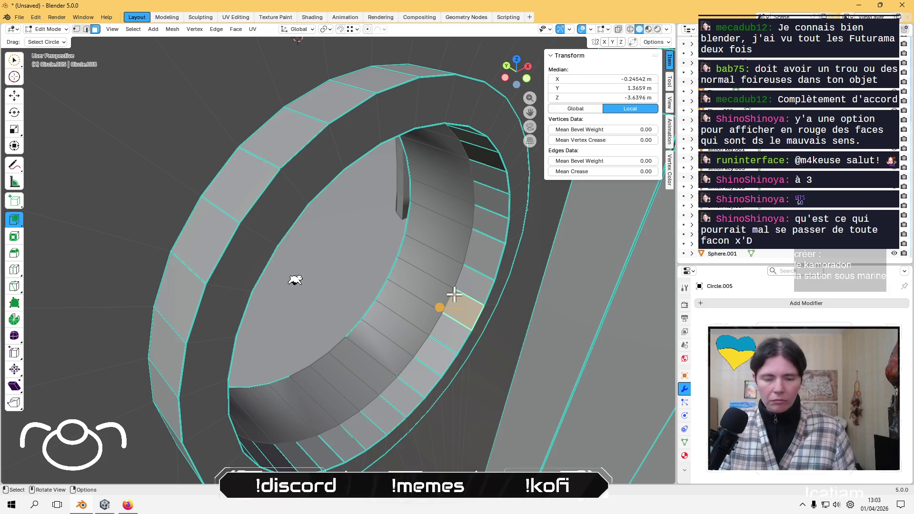
pyautogui.press('Home')
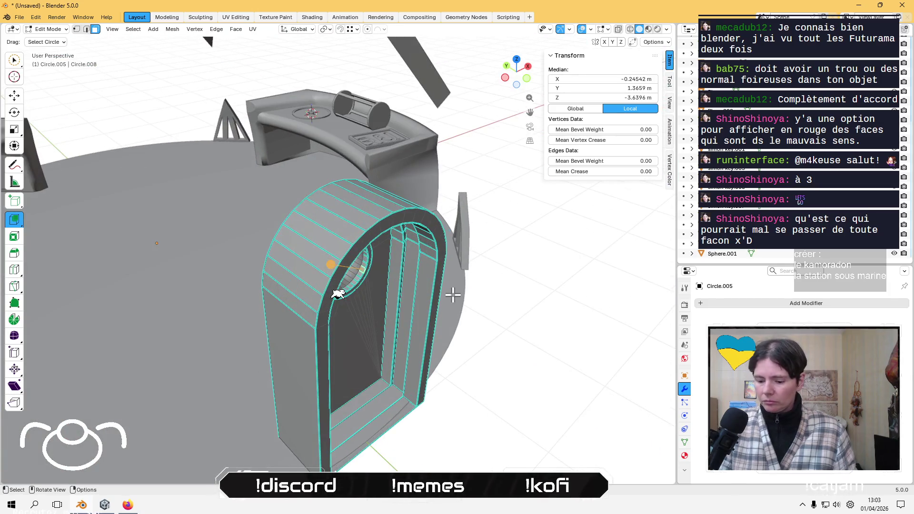
# Isolate the door piece and merge all its duplicate vertices by distance.
pyautogui.press('KP_Divide')
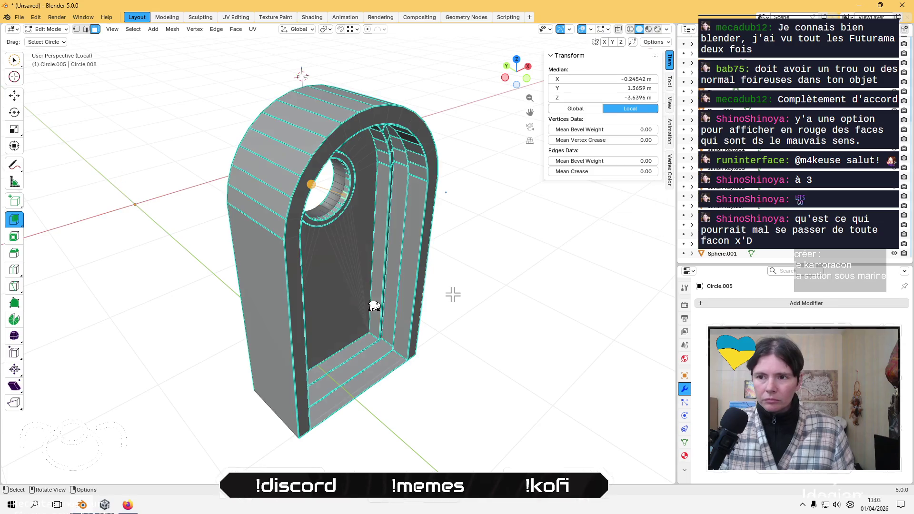
pyautogui.press('1')
pyautogui.press('a')
pyautogui.press('z')
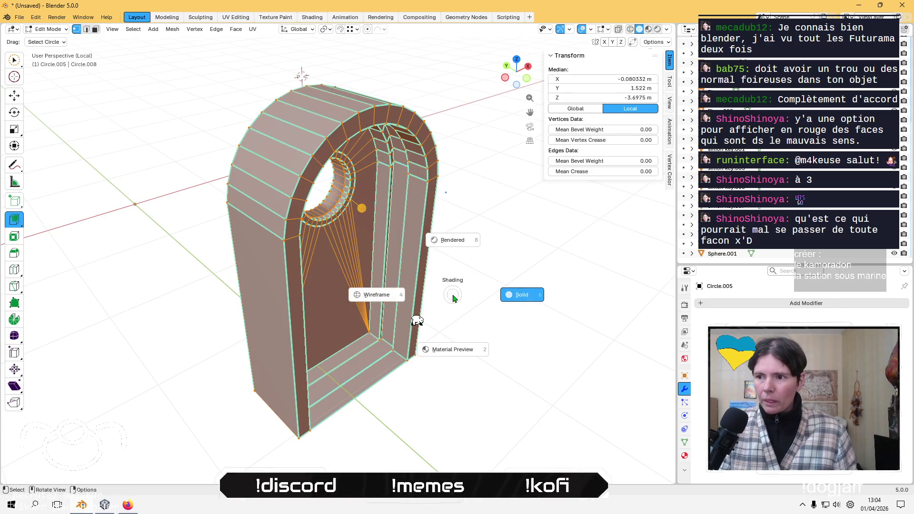
pyautogui.scroll(6, 395, 259)
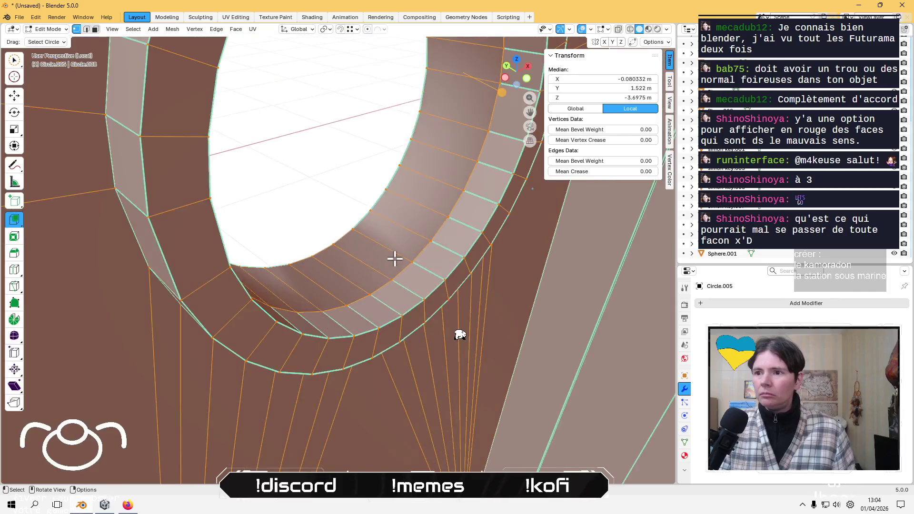
pyautogui.scroll(2, 394, 258)
pyautogui.scroll(2, 379, 252)
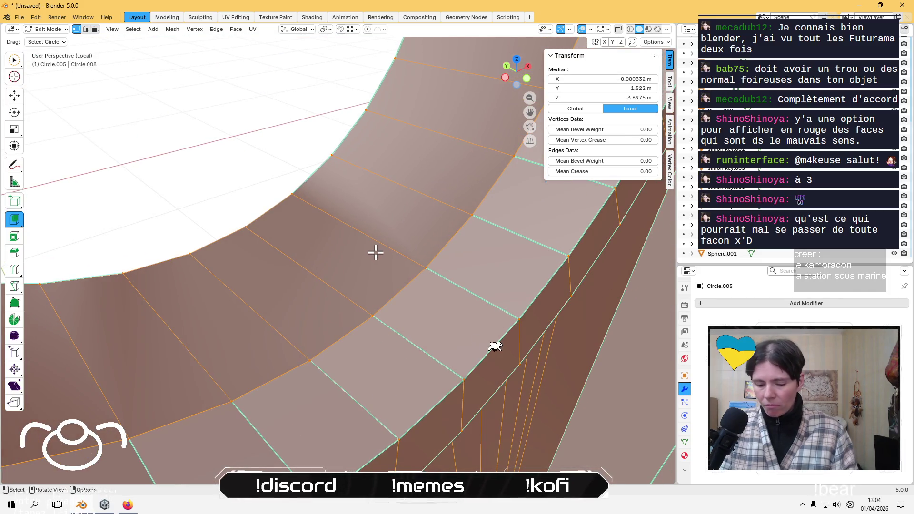
pyautogui.press('m')
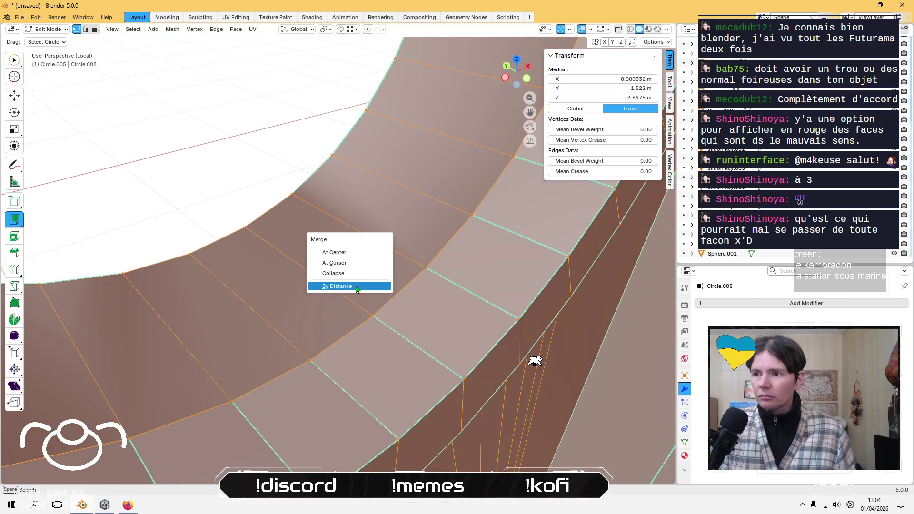
pyautogui.click(357, 285)
# Dissolve the unneeded edge loop on the curved surface of the holed part.
pyautogui.hotkey('alt', 'a')
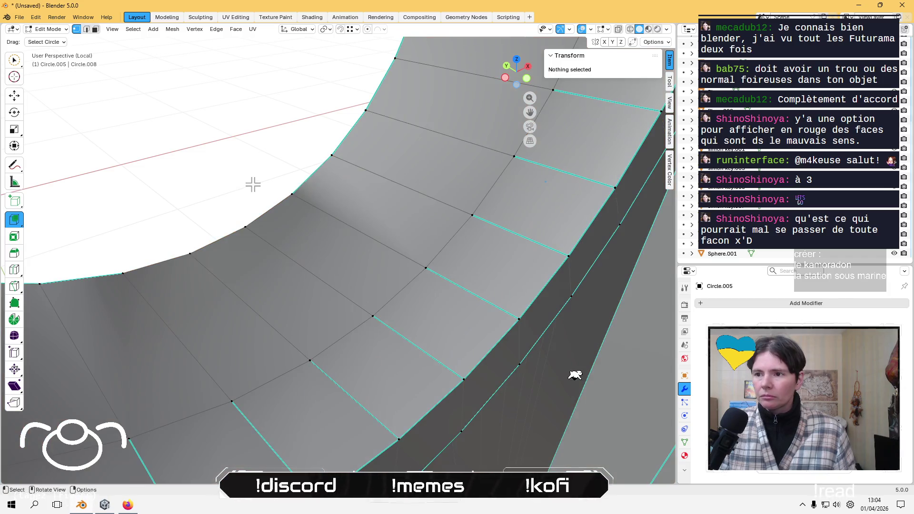
pyautogui.click(425, 268)
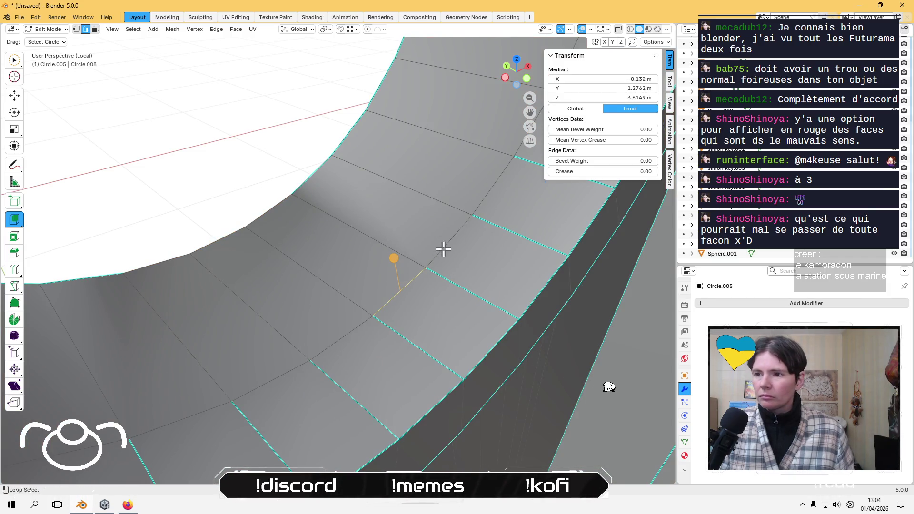
pyautogui.press('2')
pyautogui.keyDown('alt'); pyautogui.click(443, 249); pyautogui.keyUp('alt')
pyautogui.press('x')
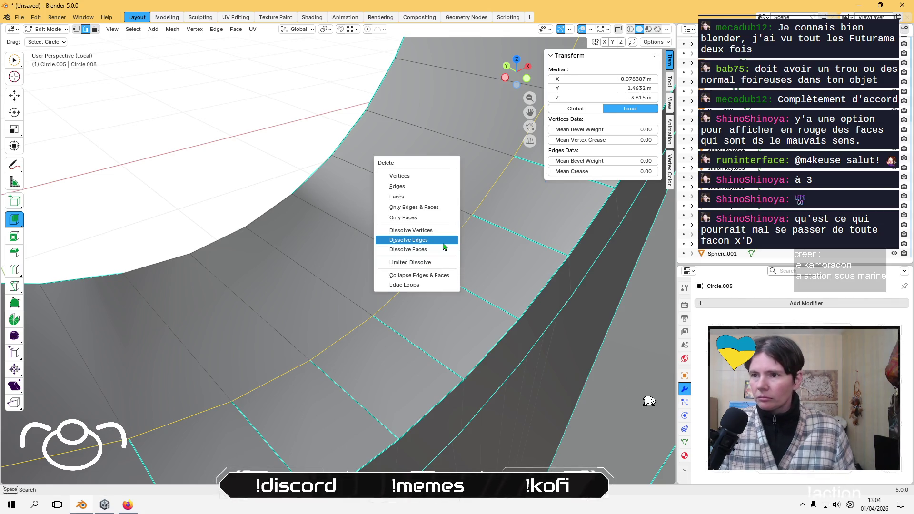
pyautogui.click(443, 243)
pyautogui.moveTo(443, 242)
pyautogui.mouseDown(button='middle')
pyautogui.moveTo(369, 282)
pyautogui.moveTo(561, 247)
pyautogui.moveTo(541, 189)
pyautogui.moveTo(393, 155)
pyautogui.mouseUp(button='middle')
# Set custom normals from faces on the part's top and large lower faces.
pyautogui.press('3')
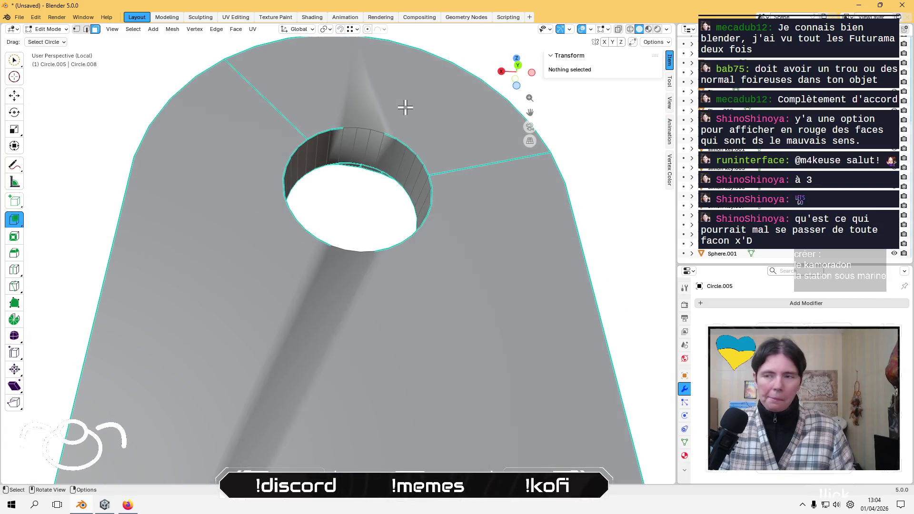
pyautogui.click(404, 106)
pyautogui.keyDown('shift'); pyautogui.click(356, 273); pyautogui.keyUp('shift')
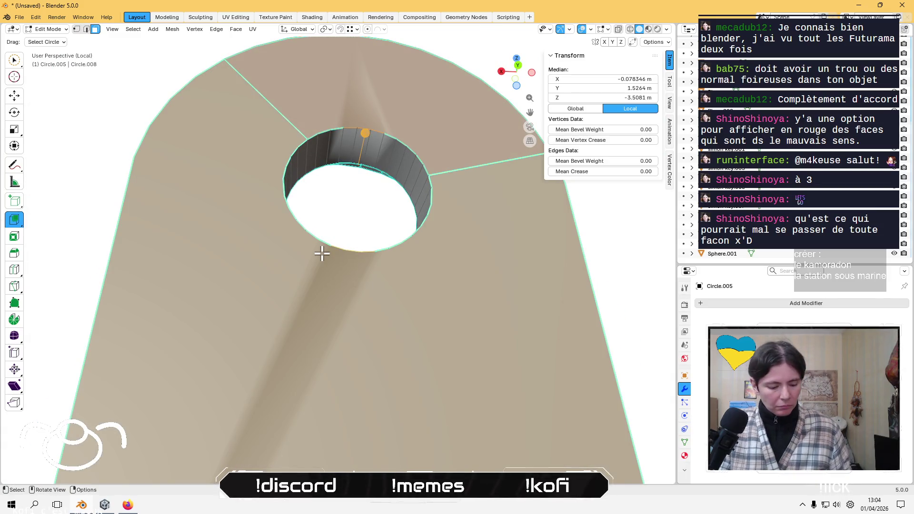
pyautogui.hotkey('alt', 'n')
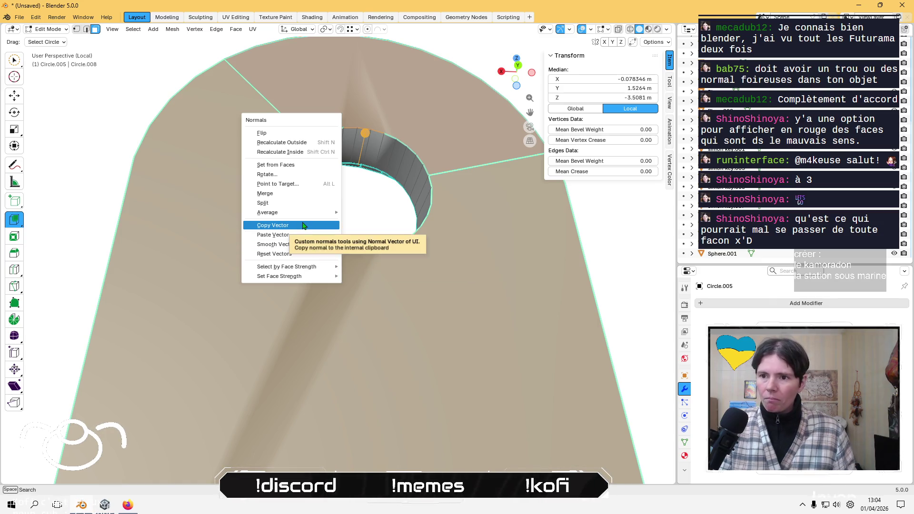
pyautogui.click(301, 165)
pyautogui.moveTo(302, 160); pyautogui.dragTo(384, 195, button='middle')
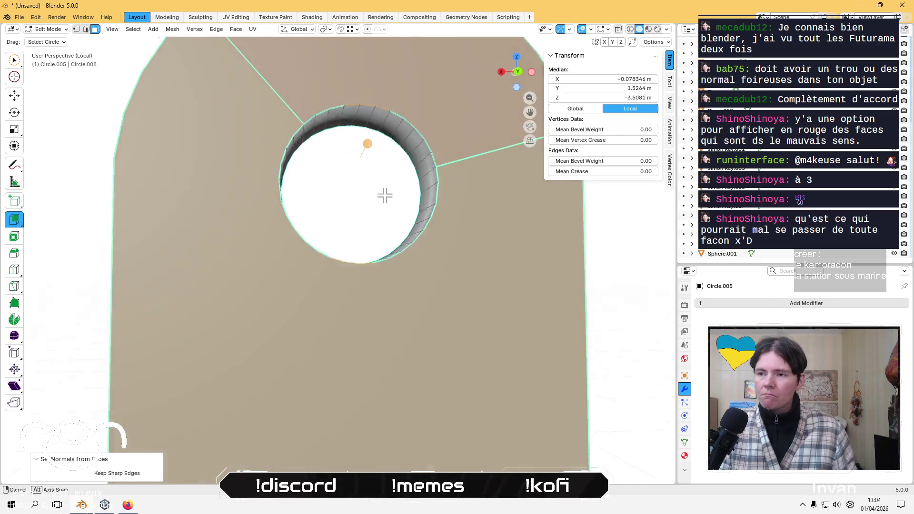
pyautogui.press('Tab')
pyautogui.moveTo(504, 311); pyautogui.dragTo(471, 353, button='middle')
pyautogui.press('Tab')
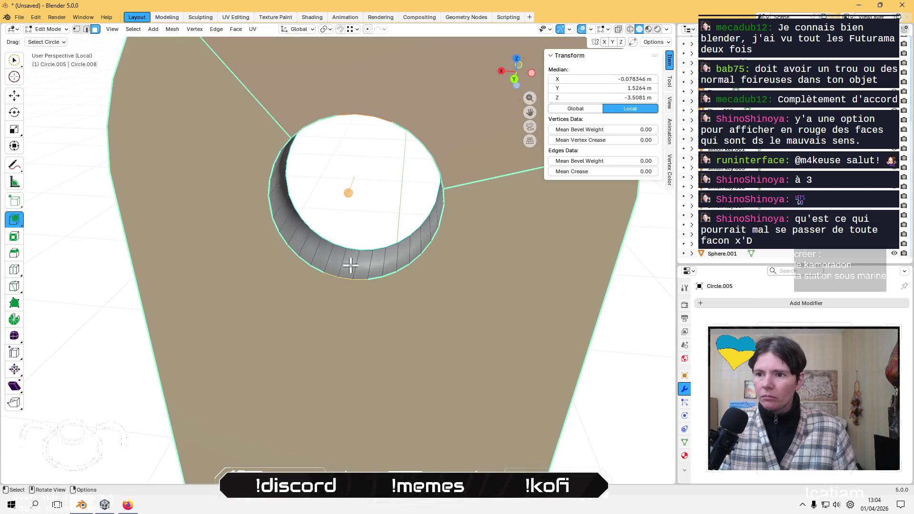
# Select the band of faces lining the hole's inner wall and shade them flat.
pyautogui.moveTo(338, 264); pyautogui.dragTo(408, 252)
pyautogui.click(15, 61)
pyautogui.press('c')
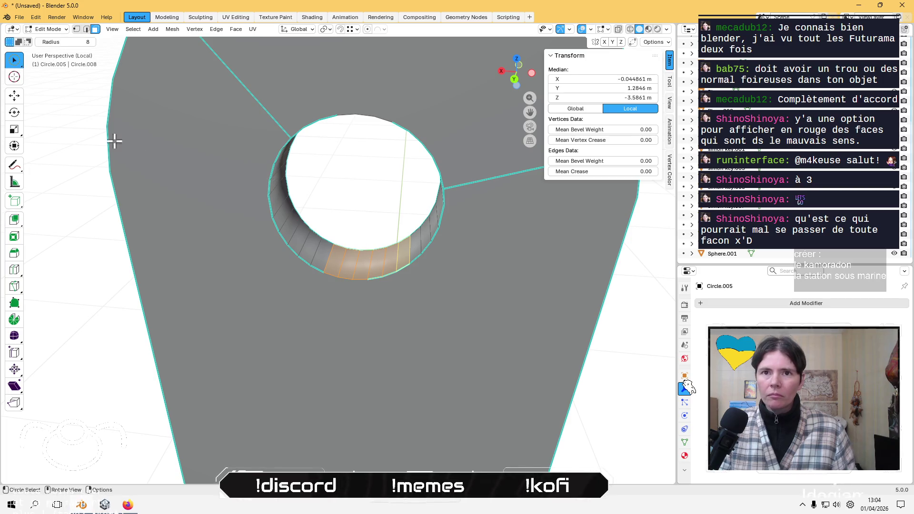
pyautogui.moveTo(114, 139)
pyautogui.mouseDown(button='middle')
pyautogui.moveTo(279, 192)
pyautogui.moveTo(292, 206)
pyautogui.moveTo(351, 210)
pyautogui.mouseUp(button='middle')
pyautogui.scroll(-4, 351, 209)
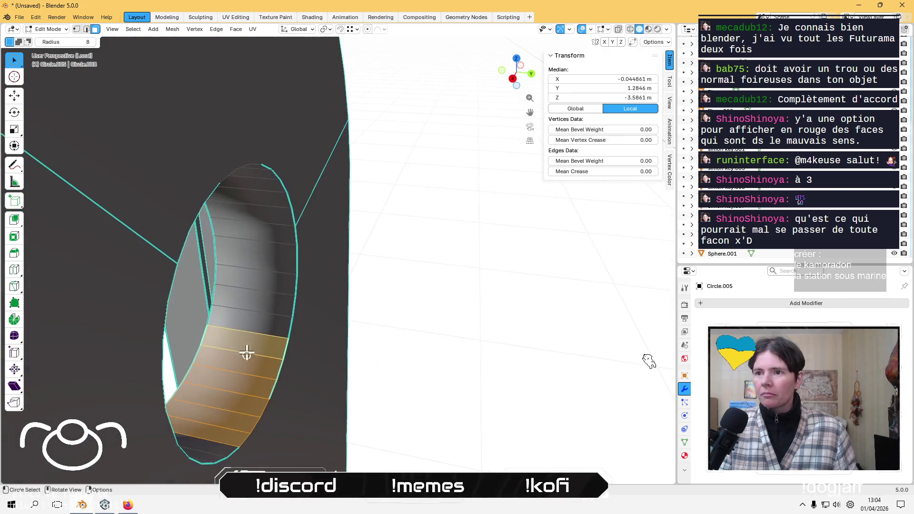
pyautogui.moveTo(241, 351); pyautogui.dragTo(241, 330, button='middle')
pyautogui.moveTo(245, 376)
pyautogui.mouseDown()
pyautogui.moveTo(243, 204)
pyautogui.moveTo(206, 171)
pyautogui.mouseUp()
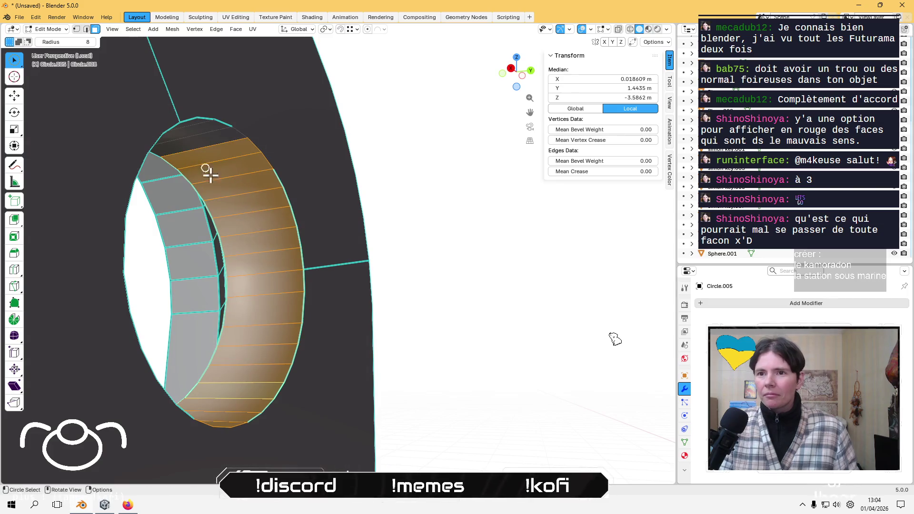
pyautogui.moveTo(206, 171)
pyautogui.mouseDown(button='middle')
pyautogui.moveTo(96, 178)
pyautogui.moveTo(398, 245)
pyautogui.mouseUp(button='middle')
pyautogui.moveTo(398, 245)
pyautogui.mouseDown()
pyautogui.moveTo(340, 350)
pyautogui.moveTo(326, 316)
pyautogui.mouseUp()
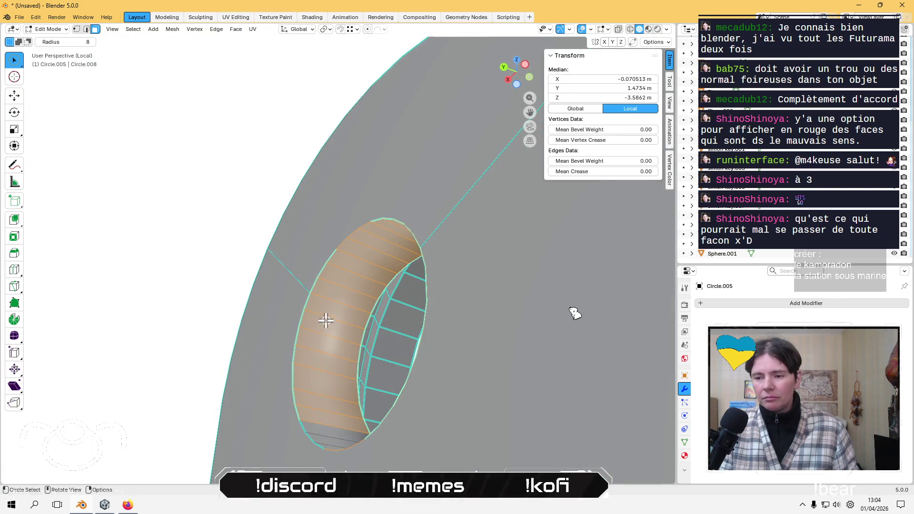
pyautogui.moveTo(327, 316); pyautogui.dragTo(322, 320, button='middle')
pyautogui.moveTo(322, 321)
pyautogui.mouseDown()
pyautogui.moveTo(301, 271)
pyautogui.moveTo(318, 300)
pyautogui.mouseUp()
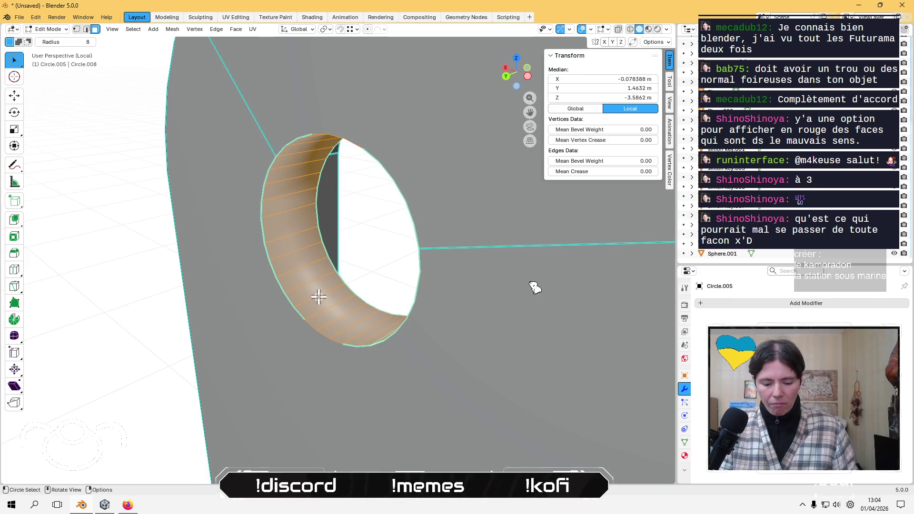
pyautogui.rightClick(319, 298)
pyautogui.click(293, 403)
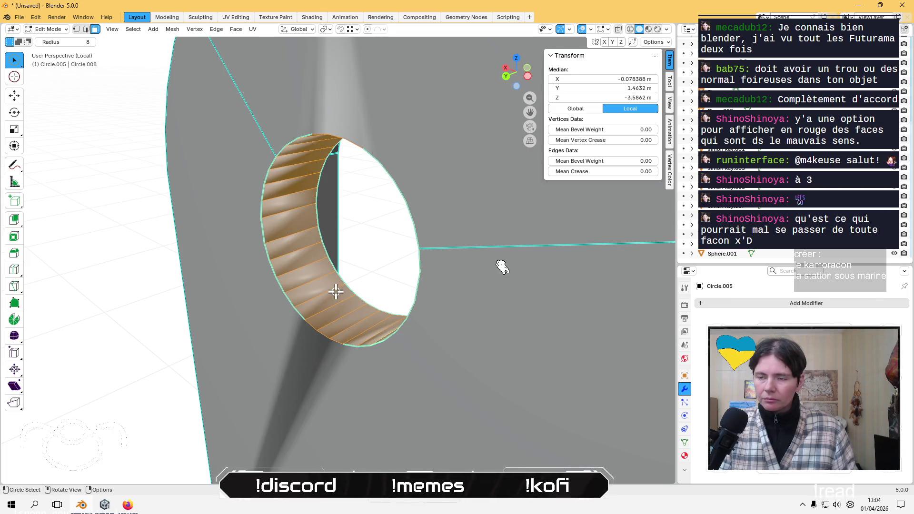
# Reset the ring's custom normals, then set them from its faces.
pyautogui.moveTo(336, 291); pyautogui.dragTo(333, 277, button='middle')
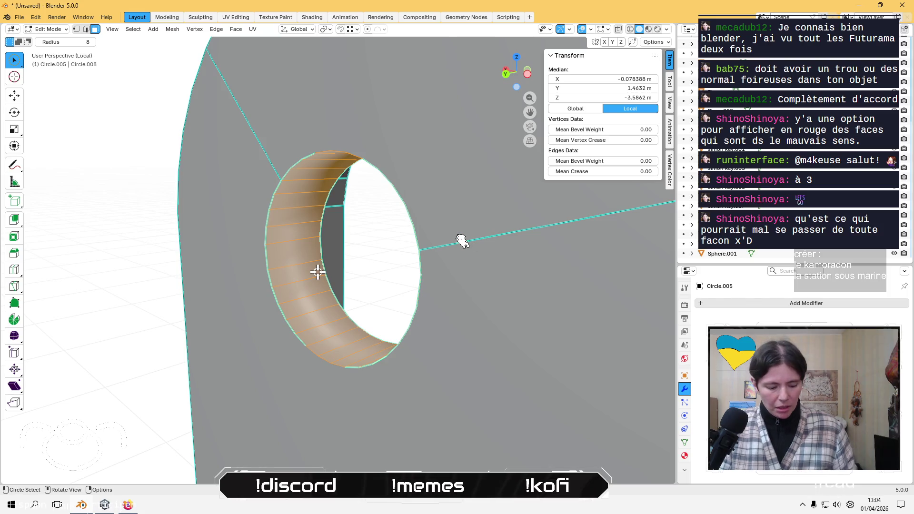
pyautogui.hotkey('alt', 'n')
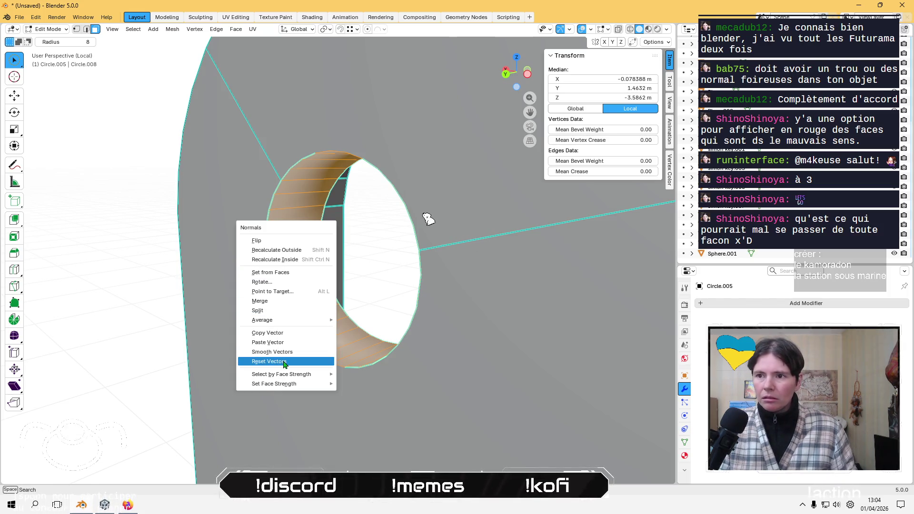
pyautogui.click(284, 362)
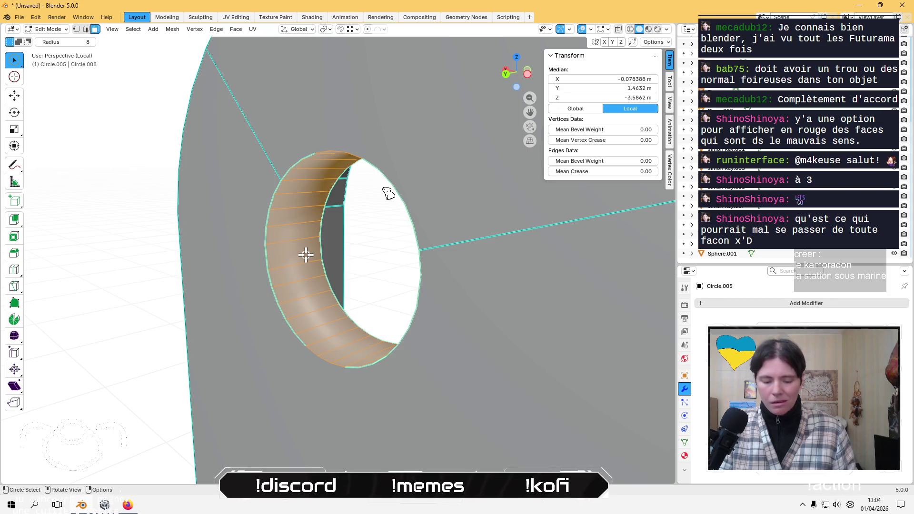
pyautogui.hotkey('alt', 'n')
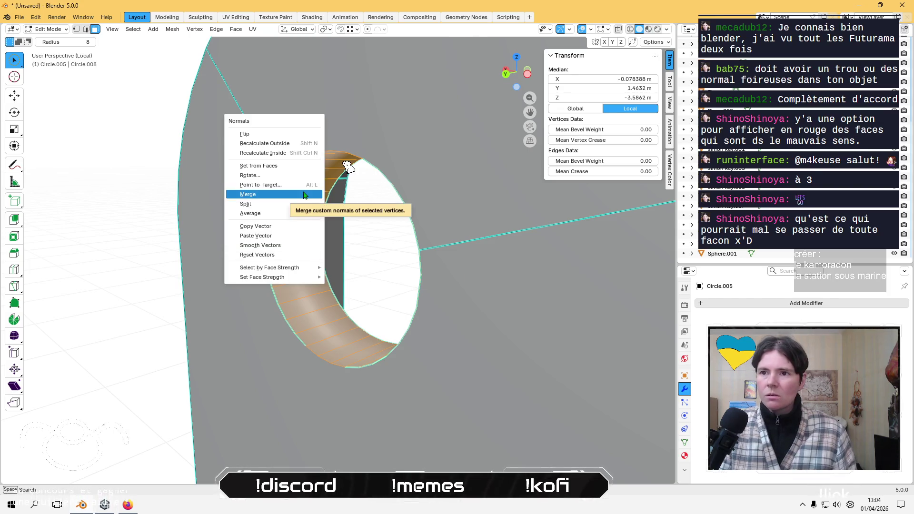
pyautogui.click(307, 165)
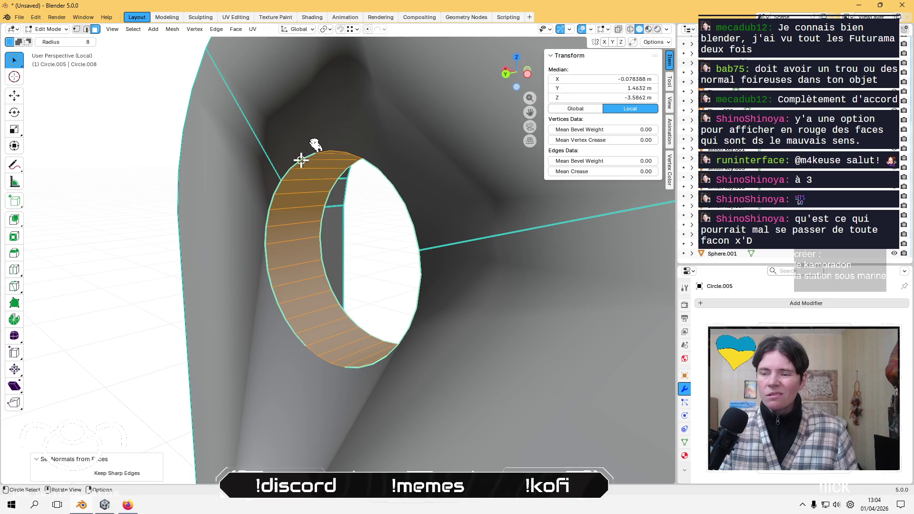
# Shade the top and outer surface flat and average their normals by face area.
pyautogui.moveTo(301, 161)
pyautogui.mouseDown(button='middle')
pyautogui.moveTo(312, 191)
pyautogui.moveTo(364, 148)
pyautogui.mouseUp(button='middle')
pyautogui.click(356, 193)
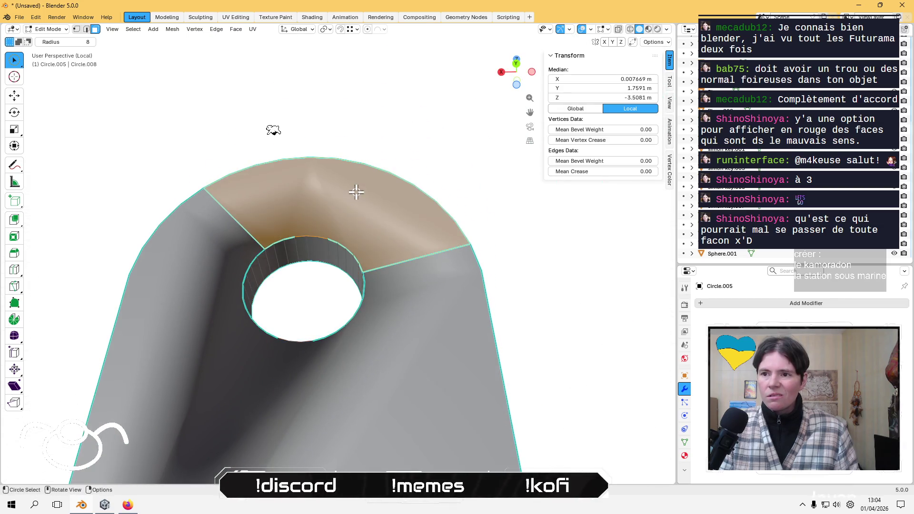
pyautogui.keyDown('shift'); pyautogui.click(277, 388); pyautogui.keyUp('shift')
pyautogui.rightClick(198, 287)
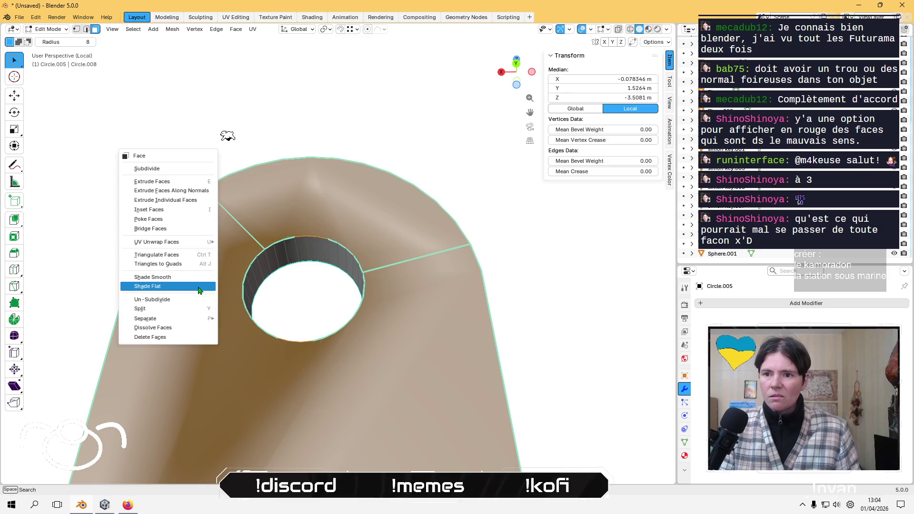
pyautogui.click(199, 288)
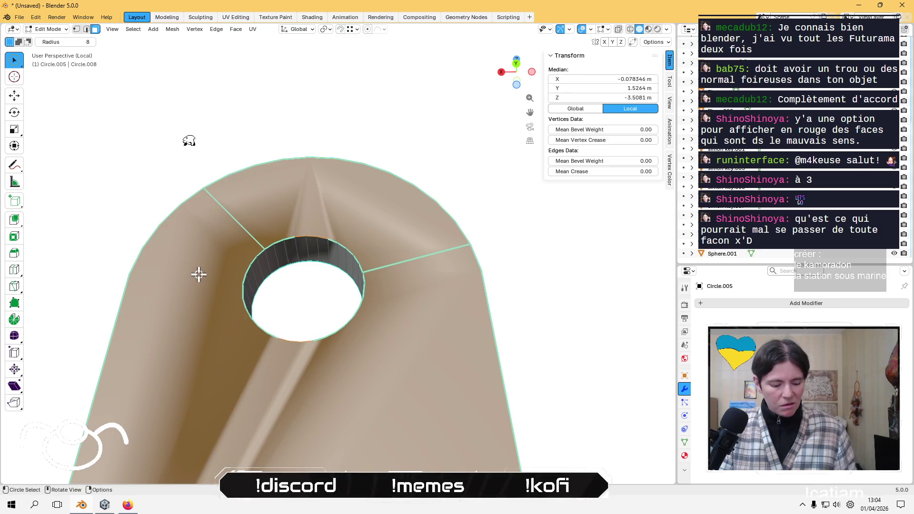
pyautogui.hotkey('alt', 'n')
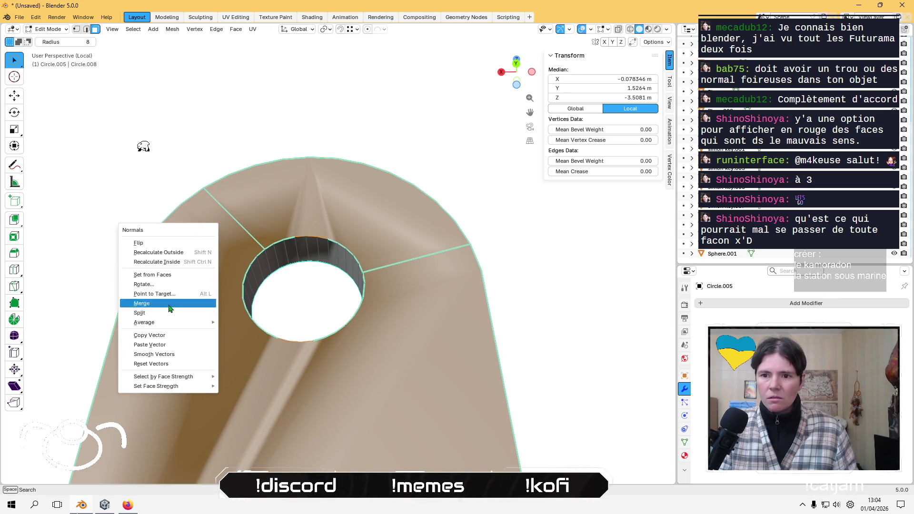
pyautogui.moveTo(172, 323)
pyautogui.click(270, 330)
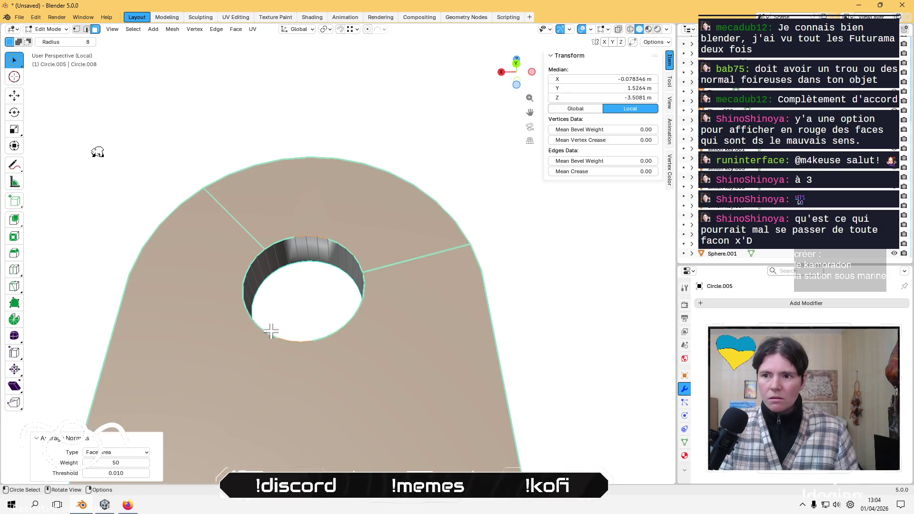
# Shade the entire door mesh flat and check the result outside Edit Mode.
pyautogui.hotkey('alt', 'a')
pyautogui.press('Tab')
pyautogui.moveTo(567, 304)
pyautogui.mouseDown(button='middle')
pyautogui.moveTo(549, 369)
pyautogui.moveTo(559, 394)
pyautogui.moveTo(514, 429)
pyautogui.moveTo(269, 363)
pyautogui.moveTo(351, 369)
pyautogui.moveTo(342, 379)
pyautogui.moveTo(387, 356)
pyautogui.moveTo(384, 271)
pyautogui.mouseUp(button='middle')
pyautogui.press('Tab')
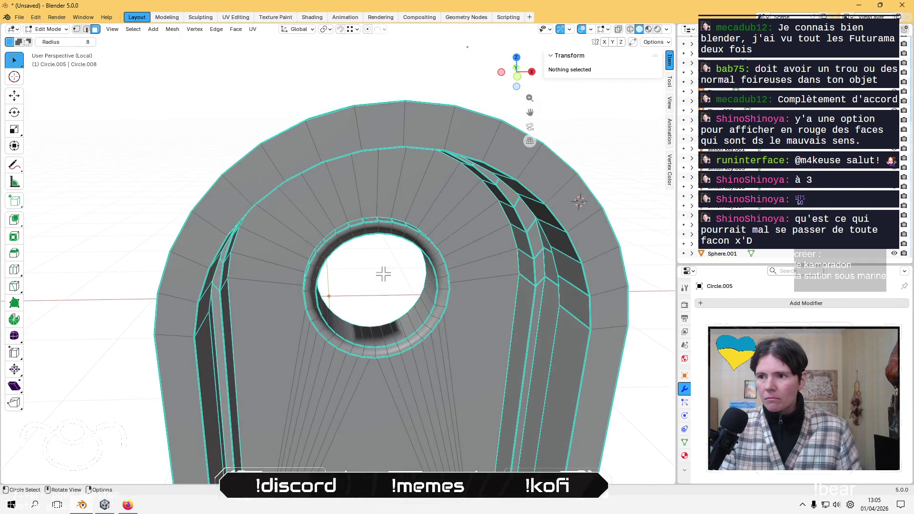
pyautogui.press('c')
pyautogui.click(416, 200)
pyautogui.press('a')
pyautogui.rightClick(399, 348)
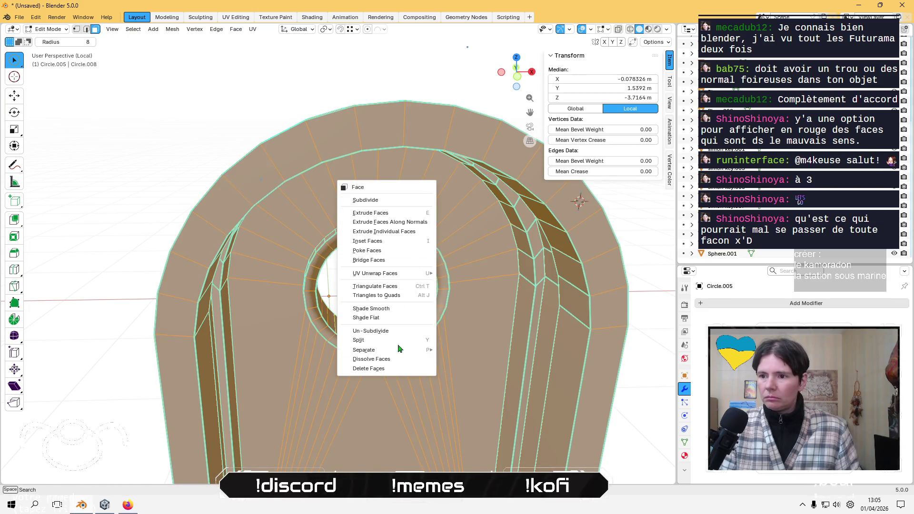
pyautogui.click(381, 317)
pyautogui.moveTo(377, 315)
pyautogui.mouseDown(button='middle')
pyautogui.moveTo(350, 265)
pyautogui.moveTo(563, 310)
pyautogui.moveTo(431, 326)
pyautogui.moveTo(442, 286)
pyautogui.moveTo(422, 243)
pyautogui.moveTo(451, 333)
pyautogui.moveTo(361, 399)
pyautogui.mouseUp(button='middle')
pyautogui.press('Tab')
# Reselect the ring faces lining the hole for normal editing.
pyautogui.scroll(4, 360, 399)
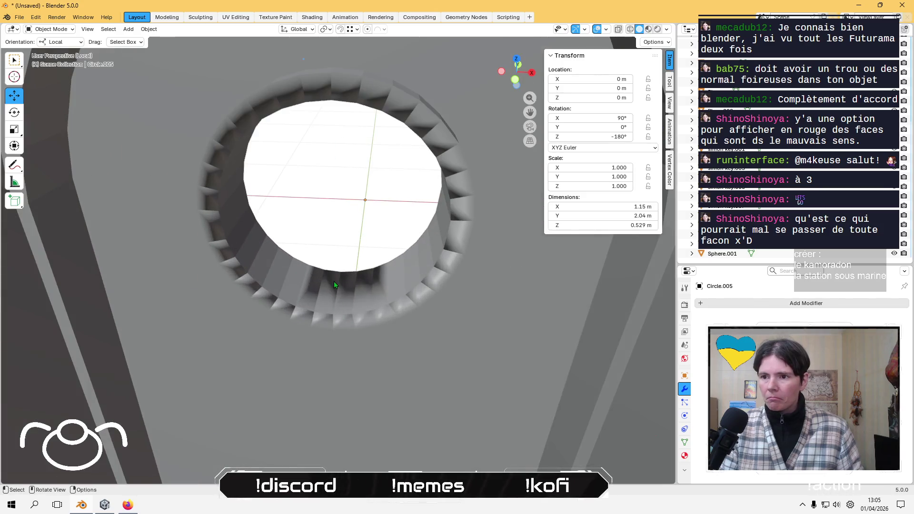
pyautogui.press('Tab')
pyautogui.click(334, 286)
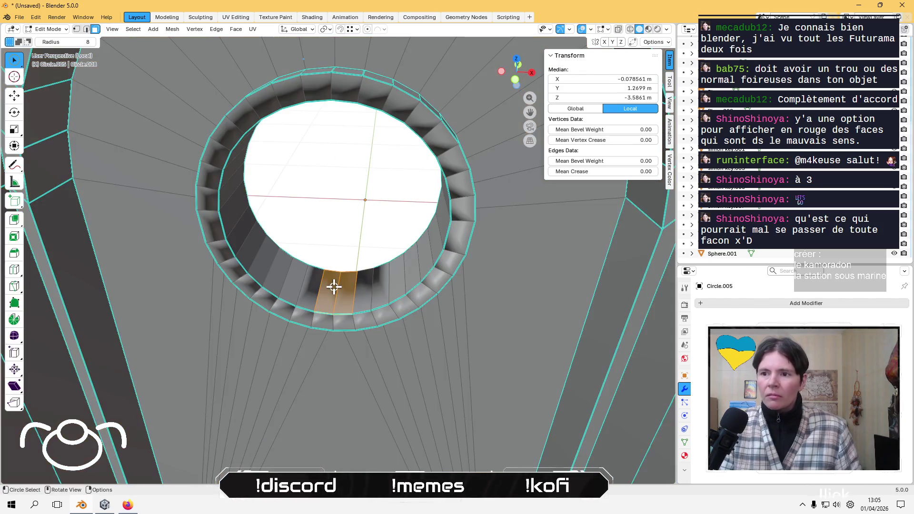
pyautogui.moveTo(334, 286)
pyautogui.mouseDown(button='middle')
pyautogui.moveTo(347, 252)
pyautogui.moveTo(320, 276)
pyautogui.moveTo(332, 276)
pyautogui.moveTo(269, 252)
pyautogui.mouseUp(button='middle')
pyautogui.keyDown('shift'); pyautogui.click(321, 276); pyautogui.keyUp('shift')
pyautogui.moveTo(269, 252)
pyautogui.mouseDown()
pyautogui.moveTo(434, 147)
pyautogui.moveTo(400, 103)
pyautogui.moveTo(309, 80)
pyautogui.moveTo(257, 124)
pyautogui.mouseUp()
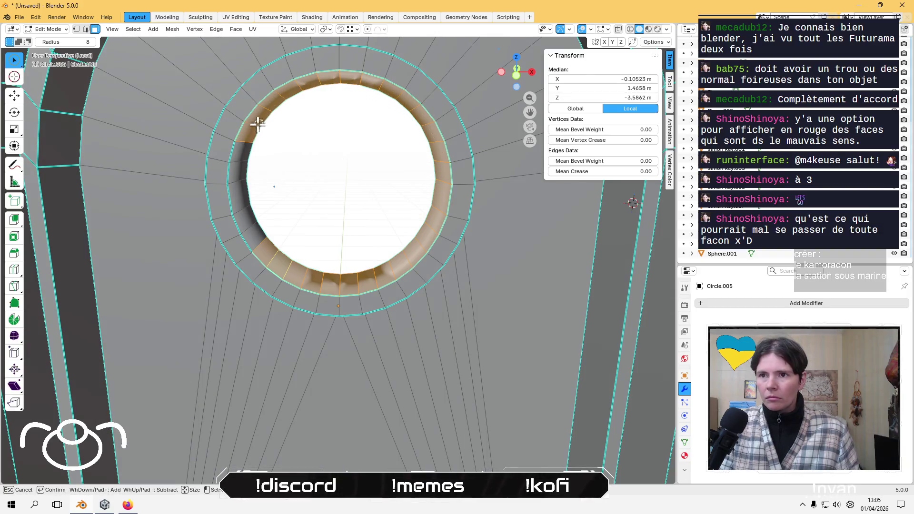
pyautogui.moveTo(248, 176); pyautogui.dragTo(249, 234)
pyautogui.moveTo(248, 235)
pyautogui.mouseDown(button='middle')
pyautogui.moveTo(342, 296)
pyautogui.moveTo(516, 277)
pyautogui.moveTo(524, 263)
pyautogui.moveTo(459, 262)
pyautogui.mouseUp(button='middle')
pyautogui.hotkey('alt', 'n')
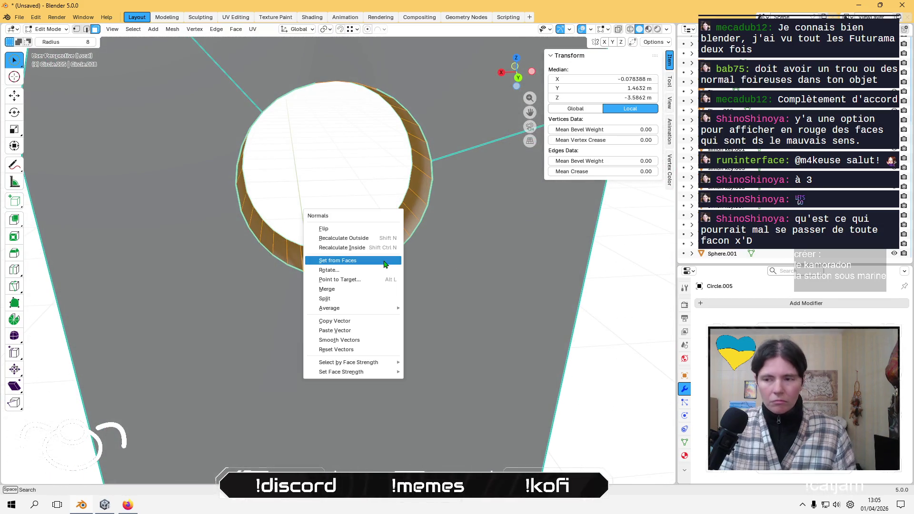
# Smooth the ring's custom normals, then set them from its faces.
pyautogui.click(366, 340)
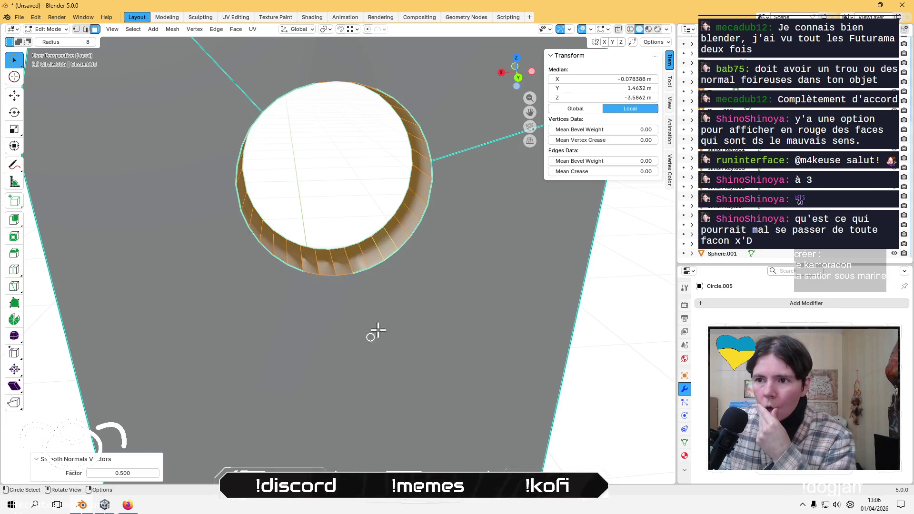
pyautogui.moveTo(378, 330)
pyautogui.mouseDown(button='middle')
pyautogui.moveTo(402, 347)
pyautogui.moveTo(383, 306)
pyautogui.moveTo(389, 277)
pyautogui.moveTo(375, 276)
pyautogui.mouseUp(button='middle')
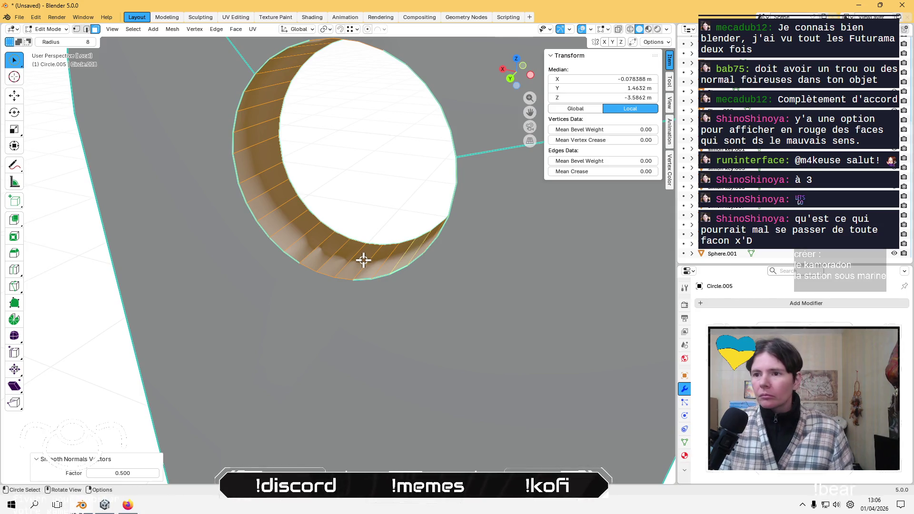
pyautogui.hotkey('alt', 'n')
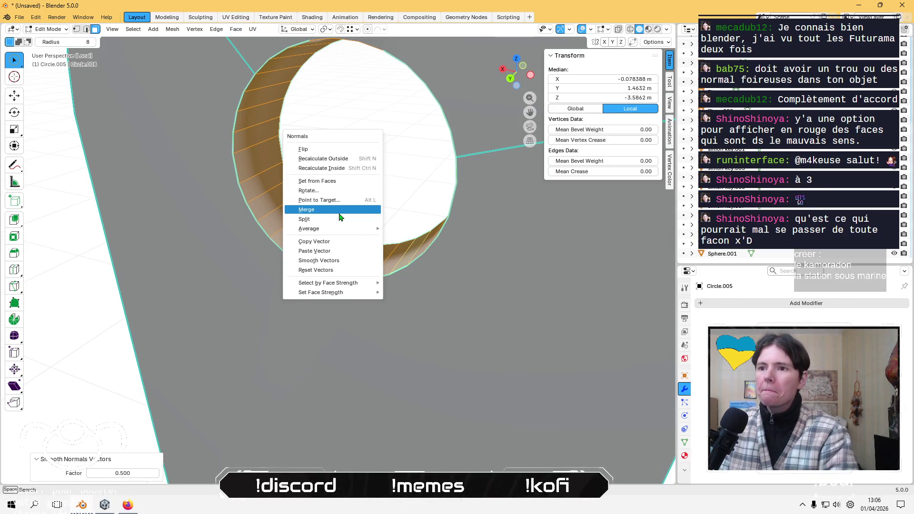
pyautogui.click(337, 186)
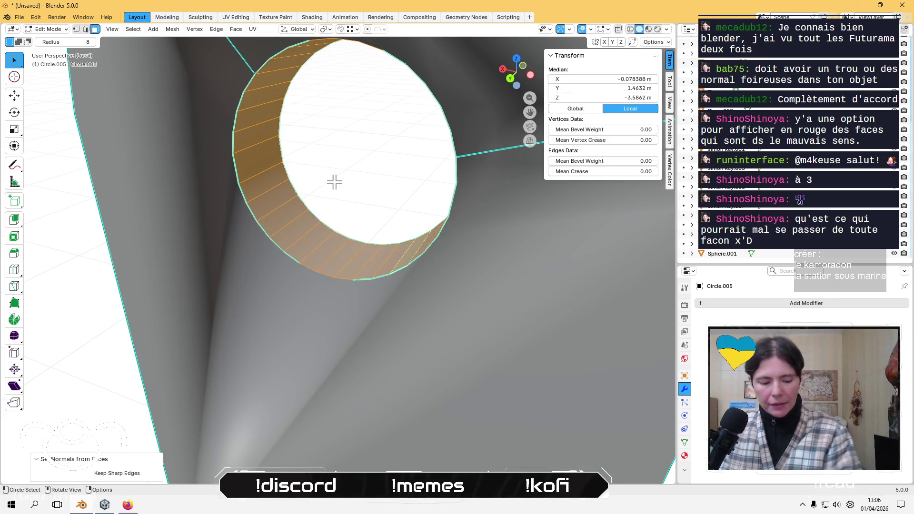
pyautogui.moveTo(334, 181)
pyautogui.mouseDown(button='middle')
pyautogui.moveTo(367, 187)
pyautogui.moveTo(379, 218)
pyautogui.moveTo(379, 183)
pyautogui.moveTo(366, 227)
pyautogui.mouseUp(button='middle')
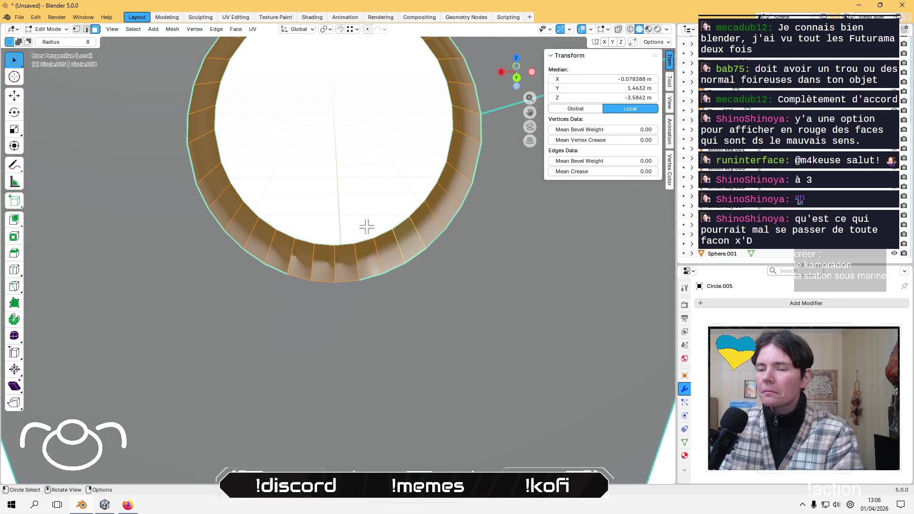
# Try flat shading on the ring faces, then switch them back to smooth.
pyautogui.rightClick(357, 252)
pyautogui.click(355, 253)
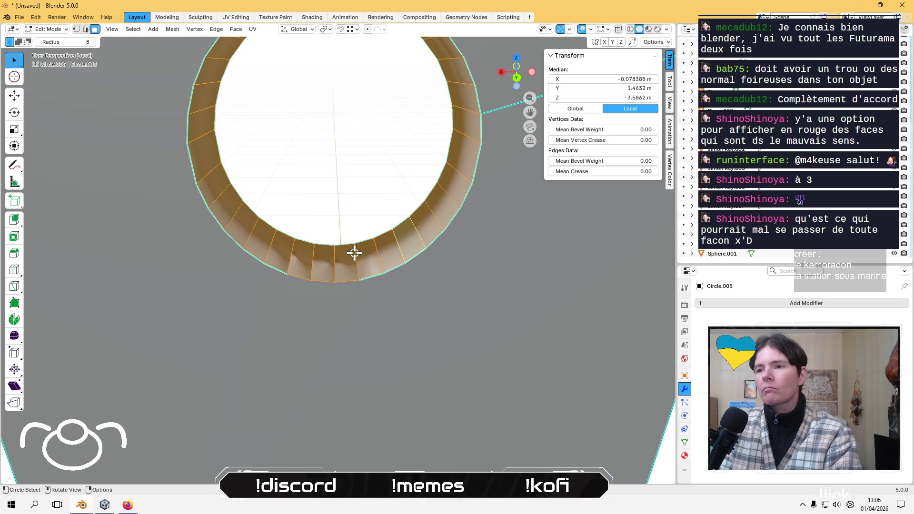
pyautogui.moveTo(358, 247)
pyautogui.mouseDown(button='middle')
pyautogui.moveTo(338, 286)
pyautogui.moveTo(336, 249)
pyautogui.mouseUp(button='middle')
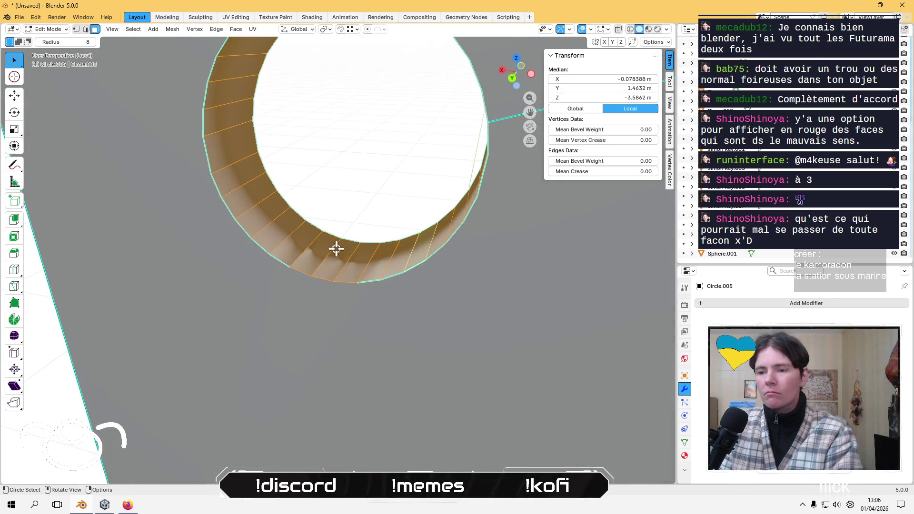
pyautogui.rightClick(334, 245)
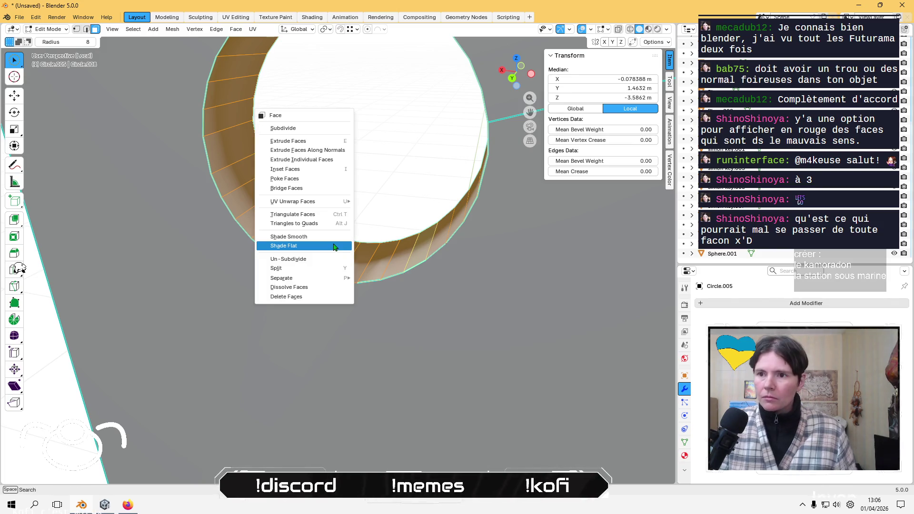
pyautogui.click(333, 237)
pyautogui.moveTo(314, 216)
pyautogui.mouseDown(button='middle')
pyautogui.moveTo(342, 287)
pyautogui.moveTo(393, 221)
pyautogui.moveTo(373, 180)
pyautogui.moveTo(313, 182)
pyautogui.moveTo(292, 252)
pyautogui.mouseUp(button='middle')
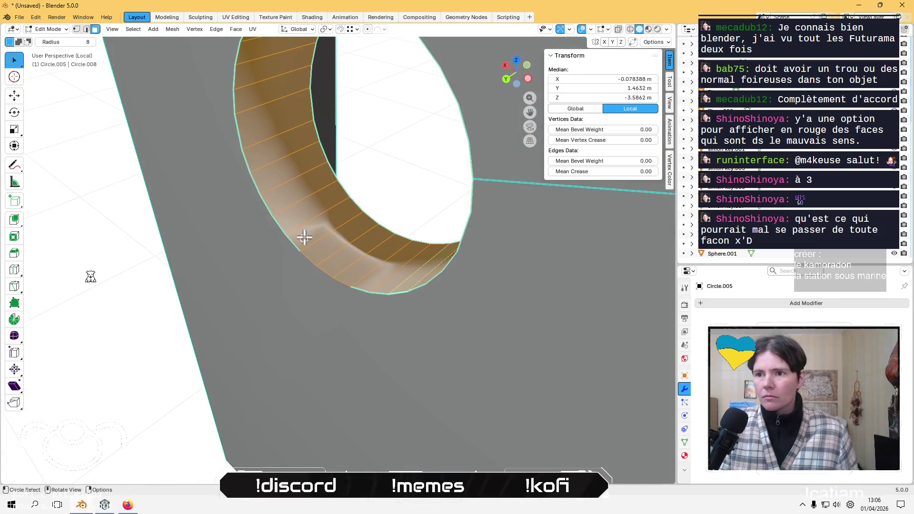
pyautogui.moveTo(341, 212)
pyautogui.mouseDown(button='middle')
pyautogui.moveTo(302, 169)
pyautogui.moveTo(267, 163)
pyautogui.mouseUp(button='middle')
pyautogui.moveTo(412, 197)
pyautogui.mouseDown(button='middle')
pyautogui.moveTo(296, 229)
pyautogui.moveTo(352, 230)
pyautogui.moveTo(378, 257)
pyautogui.moveTo(363, 290)
pyautogui.moveTo(176, 275)
pyautogui.moveTo(339, 279)
pyautogui.moveTo(324, 265)
pyautogui.moveTo(332, 260)
pyautogui.mouseUp(button='middle')
# Average the ring's normals by face area (weight 50, threshold 0.010).
pyautogui.click(316, 218)
pyautogui.press('Tab')
pyautogui.press('Tab')
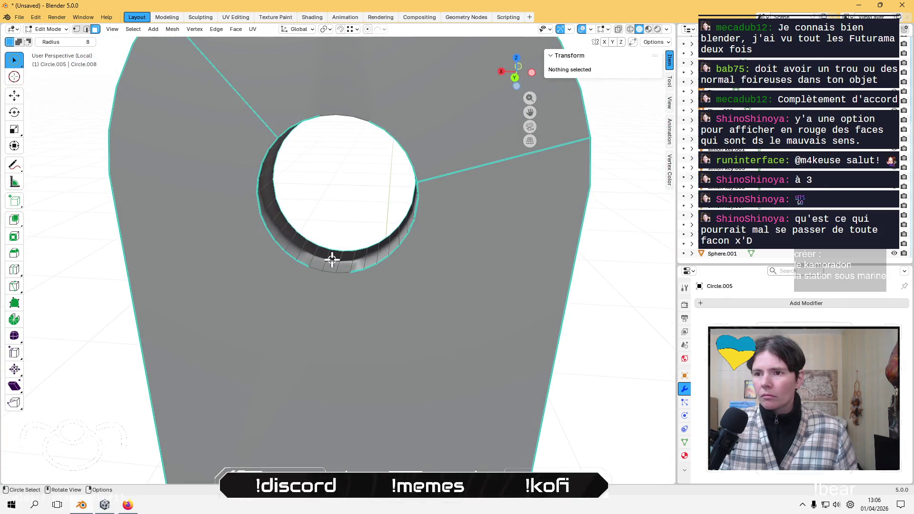
pyautogui.press('Tab')
pyautogui.press('Tab')
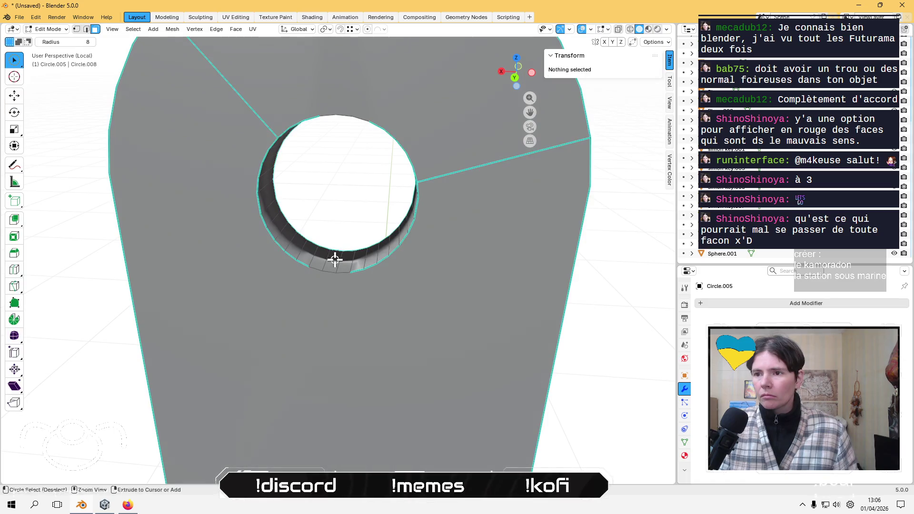
pyautogui.hotkey('alt', 'n')
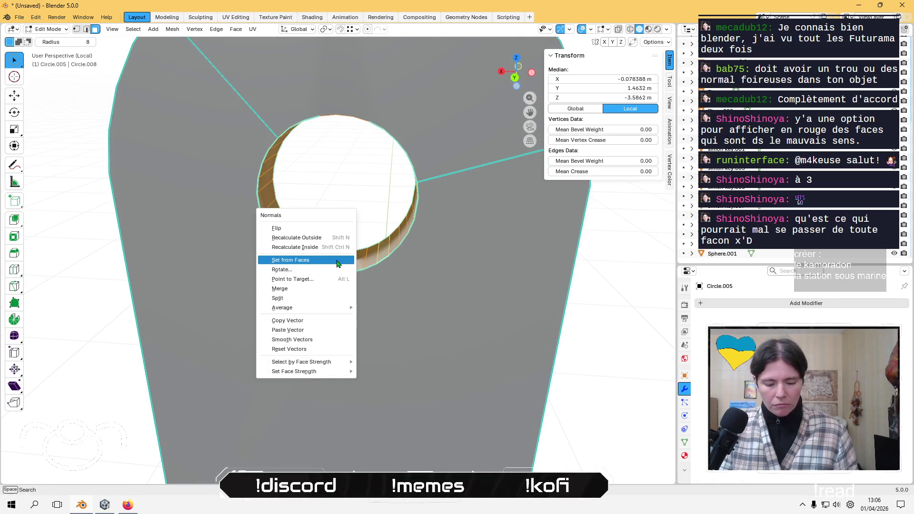
pyautogui.moveTo(336, 309)
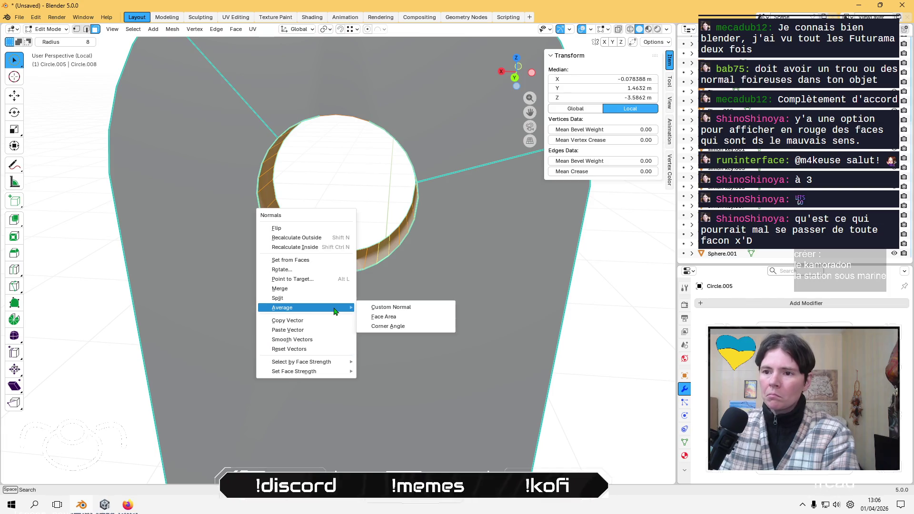
pyautogui.click(398, 316)
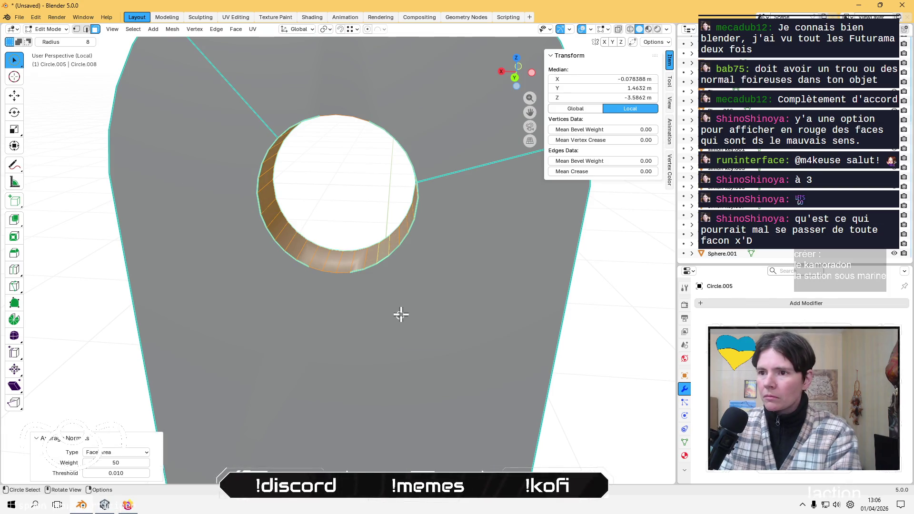
pyautogui.moveTo(401, 314)
pyautogui.mouseDown(button='middle')
pyautogui.moveTo(306, 295)
pyautogui.moveTo(514, 293)
pyautogui.moveTo(507, 282)
pyautogui.mouseUp(button='middle')
pyautogui.scroll(-2, 508, 282)
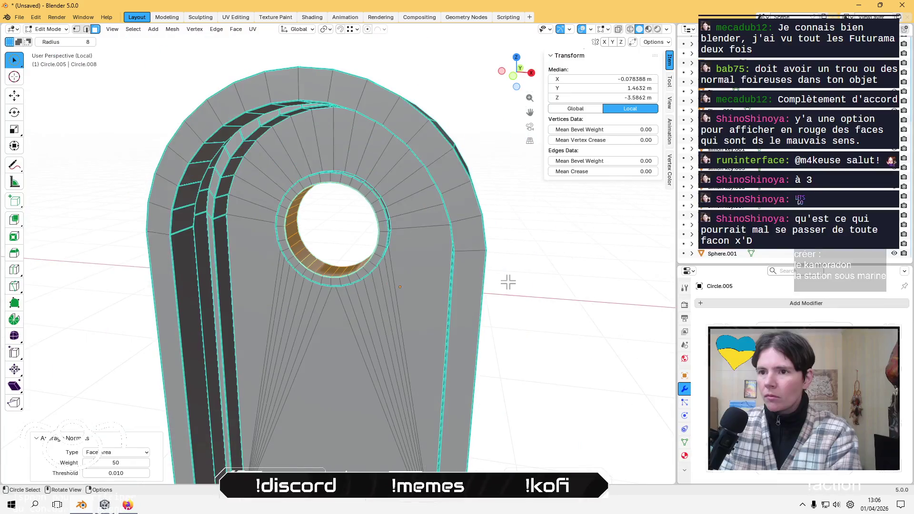
# Deselect the door piece and exit local view to show the whole scene.
pyautogui.hotkey('alt', 'a')
pyautogui.moveTo(592, 343)
pyautogui.mouseDown(button='middle')
pyautogui.moveTo(350, 336)
pyautogui.moveTo(376, 336)
pyautogui.moveTo(387, 259)
pyautogui.moveTo(405, 237)
pyautogui.moveTo(444, 313)
pyautogui.moveTo(357, 363)
pyautogui.moveTo(351, 309)
pyautogui.moveTo(355, 329)
pyautogui.mouseUp(button='middle')
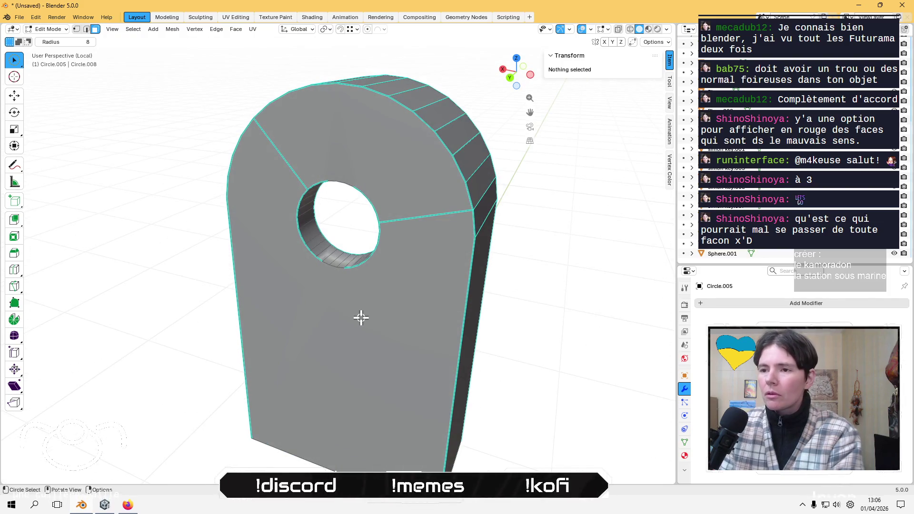
pyautogui.moveTo(350, 289); pyautogui.dragTo(324, 271, button='middle')
pyautogui.scroll(-3, 321, 266)
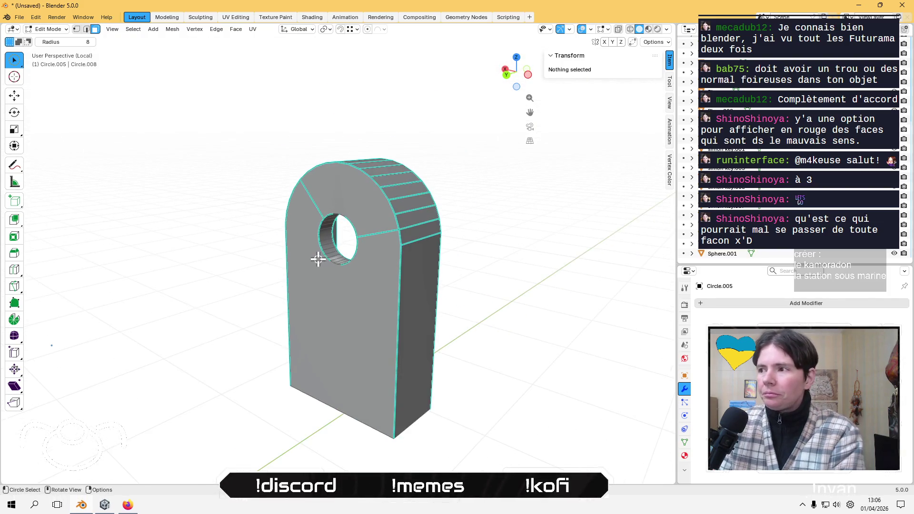
pyautogui.press('Escape')
pyautogui.press('KP_Divide')
pyautogui.moveTo(325, 257)
pyautogui.mouseDown(button='middle')
pyautogui.moveTo(374, 286)
pyautogui.moveTo(402, 236)
pyautogui.mouseUp(button='middle')
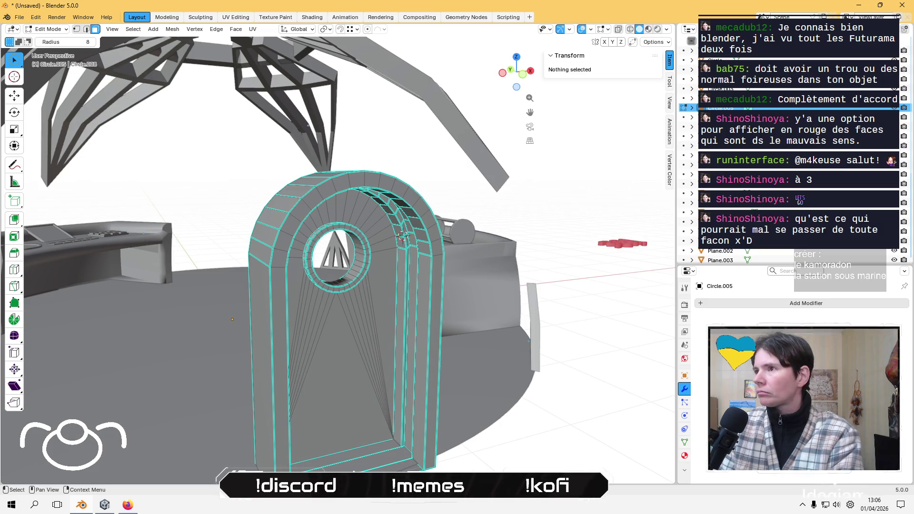
# Cancel the delete menu, return to Object Mode and select the small red Bézier curve.
pyautogui.press('x')
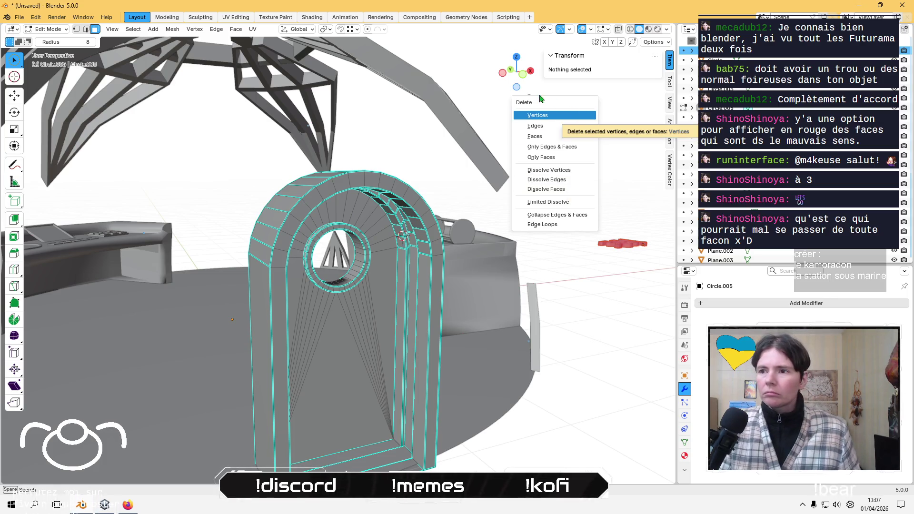
pyautogui.press('Tab')
pyautogui.moveTo(479, 81)
pyautogui.mouseDown(button='middle')
pyautogui.moveTo(498, 180)
pyautogui.moveTo(495, 190)
pyautogui.moveTo(475, 180)
pyautogui.mouseUp(button='middle')
pyautogui.click(476, 169)
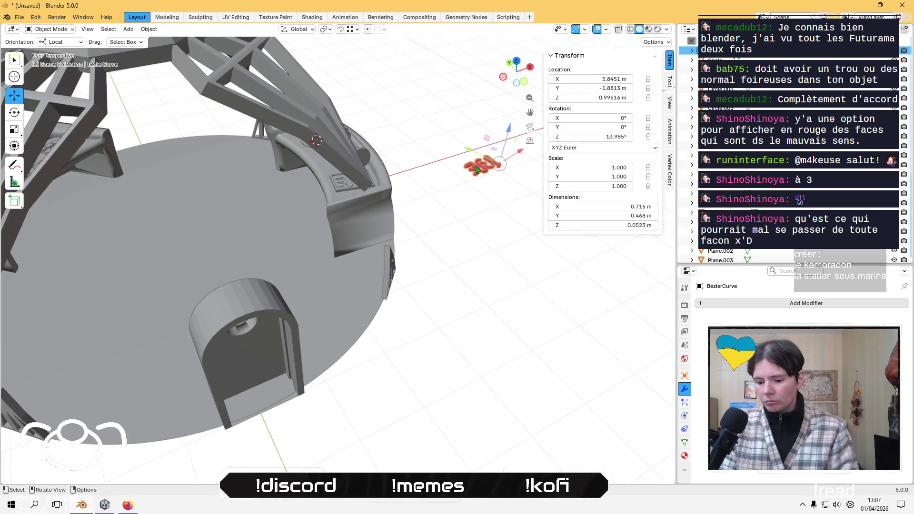
# Delete the stray red BézierCurve from the scene.
pyautogui.press('Delete')
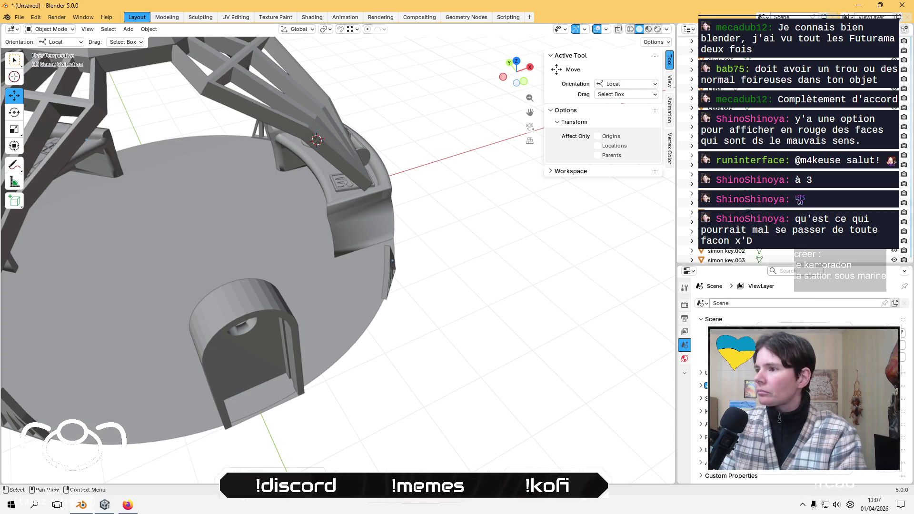
pyautogui.scroll(-5, 790, 143)
pyautogui.scroll(5, 830, 149)
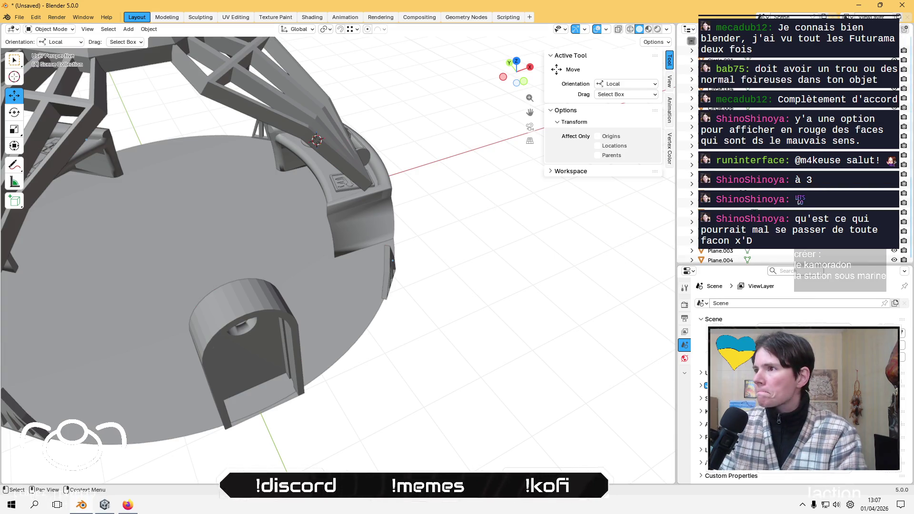
pyautogui.scroll(-5, 790, 143)
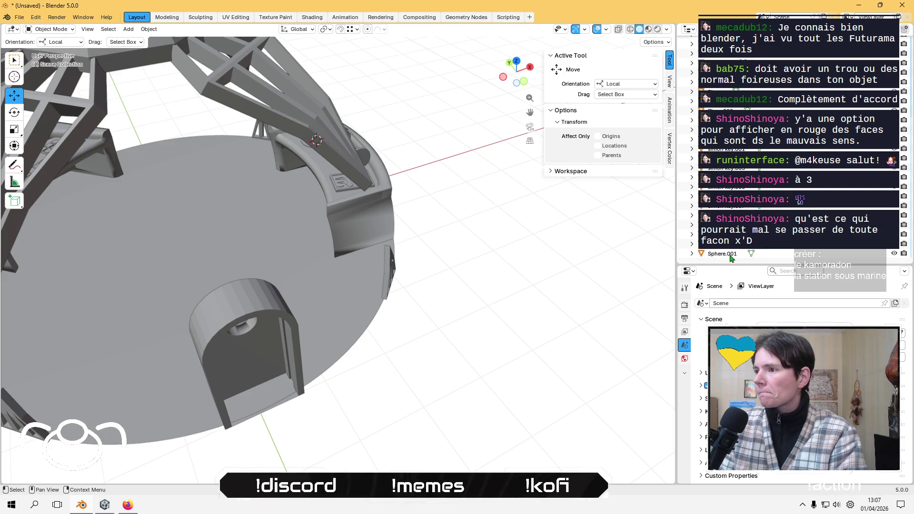
# Select the left desk 'Sphere' and enter Edit Mode on its mesh.
pyautogui.click(721, 258)
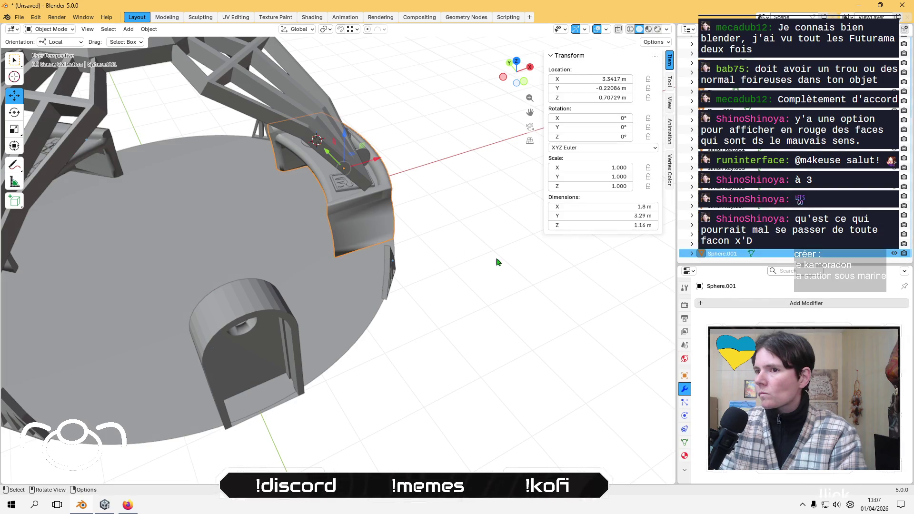
pyautogui.click(721, 247)
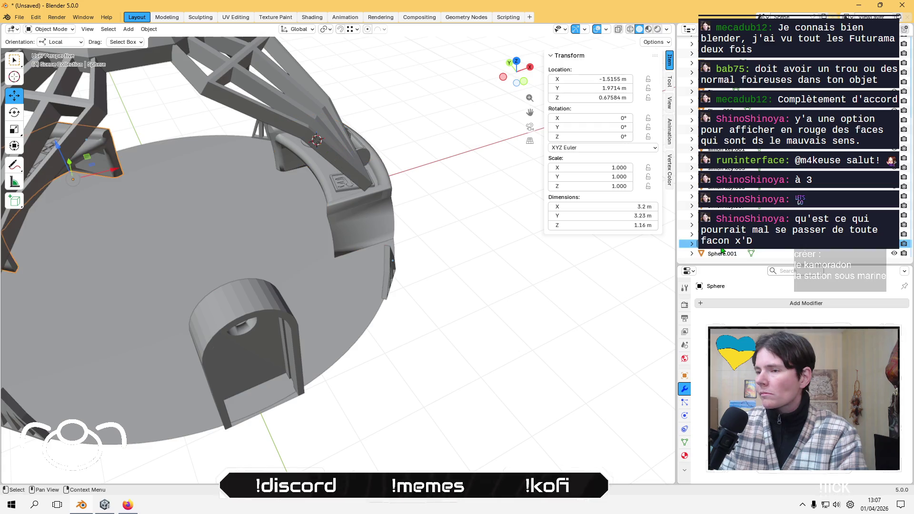
pyautogui.scroll(-5, 449, 238)
pyautogui.moveTo(462, 233)
pyautogui.mouseDown(button='middle')
pyautogui.moveTo(445, 200)
pyautogui.moveTo(355, 204)
pyautogui.moveTo(401, 201)
pyautogui.moveTo(428, 266)
pyautogui.mouseUp(button='middle')
pyautogui.scroll(5, 428, 266)
pyautogui.moveTo(106, 201)
pyautogui.mouseDown(button='middle')
pyautogui.moveTo(184, 162)
pyautogui.moveTo(167, 197)
pyautogui.moveTo(153, 374)
pyautogui.mouseUp(button='middle')
pyautogui.click(147, 373)
pyautogui.moveTo(212, 336); pyautogui.dragTo(93, 329, button='middle')
pyautogui.scroll(2, 146, 322)
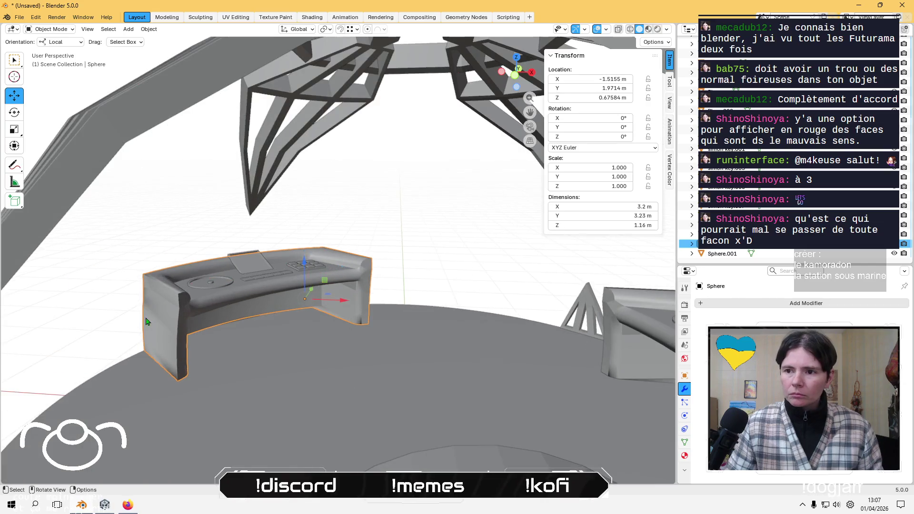
pyautogui.press('Tab')
pyautogui.moveTo(190, 327)
pyautogui.mouseDown(button='middle')
pyautogui.moveTo(240, 301)
pyautogui.moveTo(220, 286)
pyautogui.moveTo(239, 246)
pyautogui.moveTo(349, 226)
pyautogui.moveTo(218, 321)
pyautogui.mouseUp(button='middle')
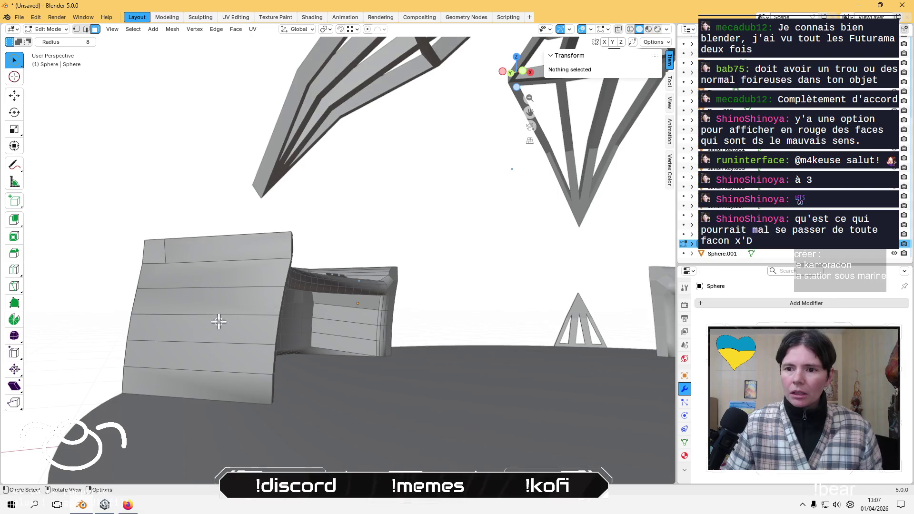
# Flat-shade the faces of the desk's left side panel.
pyautogui.moveTo(221, 278)
pyautogui.mouseDown(button='middle')
pyautogui.moveTo(265, 340)
pyautogui.moveTo(188, 333)
pyautogui.moveTo(188, 321)
pyautogui.moveTo(316, 250)
pyautogui.mouseUp(button='middle')
pyautogui.moveTo(316, 226); pyautogui.dragTo(295, 300)
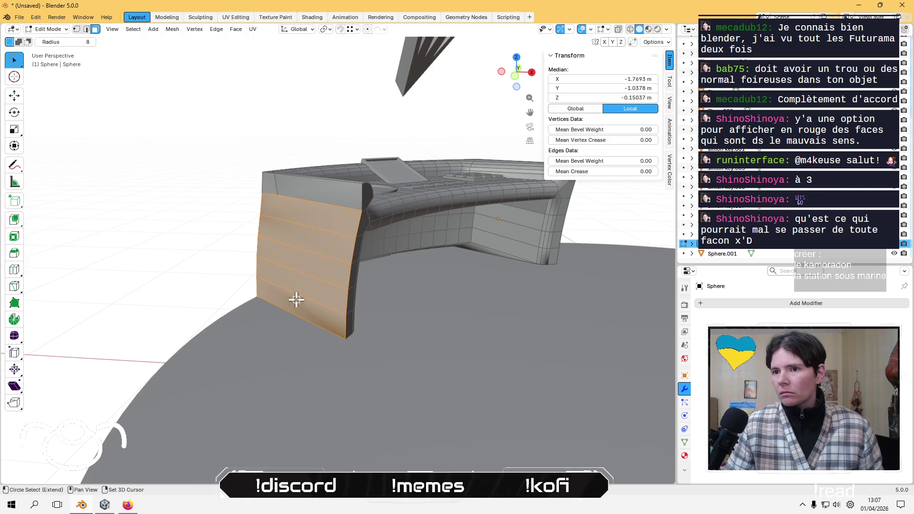
pyautogui.rightClick(285, 264)
pyautogui.click(259, 375)
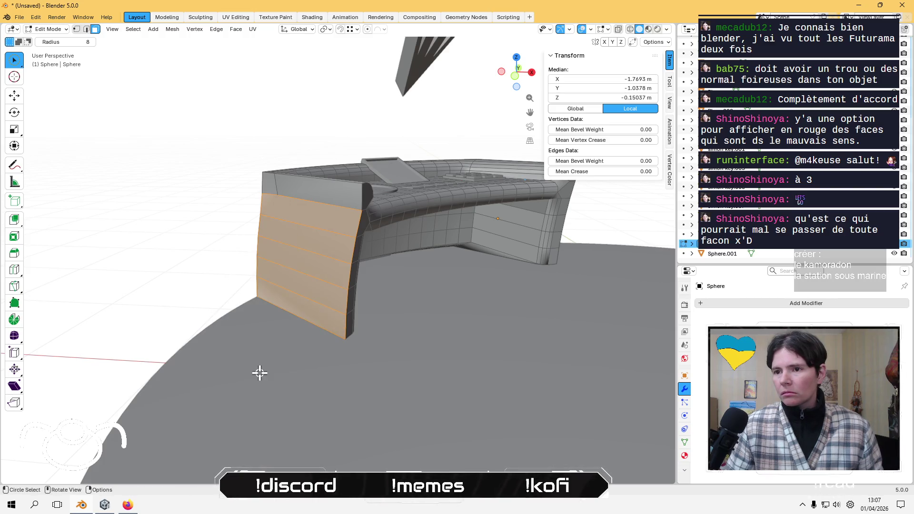
pyautogui.click(184, 250)
# Select the right panel's column of faces, then clear the selection unchanged.
pyautogui.moveTo(472, 238)
pyautogui.mouseDown(button='middle')
pyautogui.moveTo(541, 230)
pyautogui.moveTo(488, 279)
pyautogui.moveTo(190, 276)
pyautogui.moveTo(224, 250)
pyautogui.moveTo(416, 267)
pyautogui.moveTo(312, 242)
pyautogui.moveTo(357, 233)
pyautogui.moveTo(574, 293)
pyautogui.mouseUp(button='middle')
pyautogui.scroll(-4, 312, 242)
pyautogui.moveTo(526, 269); pyautogui.dragTo(534, 367)
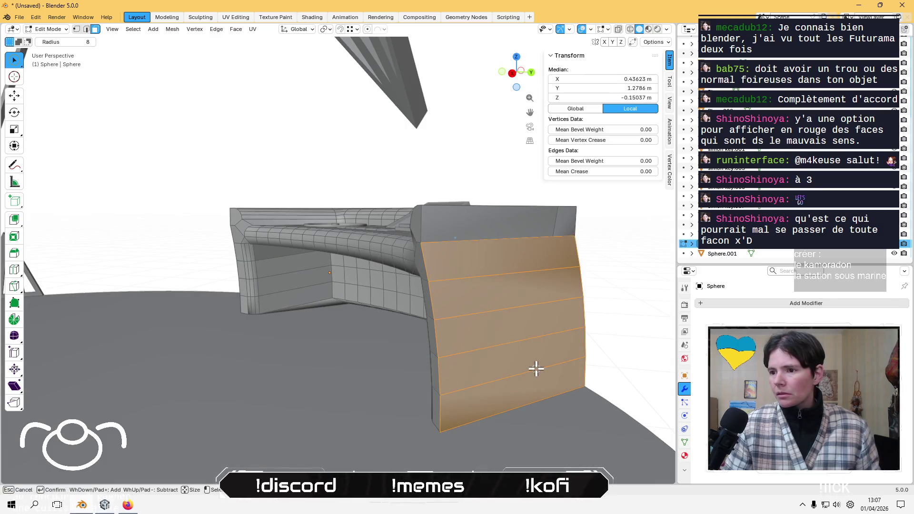
pyautogui.rightClick(510, 383)
pyautogui.press('Escape')
pyautogui.click(400, 172)
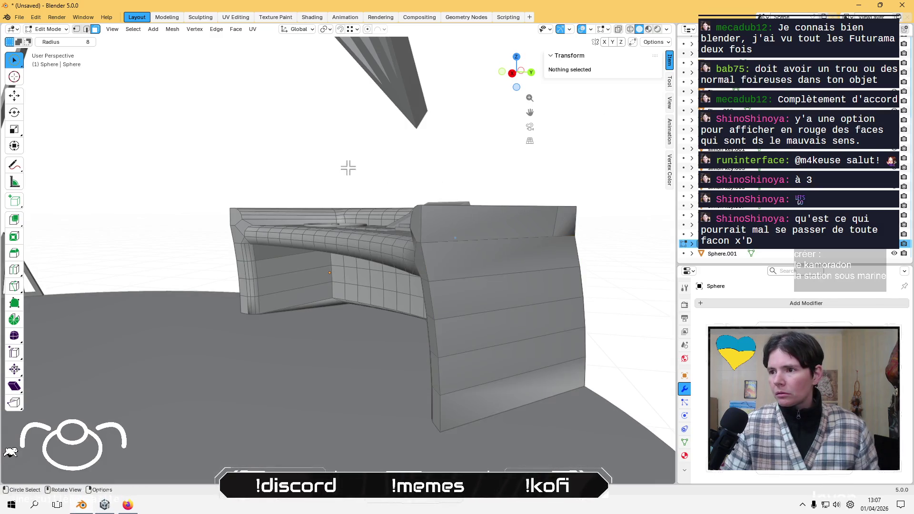
# Switch mesh editing over to the back desk Sphere.001 with Alt+Q.
pyautogui.moveTo(346, 167)
pyautogui.mouseDown(button='middle')
pyautogui.moveTo(316, 275)
pyautogui.moveTo(306, 271)
pyautogui.moveTo(507, 208)
pyautogui.moveTo(212, 271)
pyautogui.moveTo(257, 261)
pyautogui.moveTo(426, 265)
pyautogui.moveTo(145, 365)
pyautogui.moveTo(251, 261)
pyautogui.moveTo(526, 306)
pyautogui.moveTo(273, 290)
pyautogui.moveTo(297, 236)
pyautogui.mouseUp(button='middle')
pyautogui.hotkey('alt', 'q')
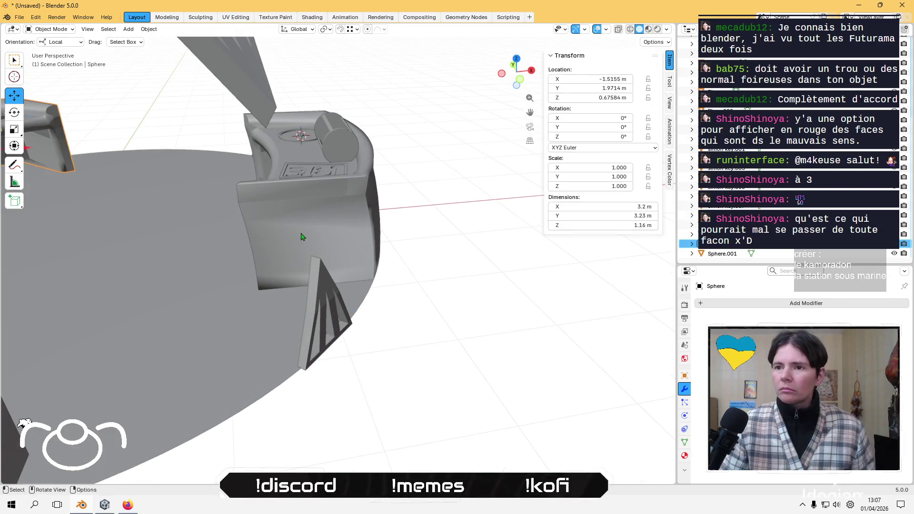
pyautogui.moveTo(307, 271); pyautogui.dragTo(294, 279, button='middle')
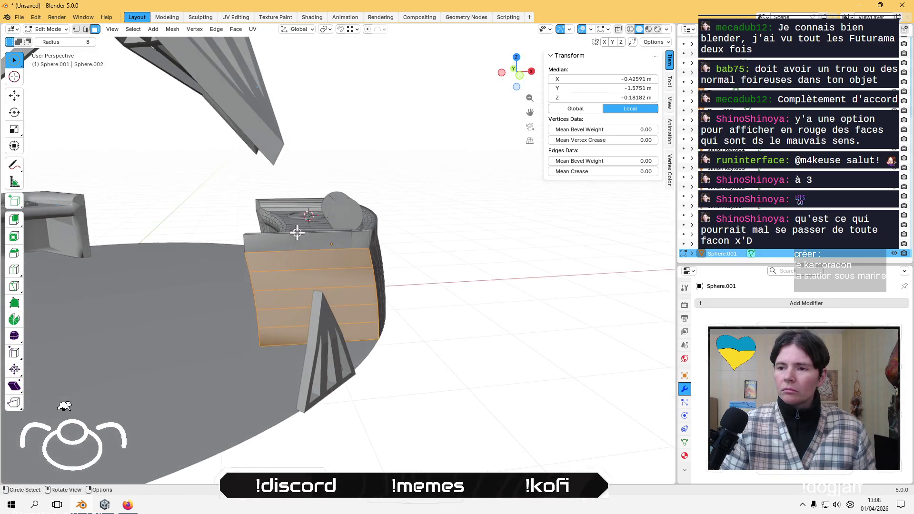
# Cancel the circle selection and toggle the front panel face selection with undo and redo.
pyautogui.rightClick(295, 281)
pyautogui.moveTo(493, 277)
pyautogui.mouseDown(button='middle')
pyautogui.moveTo(497, 326)
pyautogui.moveTo(553, 381)
pyautogui.moveTo(196, 296)
pyautogui.moveTo(277, 221)
pyautogui.moveTo(577, 218)
pyautogui.moveTo(495, 229)
pyautogui.moveTo(520, 250)
pyautogui.moveTo(489, 214)
pyautogui.moveTo(384, 235)
pyautogui.moveTo(394, 230)
pyautogui.moveTo(379, 251)
pyautogui.mouseUp(button='middle')
pyautogui.click(520, 250)
pyautogui.hotkey('ctrl', 'z')
pyautogui.hotkey('ctrl', 'z')
pyautogui.hotkey('ctrl', 'shift', 'z')
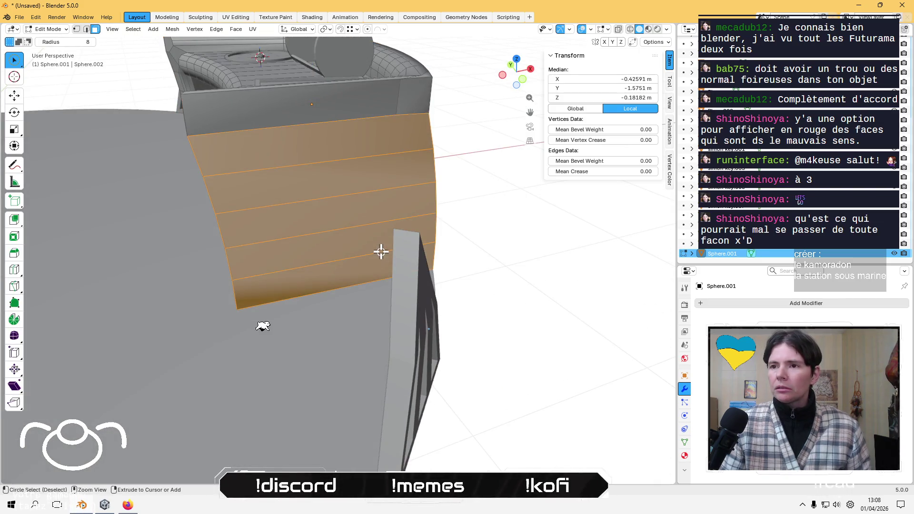
pyautogui.click(477, 224)
pyautogui.moveTo(477, 224)
pyautogui.mouseDown(button='middle')
pyautogui.moveTo(441, 220)
pyautogui.moveTo(557, 235)
pyautogui.mouseUp(button='middle')
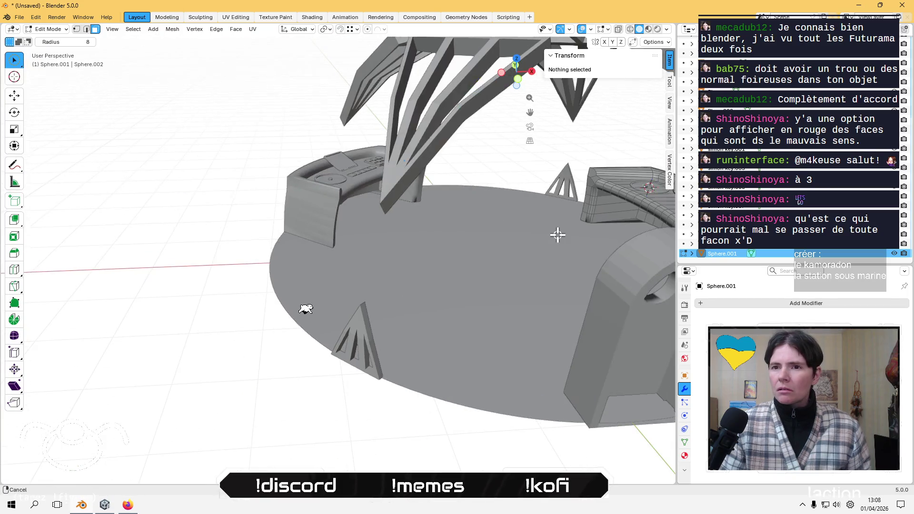
pyautogui.hotkey('ctrl', 'z')
pyautogui.hotkey('ctrl', 'z')
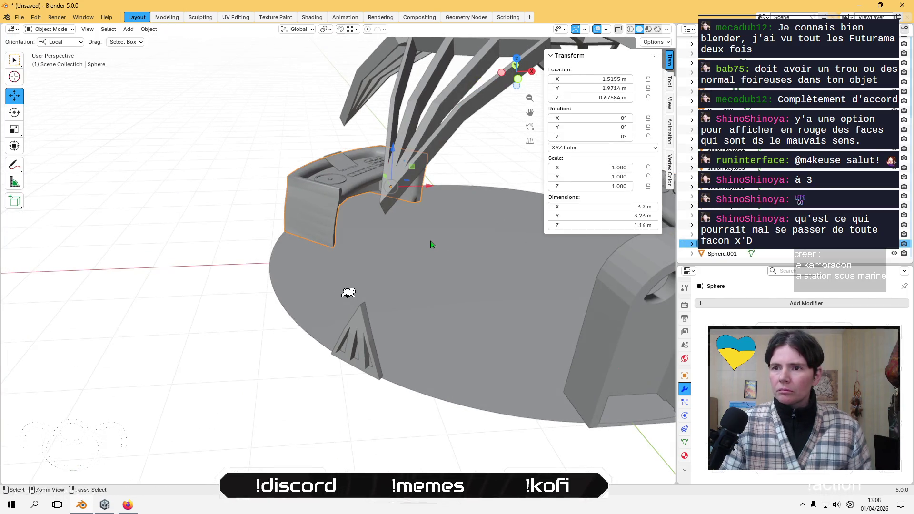
pyautogui.hotkey('ctrl', 'shift', 'z')
pyautogui.hotkey('ctrl', 'z')
pyautogui.hotkey('ctrl', 'shift', 'z')
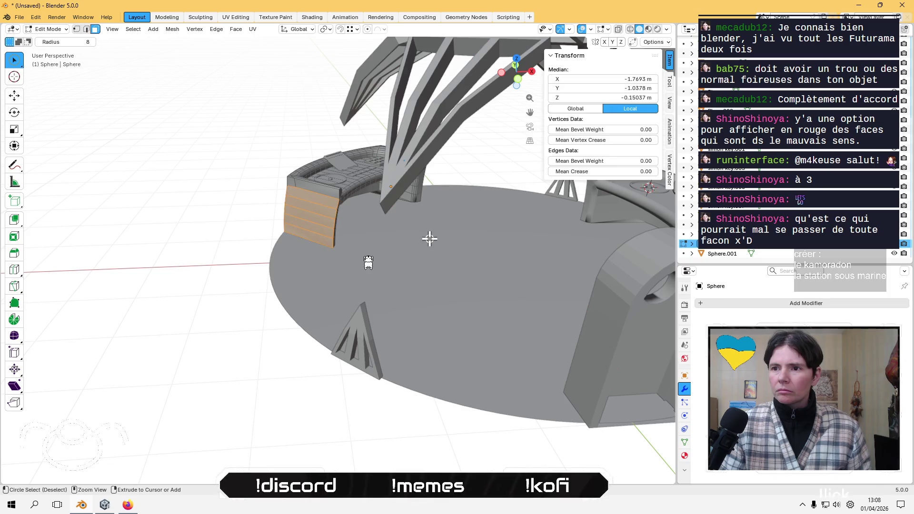
pyautogui.hotkey('ctrl', 'z')
# Return to Object Mode and add the back desk Sphere.001 to the selection.
pyautogui.scroll(-5, 373, 229)
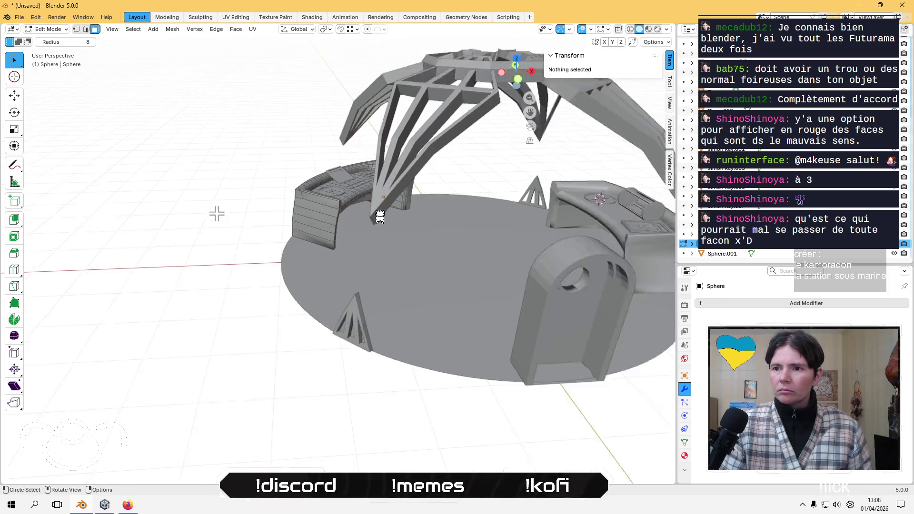
pyautogui.moveTo(382, 204); pyautogui.dragTo(385, 192, button='middle')
pyautogui.scroll(4, 386, 192)
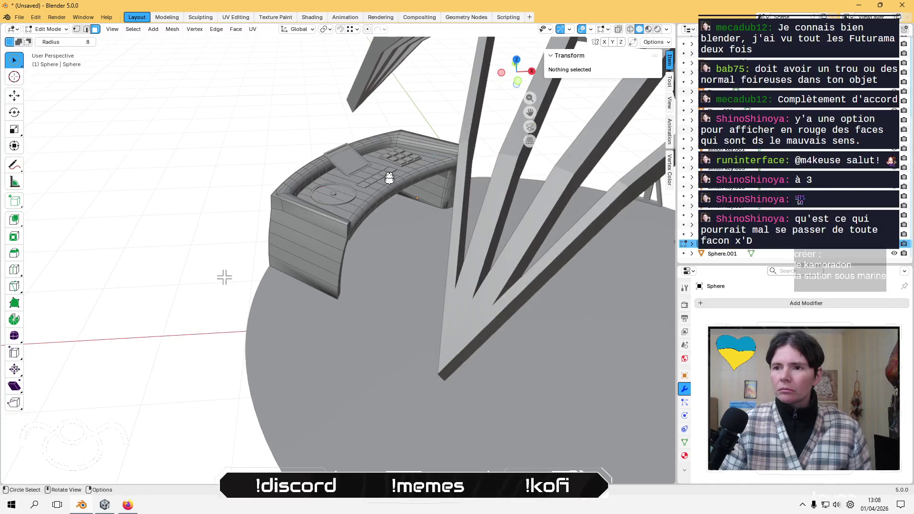
pyautogui.press('Tab')
pyautogui.moveTo(255, 231)
pyautogui.mouseDown(button='middle')
pyautogui.moveTo(258, 225)
pyautogui.moveTo(221, 255)
pyautogui.moveTo(229, 265)
pyautogui.moveTo(335, 244)
pyautogui.moveTo(389, 156)
pyautogui.mouseUp(button='middle')
pyautogui.keyDown('shift'); pyautogui.click(393, 123); pyautogui.keyUp('shift')
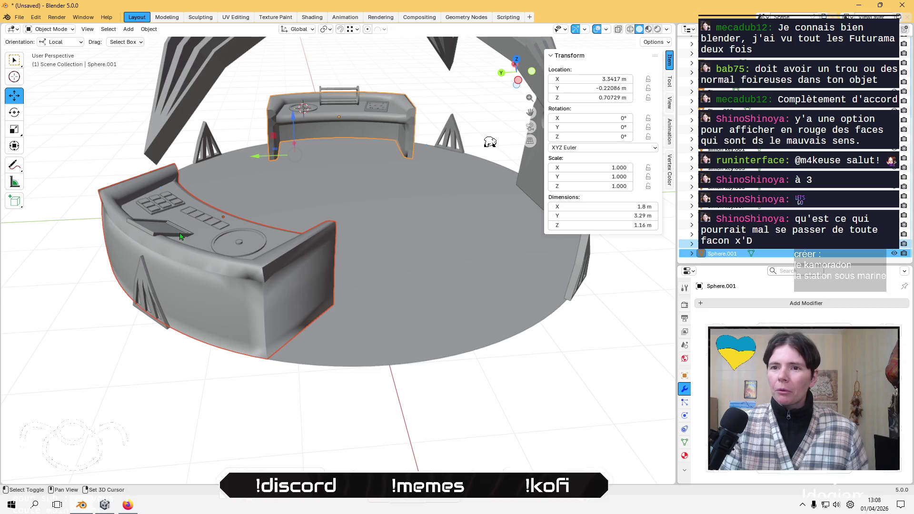
# Rename the front console to 'bureau recherche plantes'.
pyautogui.click(261, 275)
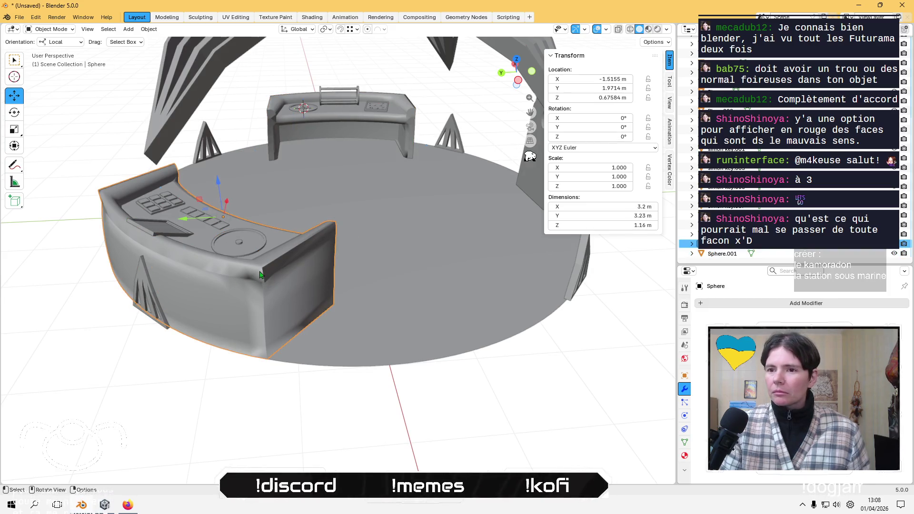
pyautogui.press('F2')
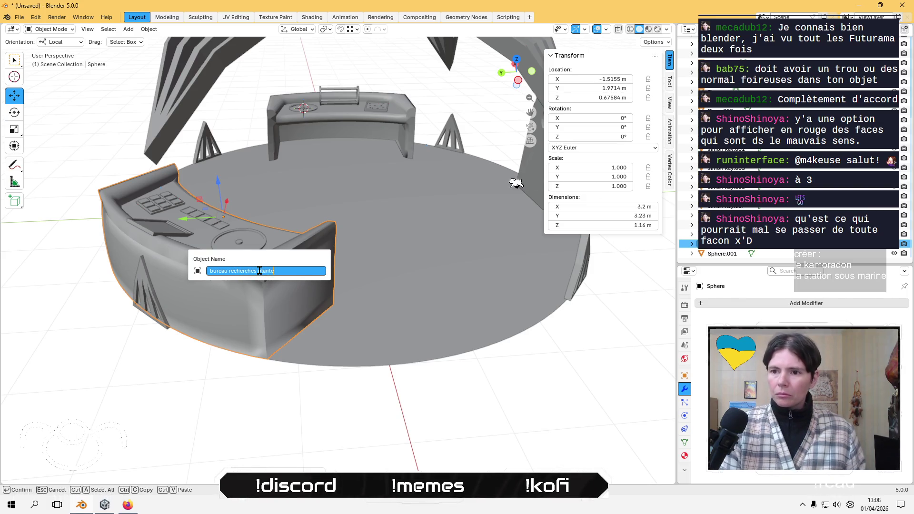
pyautogui.write('s')
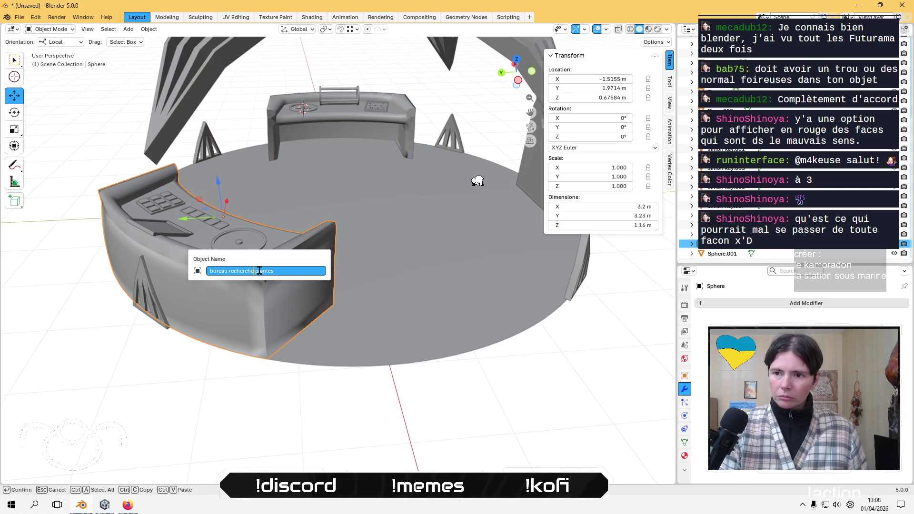
pyautogui.press('Return')
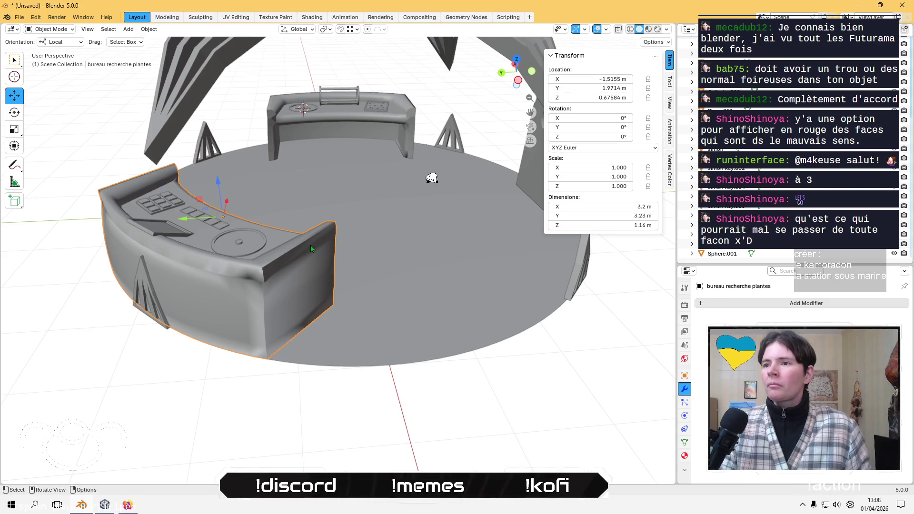
# Rename the back desk to 'bureau oxygene', then deselect everything.
pyautogui.click(342, 123)
pyautogui.press('F2')
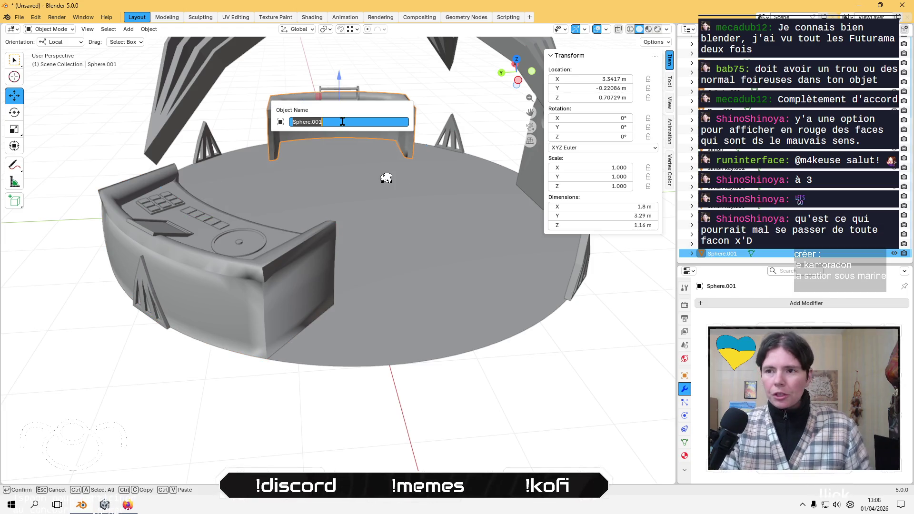
pyautogui.write('bureau')
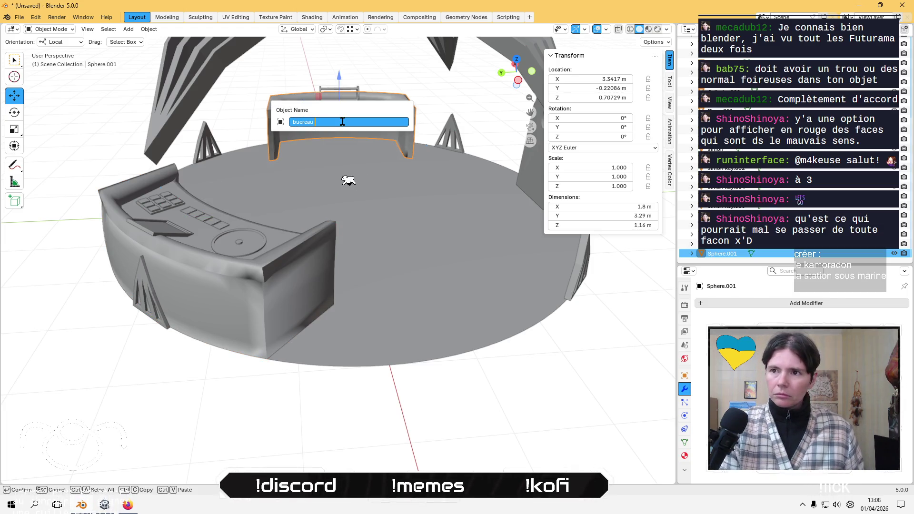
pyautogui.press('BackSpace')
pyautogui.press('BackSpace')
pyautogui.press('BackSpace')
pyautogui.write('r')
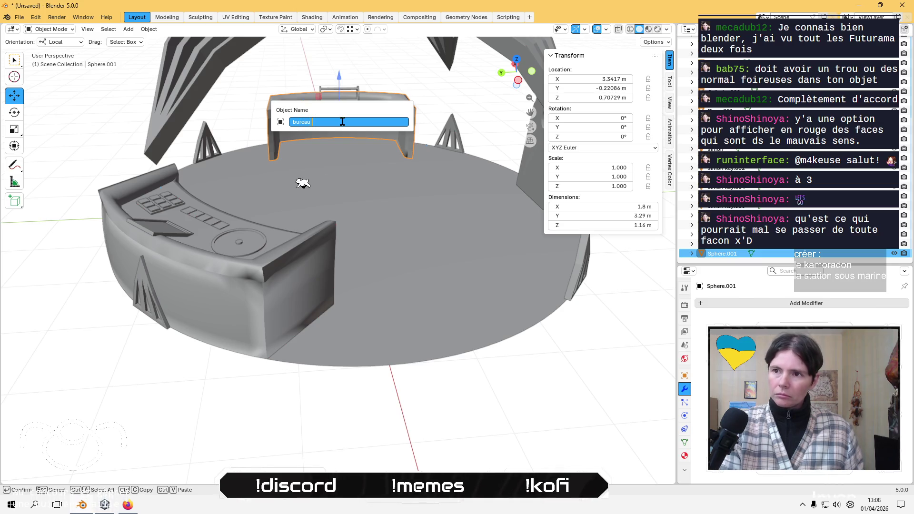
pyautogui.write('xygene')
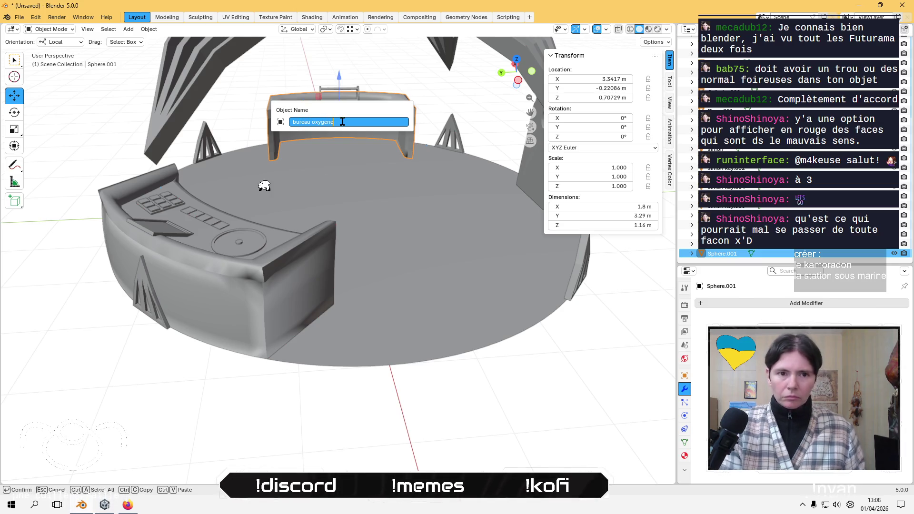
pyautogui.press('Return')
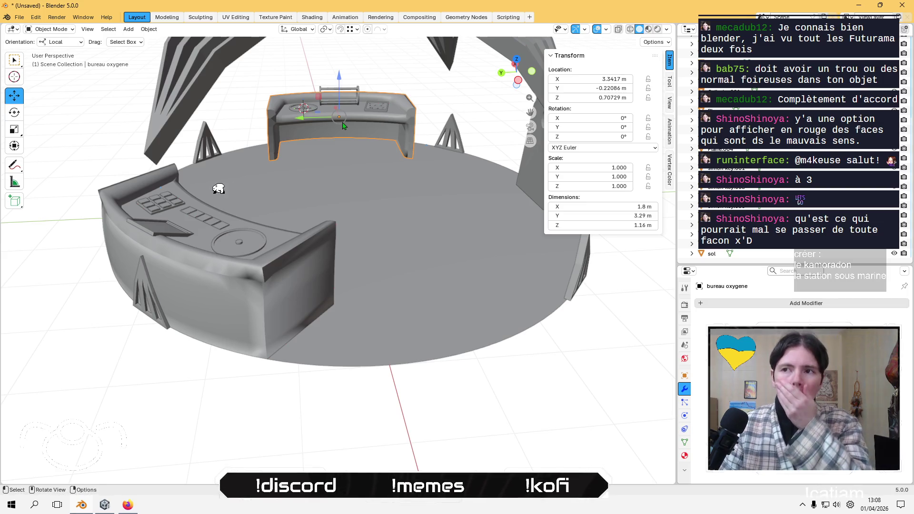
pyautogui.moveTo(393, 164); pyautogui.dragTo(395, 149, button='middle')
pyautogui.scroll(-2, 395, 150)
pyautogui.hotkey('alt', 'a')
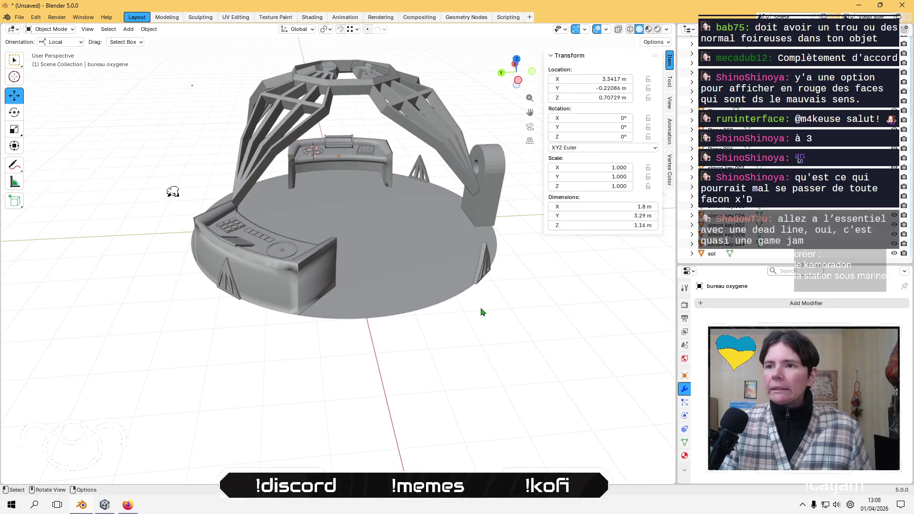
# Select a console key, then frame and delete the cage structure Plane.004.
pyautogui.moveTo(449, 290)
pyautogui.mouseDown(button='middle')
pyautogui.moveTo(415, 302)
pyautogui.moveTo(411, 278)
pyautogui.moveTo(446, 181)
pyautogui.mouseUp(button='middle')
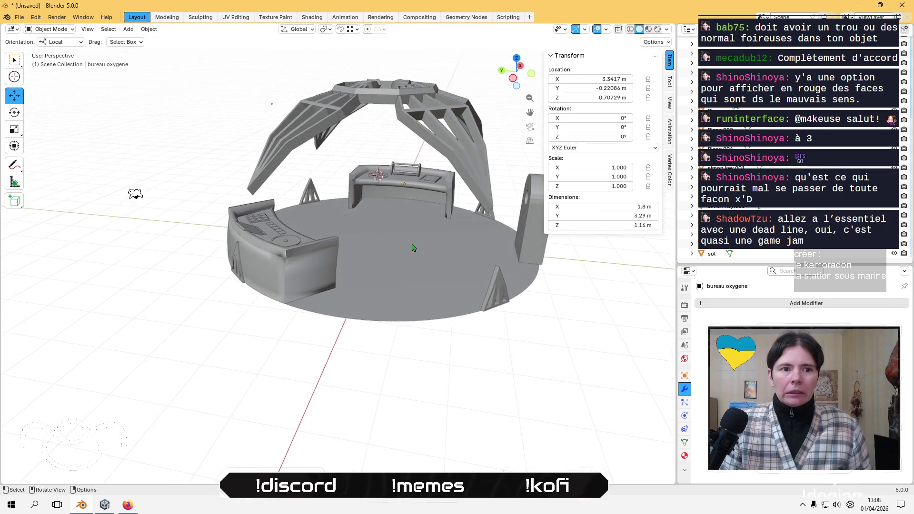
pyautogui.scroll(2, 336, 139)
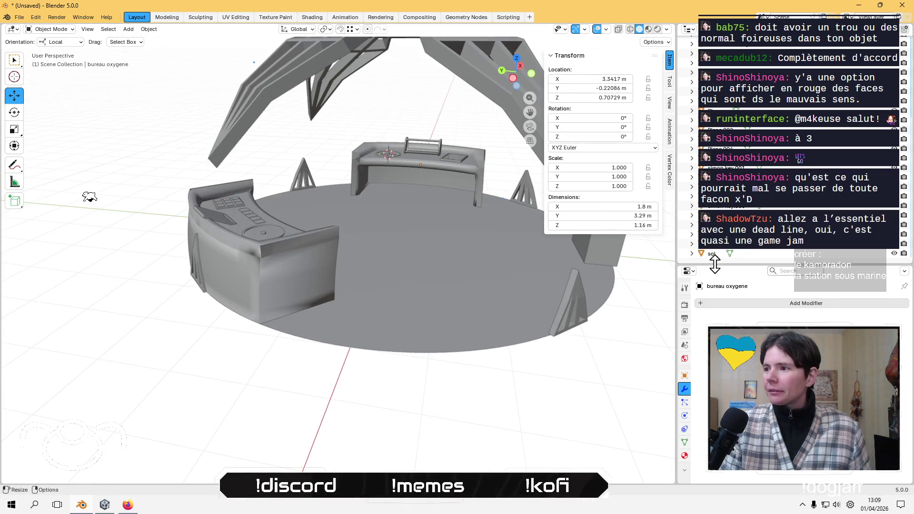
pyautogui.click(221, 204)
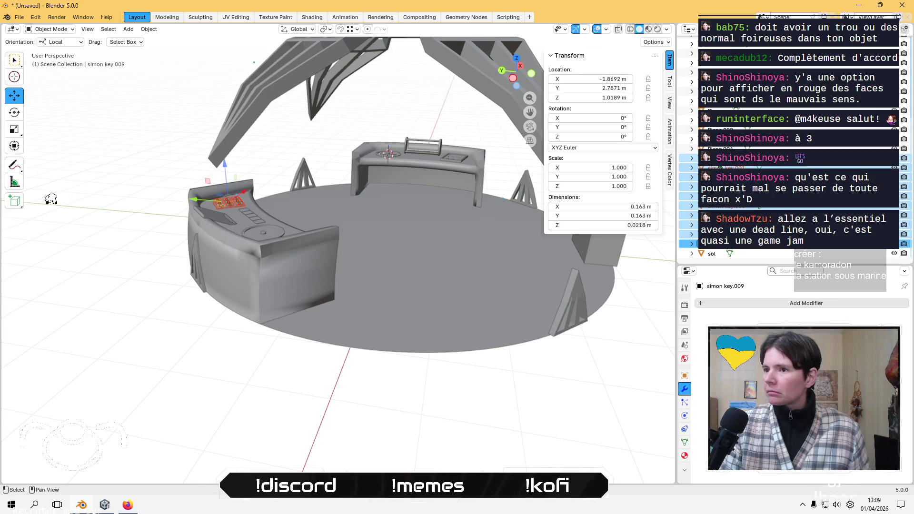
pyautogui.moveTo(267, 199)
pyautogui.mouseDown(button='middle')
pyautogui.moveTo(234, 270)
pyautogui.moveTo(320, 224)
pyautogui.moveTo(319, 212)
pyautogui.moveTo(320, 223)
pyautogui.mouseUp(button='middle')
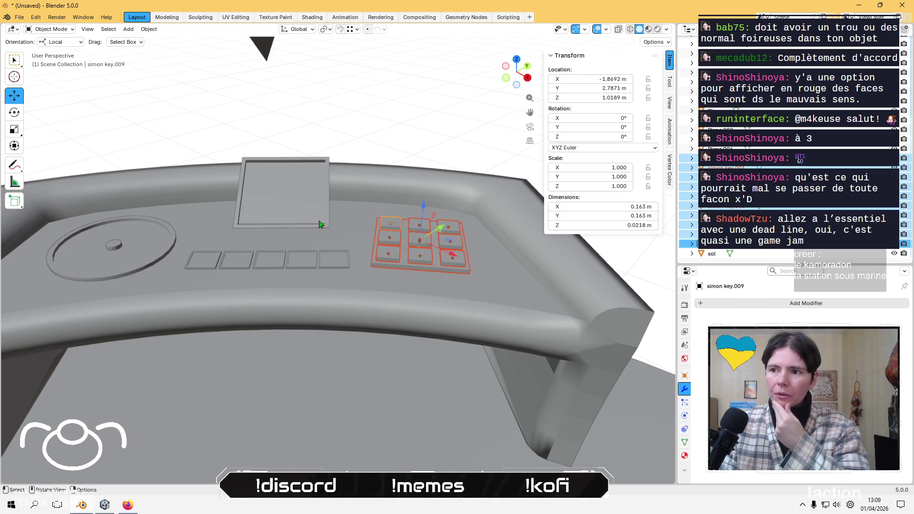
pyautogui.click(390, 223)
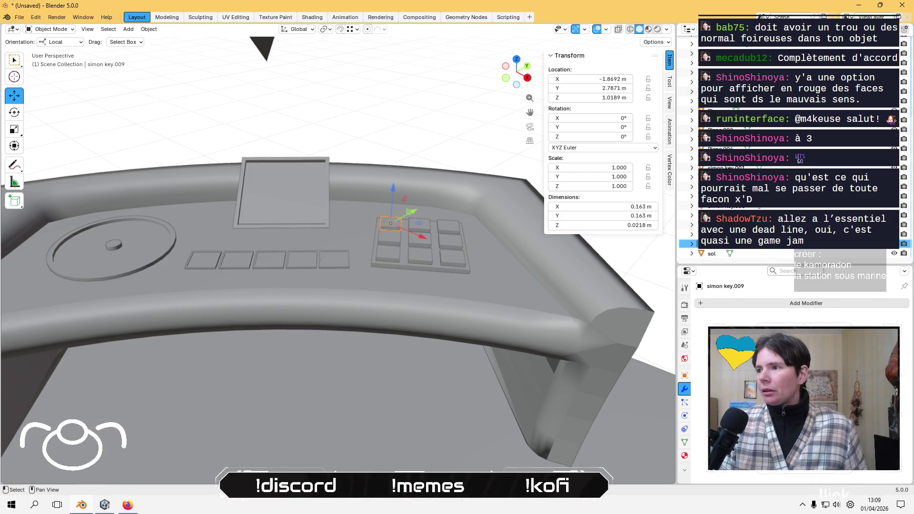
pyautogui.click(721, 148)
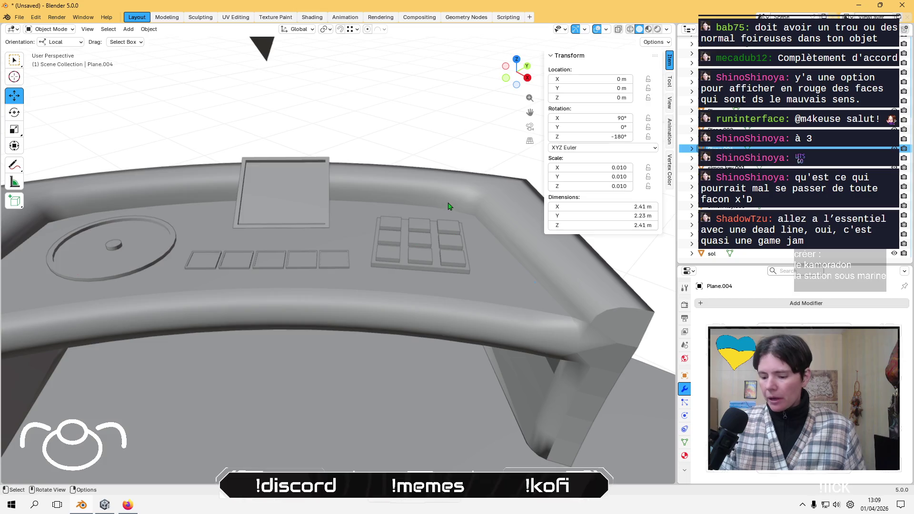
pyautogui.press('KP_Decimal')
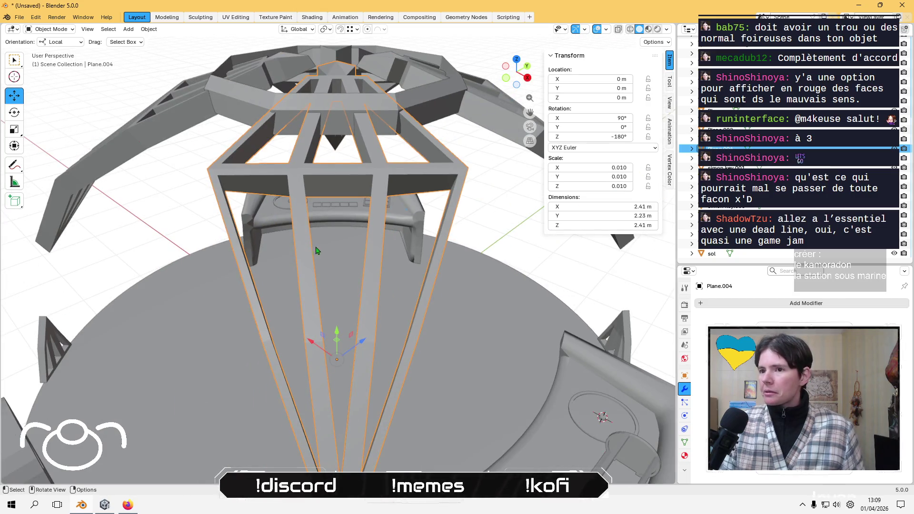
pyautogui.press('Delete')
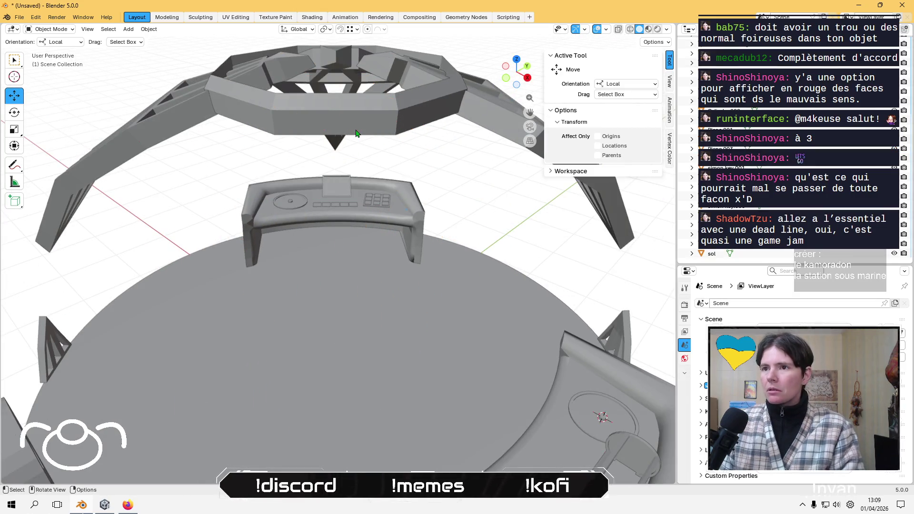
# Undo three steps back, then select and frame the door piece Circle.005.
pyautogui.hotkey('ctrl', 'z')
pyautogui.hotkey('ctrl', 'z')
pyautogui.hotkey('ctrl', 'z')
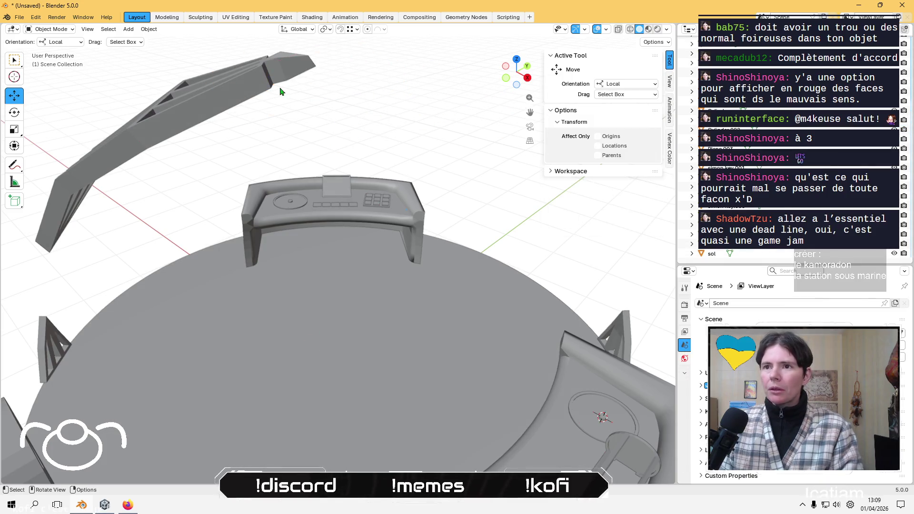
pyautogui.hotkey('ctrl', 'z')
pyautogui.hotkey('ctrl', 'z')
pyautogui.hotkey('ctrl', 'z')
pyautogui.moveTo(300, 292)
pyautogui.mouseDown(button='middle')
pyautogui.moveTo(310, 312)
pyautogui.moveTo(179, 272)
pyautogui.mouseUp(button='middle')
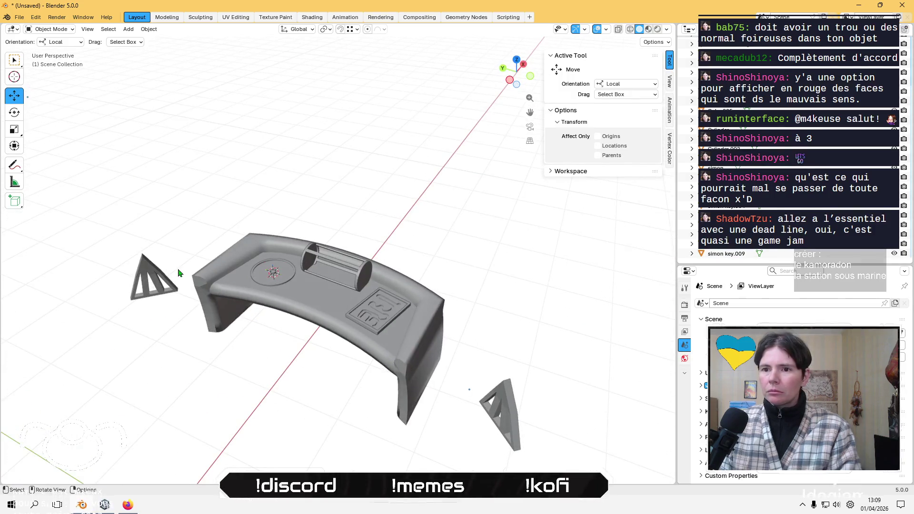
pyautogui.hotkey('ctrl', 'z')
pyautogui.moveTo(525, 417)
pyautogui.mouseDown(button='middle')
pyautogui.moveTo(347, 392)
pyautogui.moveTo(445, 379)
pyautogui.moveTo(347, 379)
pyautogui.moveTo(429, 367)
pyautogui.moveTo(447, 333)
pyautogui.mouseUp(button='middle')
pyautogui.moveTo(440, 381)
pyautogui.mouseDown(button='middle')
pyautogui.moveTo(391, 400)
pyautogui.moveTo(406, 350)
pyautogui.moveTo(540, 390)
pyautogui.moveTo(402, 356)
pyautogui.moveTo(235, 380)
pyautogui.mouseUp(button='middle')
pyautogui.click(402, 356)
pyautogui.press('KP_Decimal')
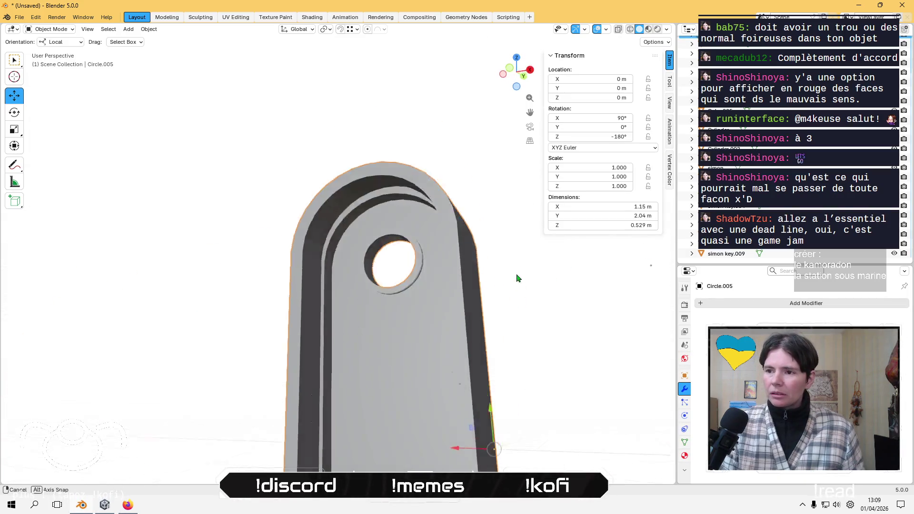
# In Edit Mode on Circle.005, select its bottom frame edges in edge select mode.
pyautogui.moveTo(518, 278); pyautogui.dragTo(413, 270, button='middle')
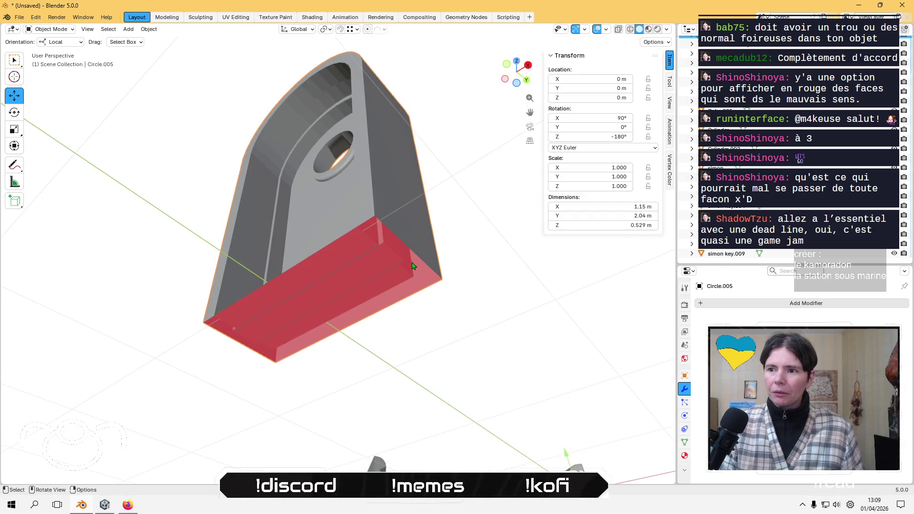
pyautogui.scroll(2, 412, 265)
pyautogui.press('Tab')
pyautogui.scroll(3, 362, 253)
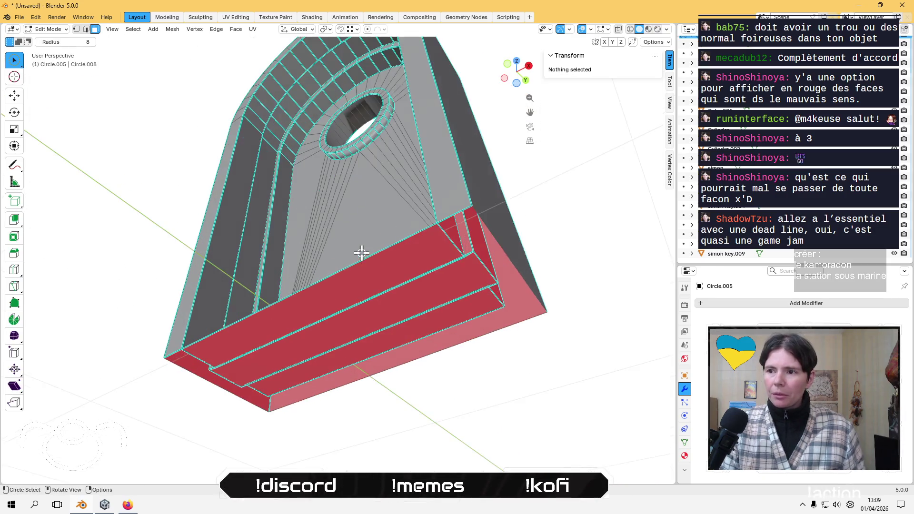
pyautogui.press('2')
pyautogui.click(351, 264)
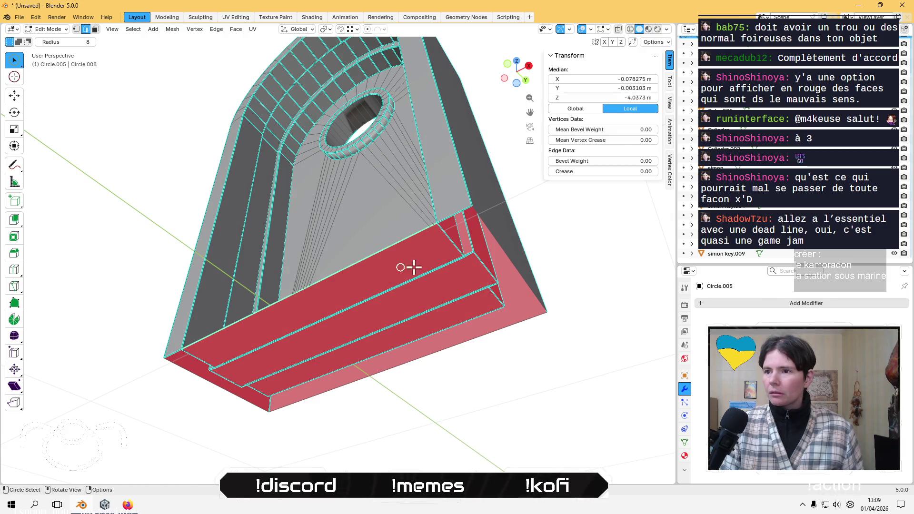
pyautogui.moveTo(408, 265)
pyautogui.mouseDown(button='middle')
pyautogui.moveTo(399, 349)
pyautogui.moveTo(466, 455)
pyautogui.moveTo(302, 312)
pyautogui.moveTo(251, 210)
pyautogui.mouseUp(button='middle')
pyautogui.scroll(3, 251, 210)
pyautogui.keyDown('shift'); pyautogui.click(302, 137); pyautogui.keyUp('shift')
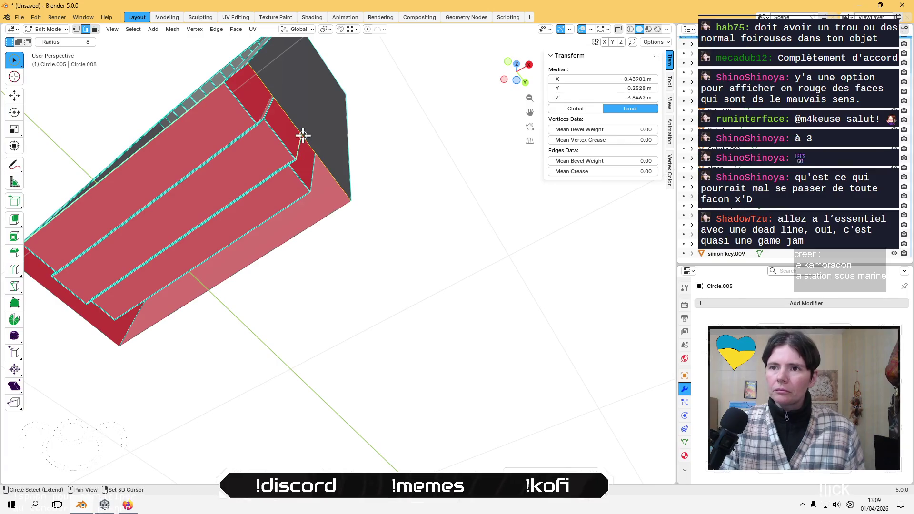
pyautogui.keyDown('shift'); pyautogui.click(273, 247); pyautogui.keyUp('shift')
pyautogui.keyDown('shift'); pyautogui.click(88, 314); pyautogui.keyUp('shift')
# Nudge the selected edges slightly along Y with the Move tool, then return to Object Mode.
pyautogui.moveTo(90, 309)
pyautogui.mouseDown(button='middle')
pyautogui.moveTo(198, 331)
pyautogui.moveTo(266, 325)
pyautogui.moveTo(308, 302)
pyautogui.mouseUp(button='middle')
pyautogui.scroll(4, 266, 325)
pyautogui.scroll(2, 222, 312)
pyautogui.moveTo(498, 323)
pyautogui.mouseDown(button='middle')
pyautogui.moveTo(428, 349)
pyautogui.moveTo(331, 366)
pyautogui.moveTo(336, 204)
pyautogui.mouseUp(button='middle')
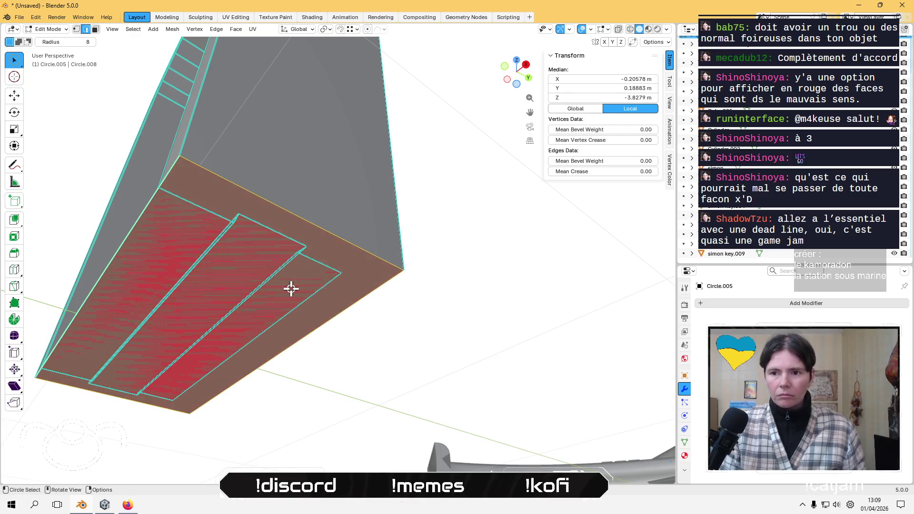
pyautogui.click(15, 96)
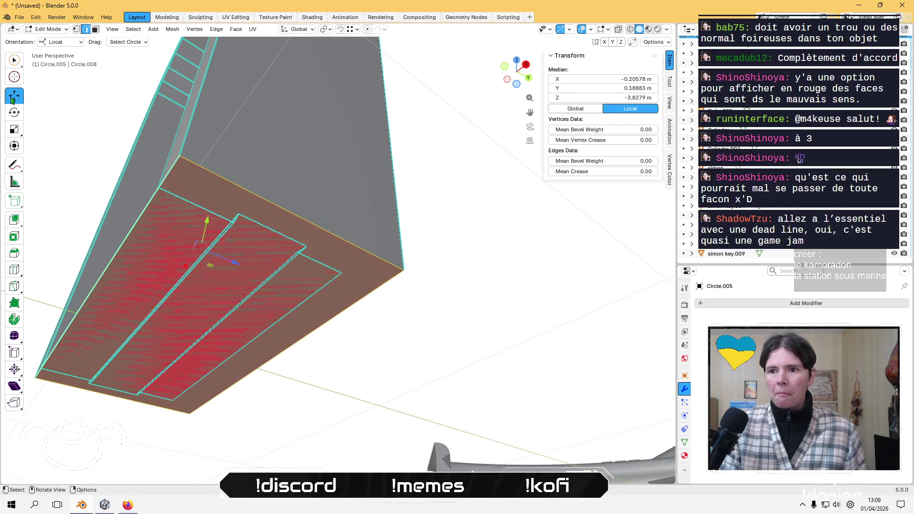
pyautogui.moveTo(183, 238)
pyautogui.mouseDown(button='middle')
pyautogui.moveTo(204, 326)
pyautogui.moveTo(198, 258)
pyautogui.mouseUp(button='middle')
pyautogui.moveTo(198, 258); pyautogui.dragTo(194, 261)
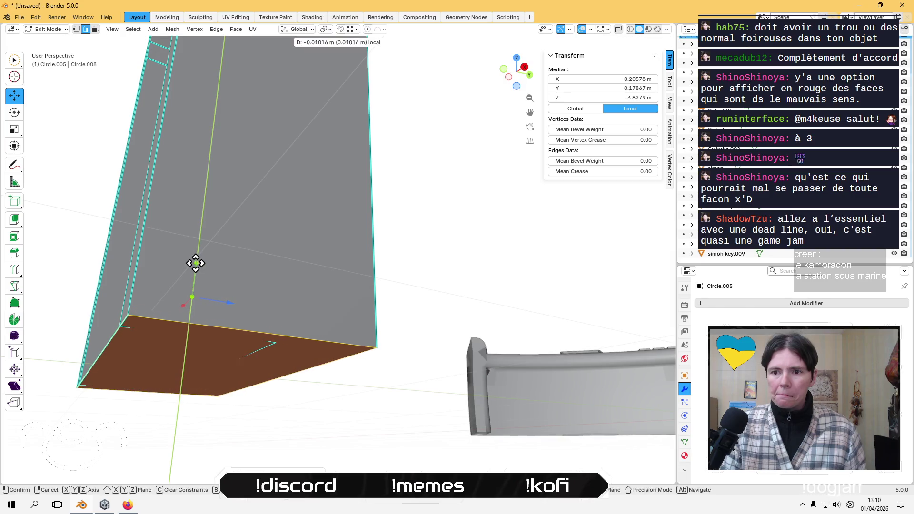
pyautogui.moveTo(94, 245)
pyautogui.mouseDown(button='middle')
pyautogui.moveTo(90, 255)
pyautogui.moveTo(178, 276)
pyautogui.mouseUp(button='middle')
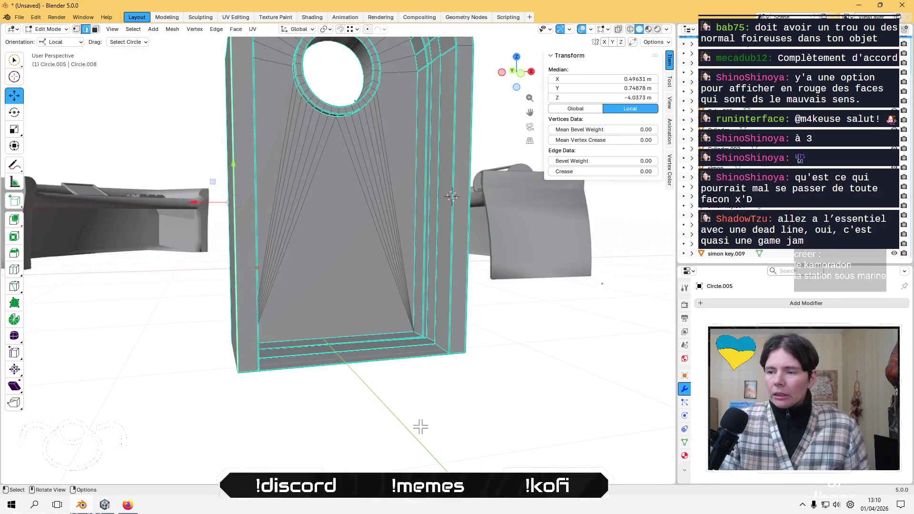
pyautogui.press('Tab')
pyautogui.moveTo(421, 430)
pyautogui.mouseDown(button='middle')
pyautogui.moveTo(484, 363)
pyautogui.moveTo(302, 395)
pyautogui.moveTo(398, 295)
pyautogui.moveTo(520, 309)
pyautogui.moveTo(504, 224)
pyautogui.moveTo(663, 363)
pyautogui.moveTo(281, 316)
pyautogui.moveTo(418, 261)
pyautogui.moveTo(316, 249)
pyautogui.moveTo(314, 311)
pyautogui.moveTo(335, 240)
pyautogui.moveTo(367, 237)
pyautogui.mouseUp(button='middle')
pyautogui.scroll(-4, 334, 236)
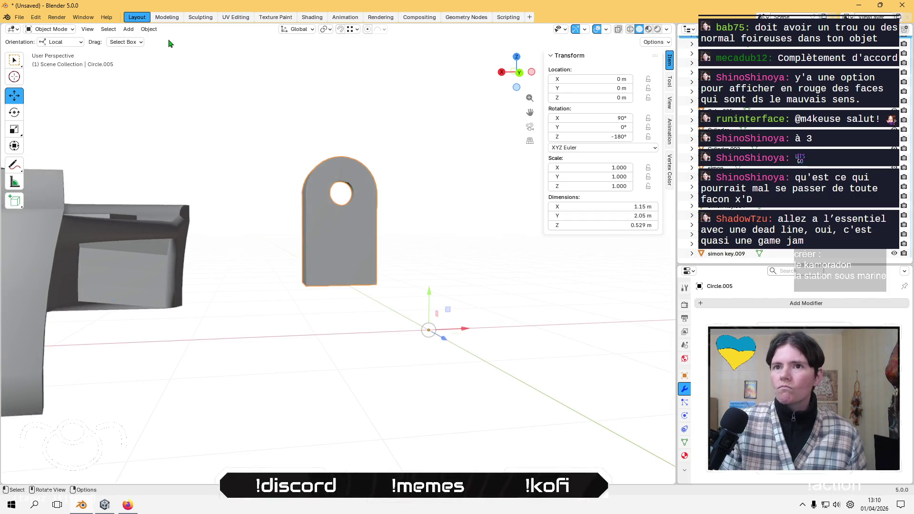
# Set the door piece's origin to its geometry and apply its rotation.
pyautogui.click(148, 29)
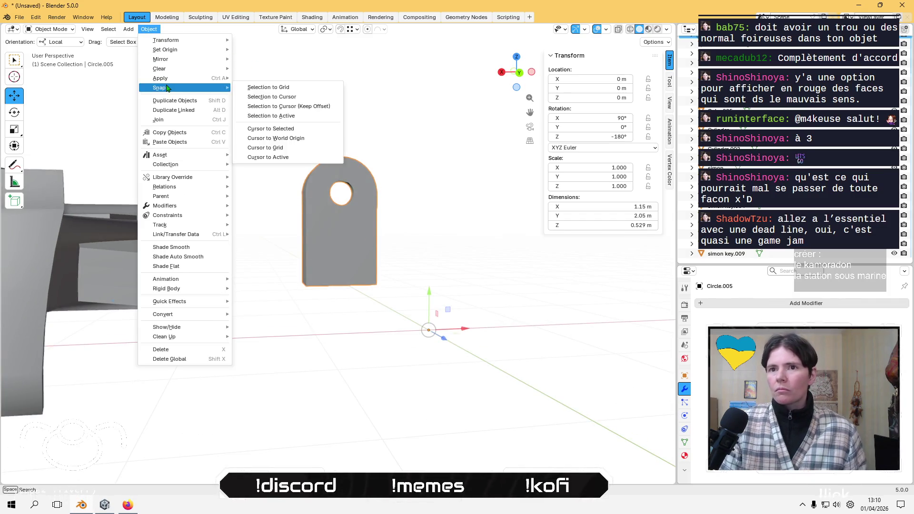
pyautogui.moveTo(202, 49)
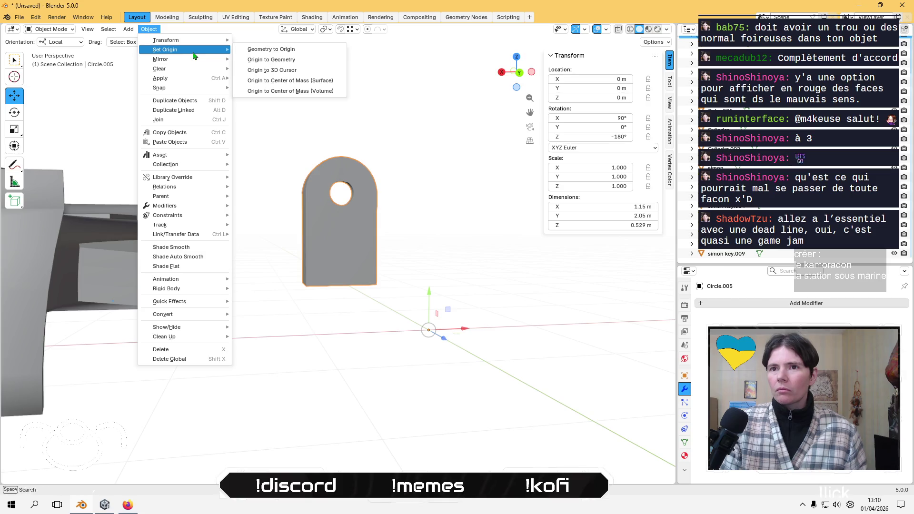
pyautogui.click(293, 64)
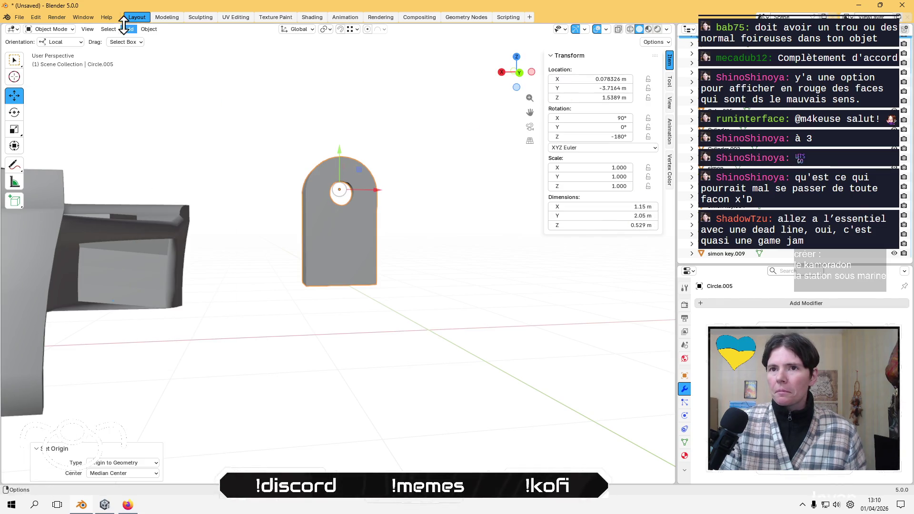
pyautogui.click(149, 29)
pyautogui.moveTo(201, 79)
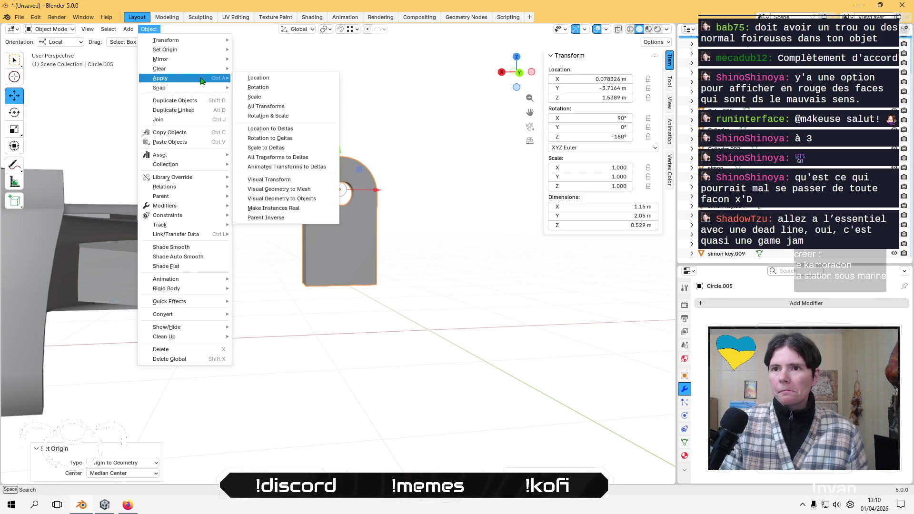
pyautogui.click(298, 88)
# Rename the object to 'dome door' and browse the File export formats.
pyautogui.click(20, 22)
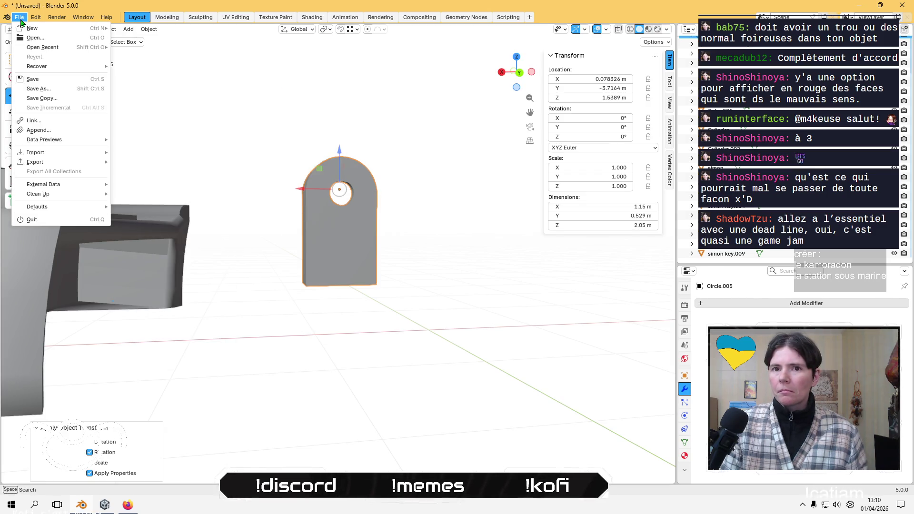
pyautogui.moveTo(72, 161)
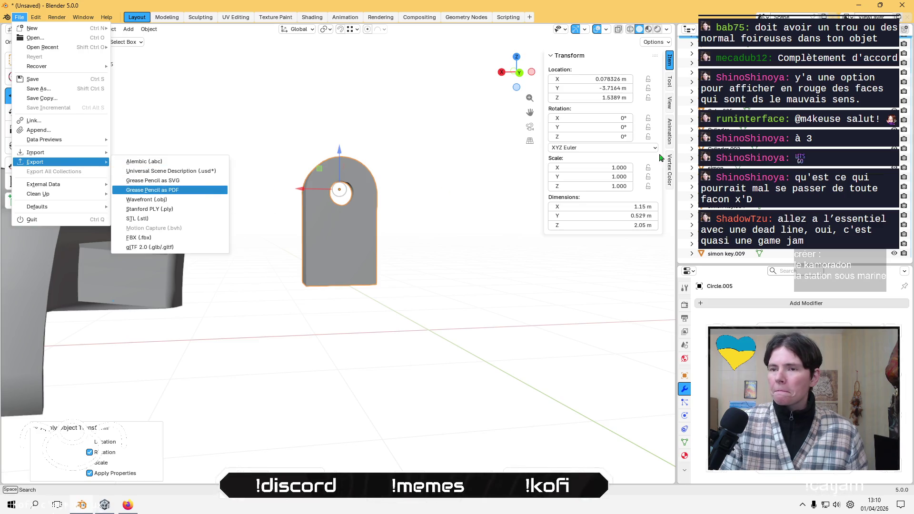
pyautogui.click(426, 186)
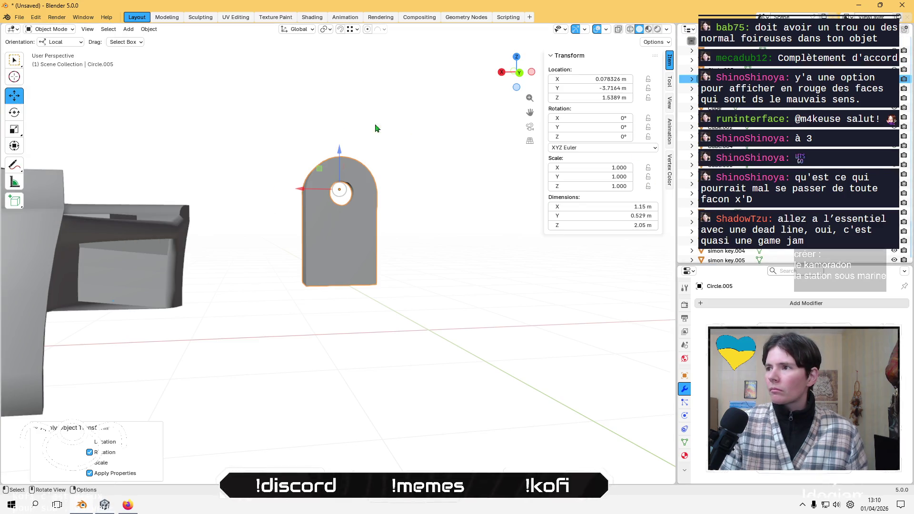
pyautogui.click(361, 238)
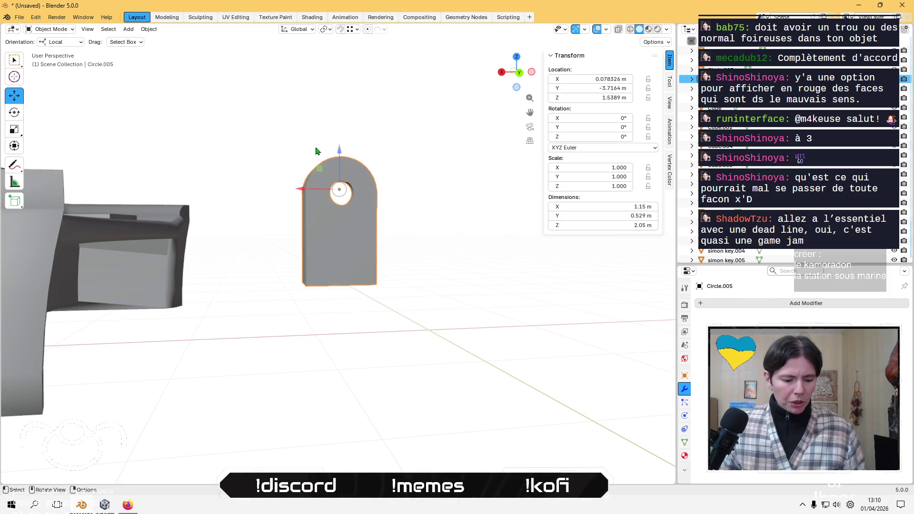
pyautogui.press('F2')
pyautogui.write('dome door')
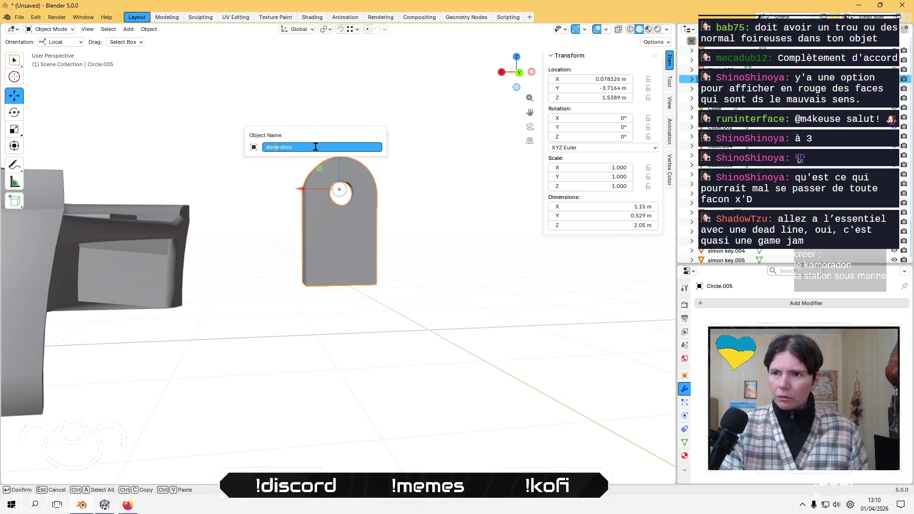
pyautogui.press('Return')
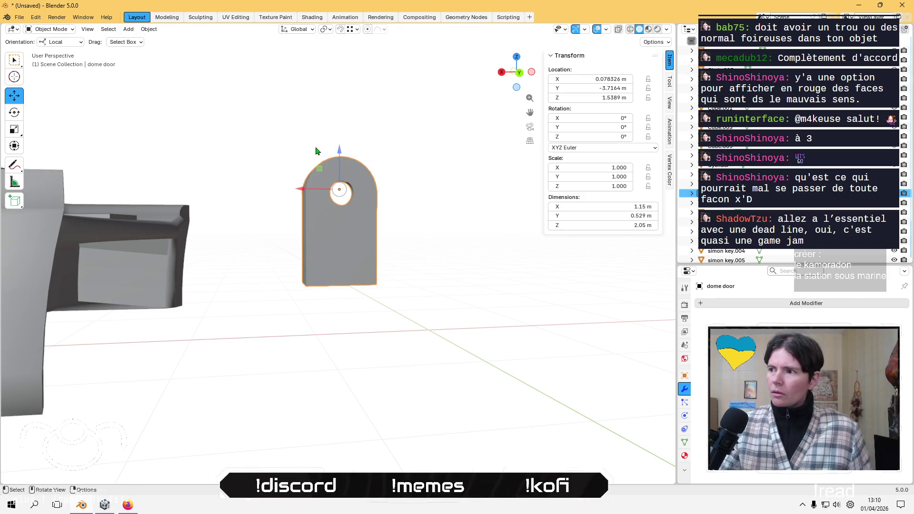
pyautogui.click(19, 17)
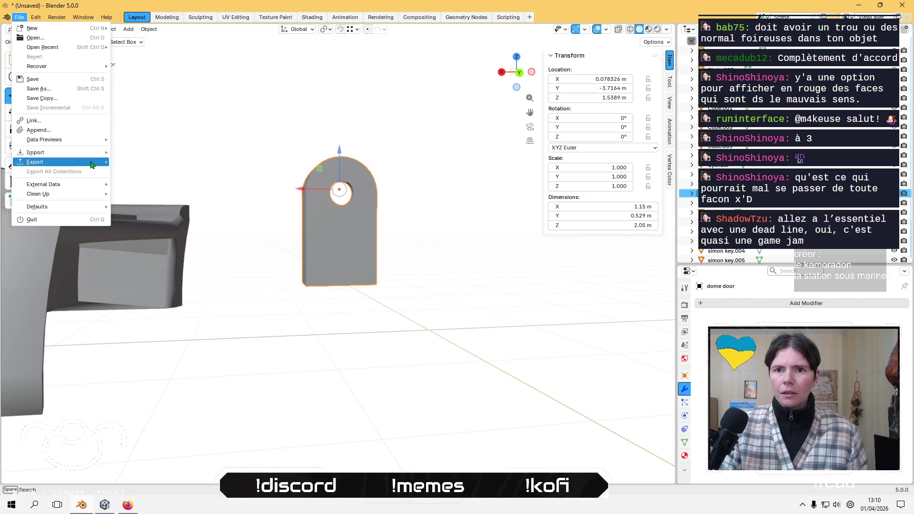
pyautogui.moveTo(72, 162)
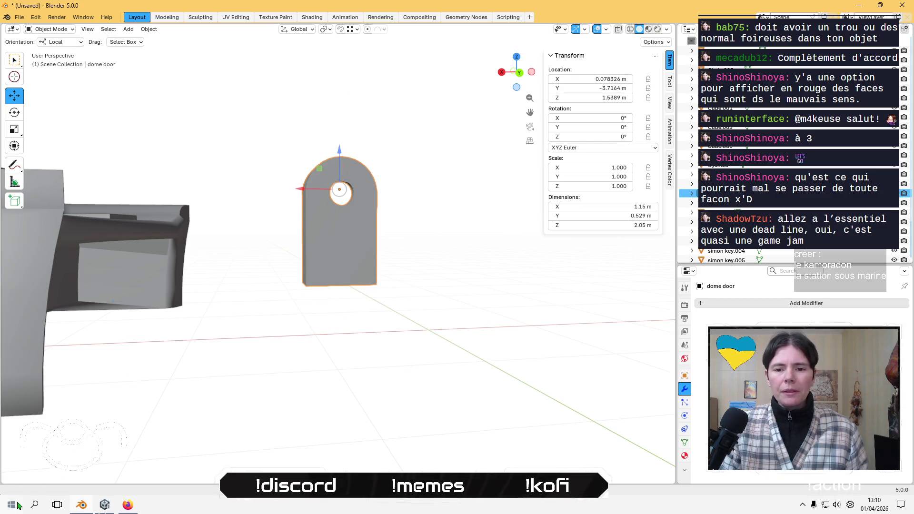
# Start Blender 5.0 from the Start menu's Graphisme folder.
pyautogui.scroll(-5, 318, 339)
pyautogui.moveTo(318, 338); pyautogui.dragTo(295, 328, button='middle')
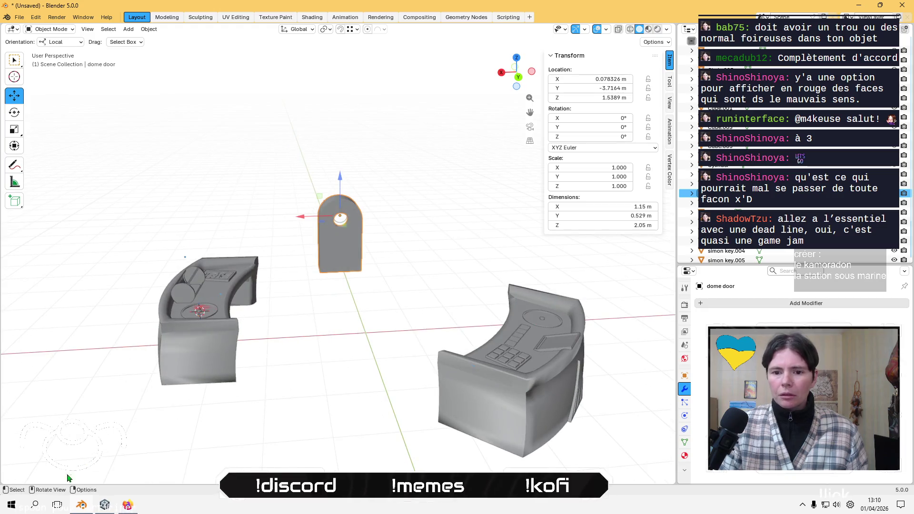
pyautogui.press('super')
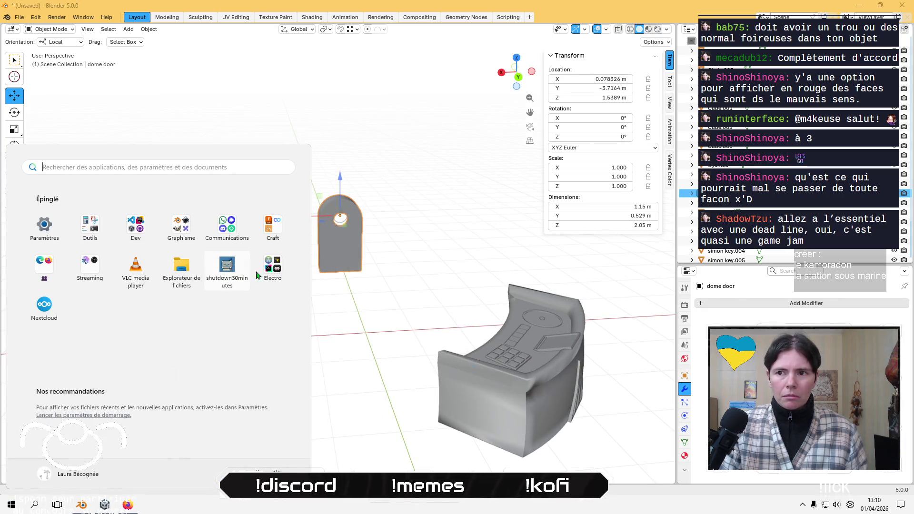
pyautogui.press('super')
pyautogui.click(8, 507)
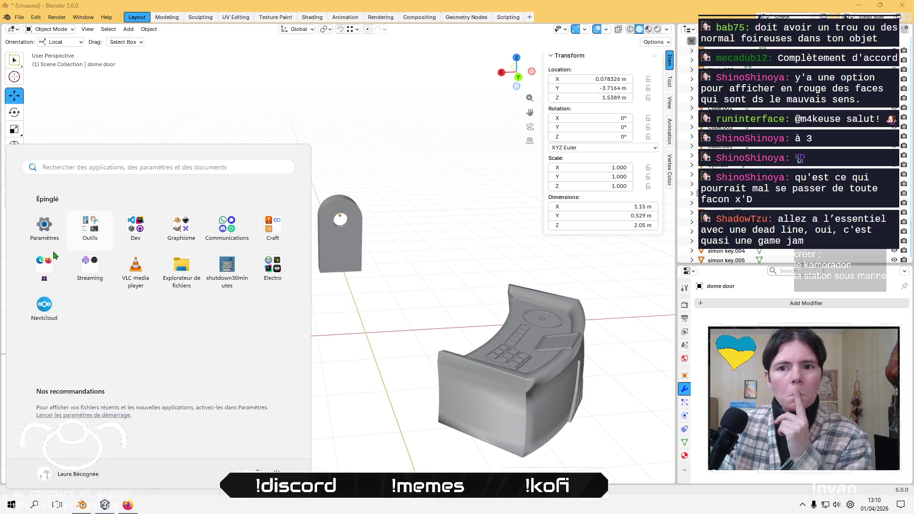
pyautogui.click(181, 230)
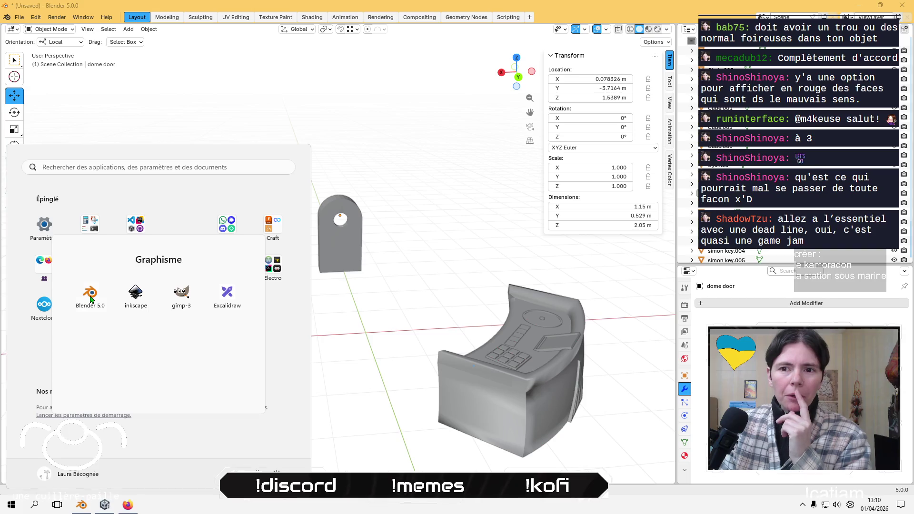
pyautogui.click(90, 299)
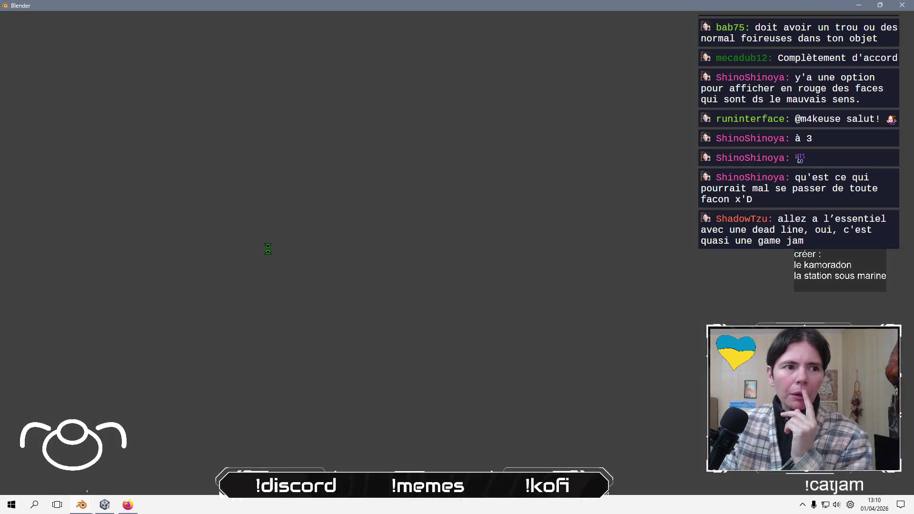
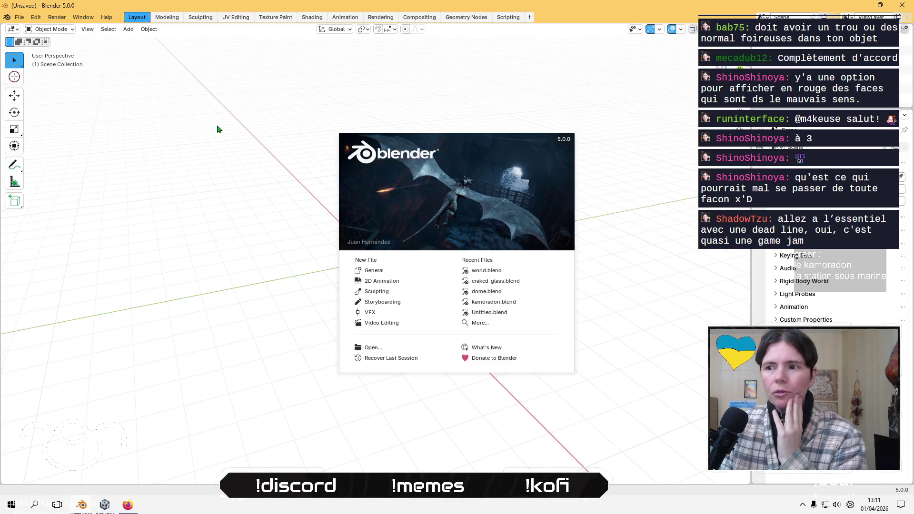
# Open world.blend from the splash screen, then switch to the unsaved file with the dome door.
pyautogui.click(503, 273)
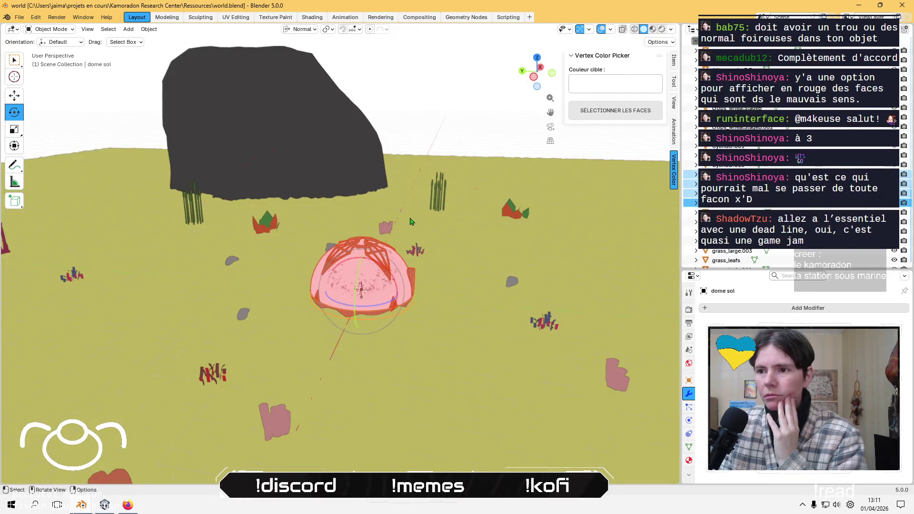
pyautogui.moveTo(411, 221); pyautogui.dragTo(427, 193, button='middle')
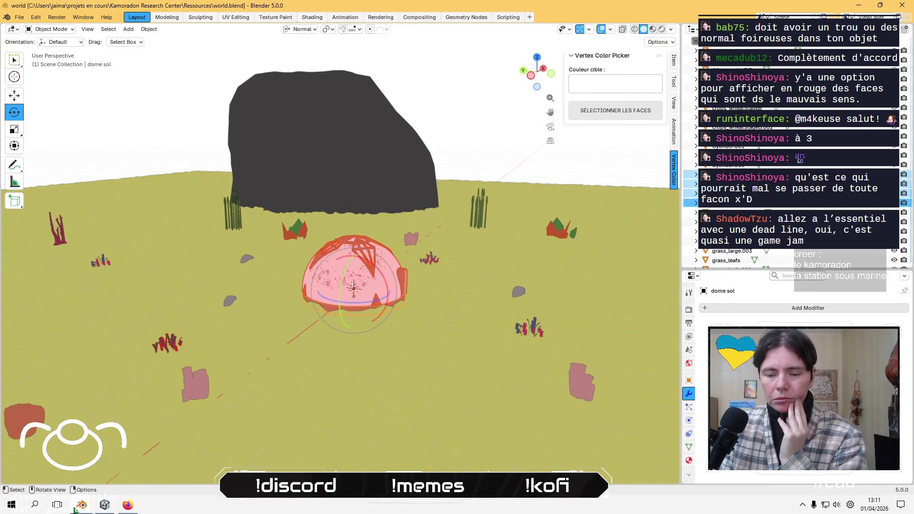
pyautogui.moveTo(79, 505)
pyautogui.click(82, 474)
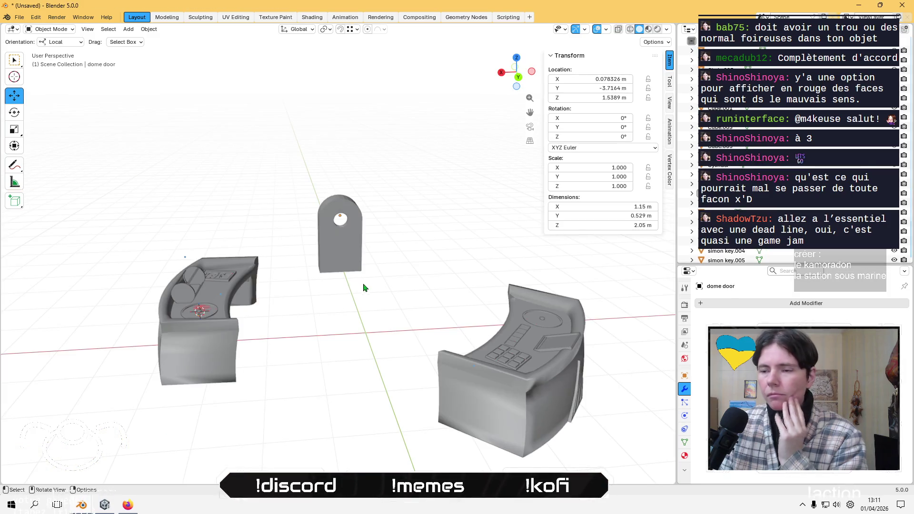
# Select the two console desk pieces plus the small dome part, then go back to the world scene.
pyautogui.moveTo(363, 287)
pyautogui.mouseDown(button='middle')
pyautogui.moveTo(373, 351)
pyautogui.moveTo(296, 373)
pyautogui.mouseUp(button='middle')
pyautogui.moveTo(242, 282); pyautogui.dragTo(246, 294)
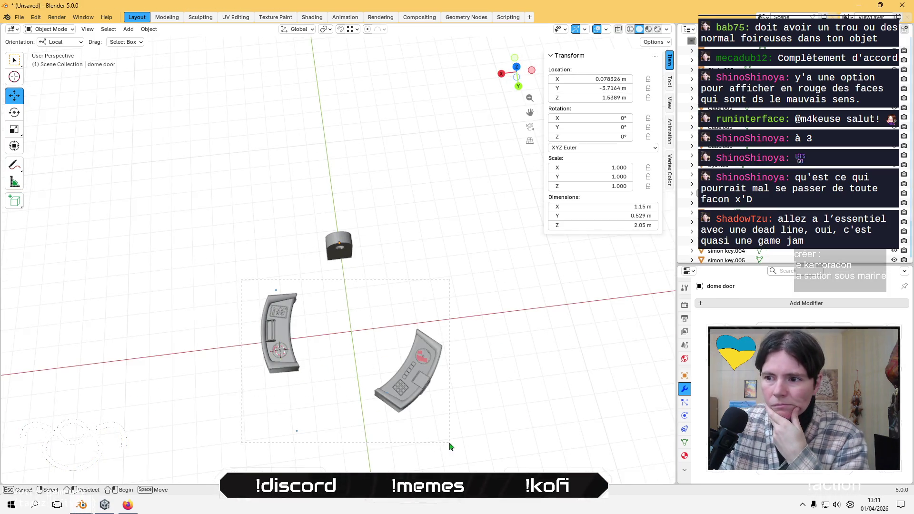
pyautogui.moveTo(450, 445); pyautogui.dragTo(451, 447)
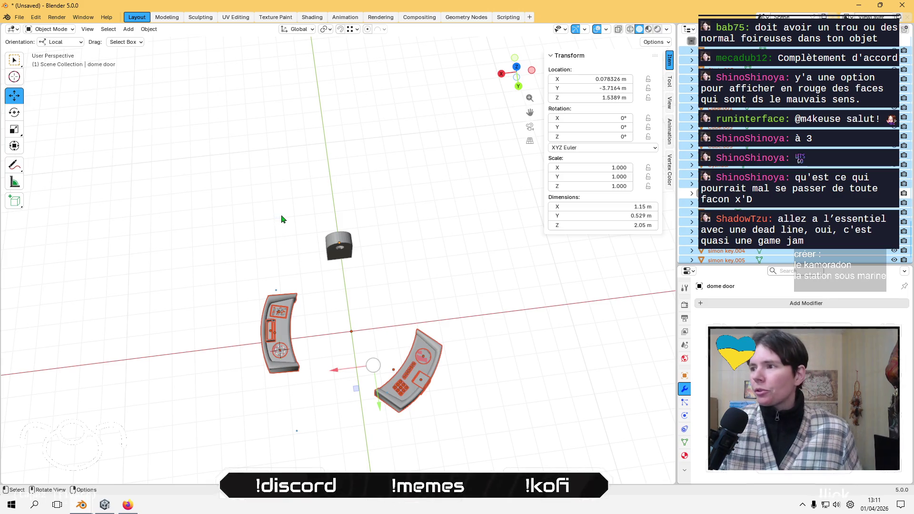
pyautogui.keyDown('shift'); pyautogui.moveTo(281, 219); pyautogui.dragTo(448, 378); pyautogui.keyUp('shift')
pyautogui.scroll(-2, 737, 191)
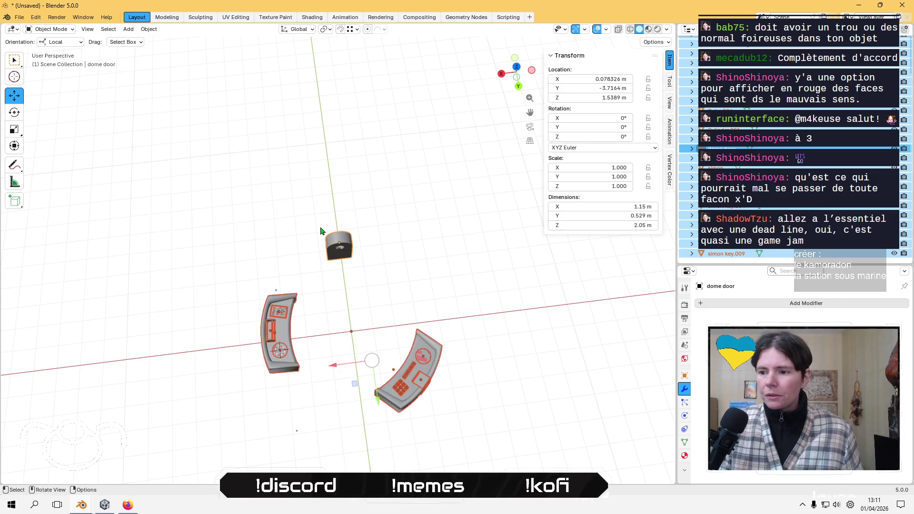
pyautogui.hotkey('alt', 'Tab')
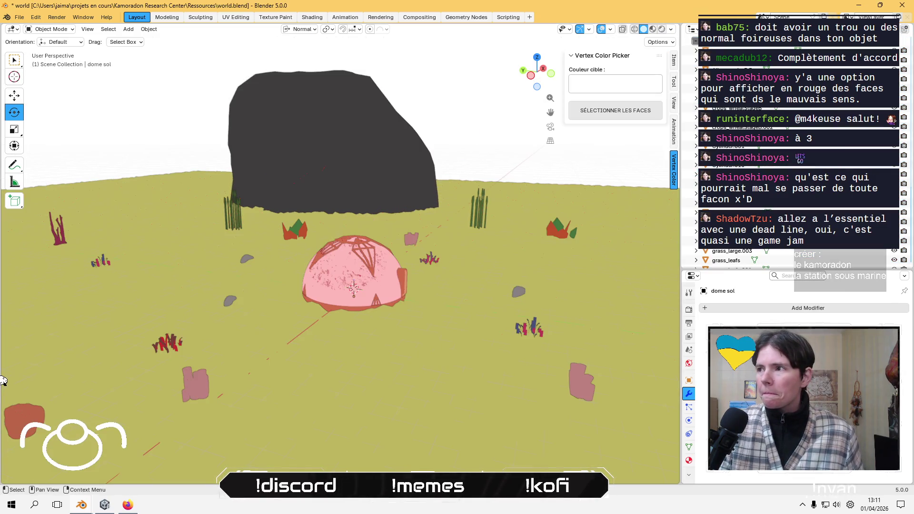
# Rename Collection 1 to 'interieur dome' in the Outliner and paste the copied consoles into it.
pyautogui.moveTo(816, 269)
pyautogui.mouseDown()
pyautogui.moveTo(816, 443)
pyautogui.moveTo(815, 413)
pyautogui.mouseUp()
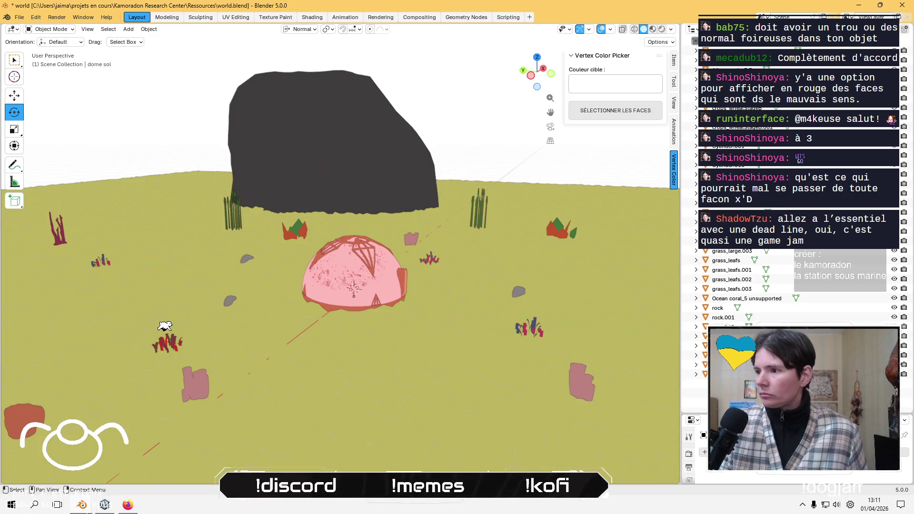
pyautogui.rightClick(712, 390)
pyautogui.click(201, 314)
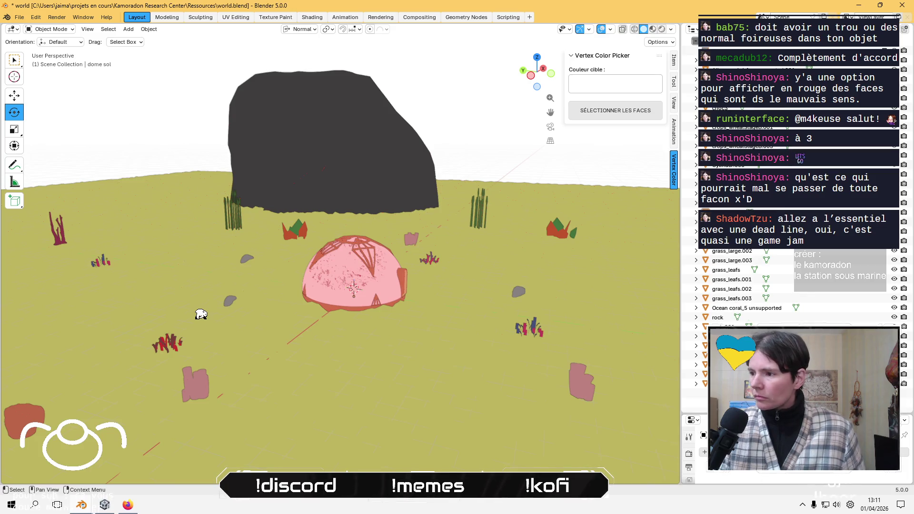
pyautogui.doubleClick(728, 50)
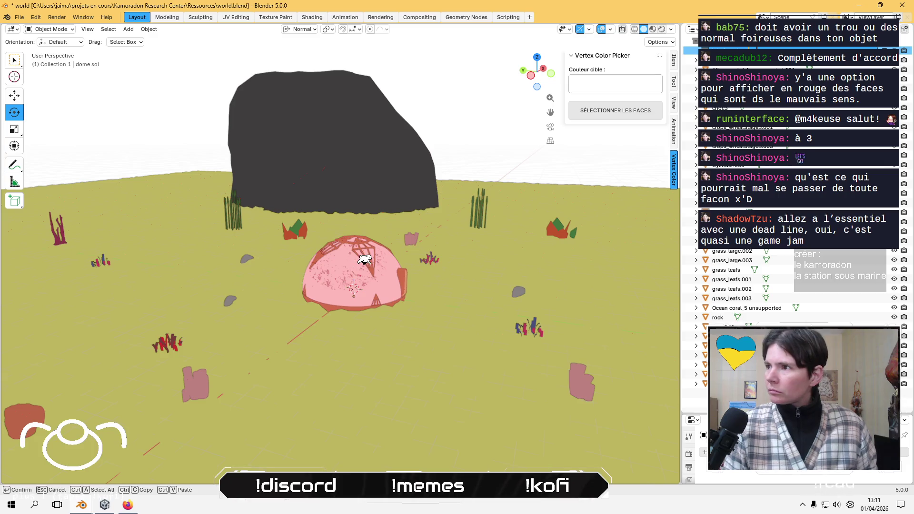
pyautogui.press('Return')
pyautogui.rightClick(700, 50)
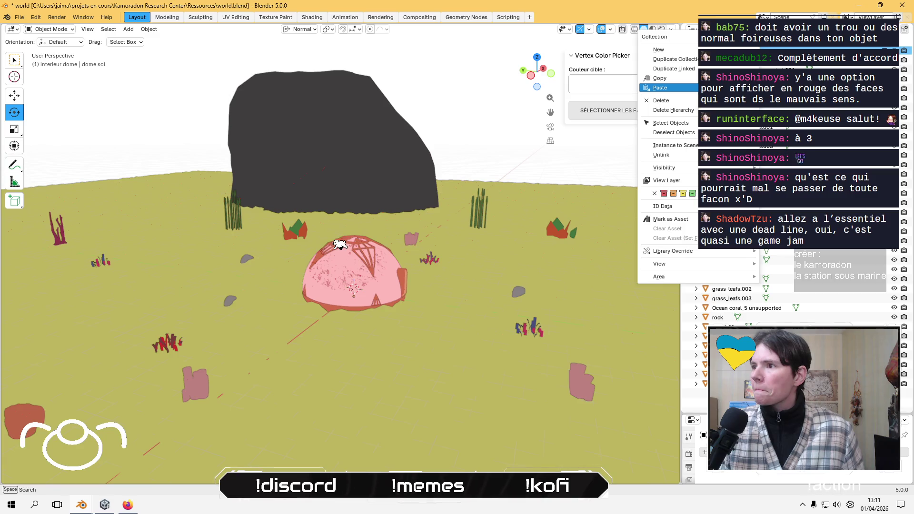
pyautogui.click(714, 87)
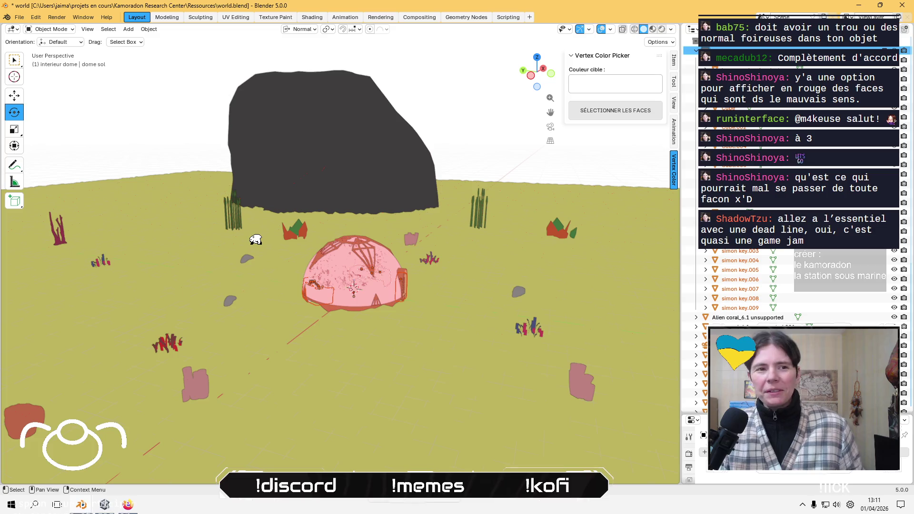
# Select all the bureau oxygene desk parts, with bureau oxygene as the active object.
pyautogui.scroll(10, 376, 247)
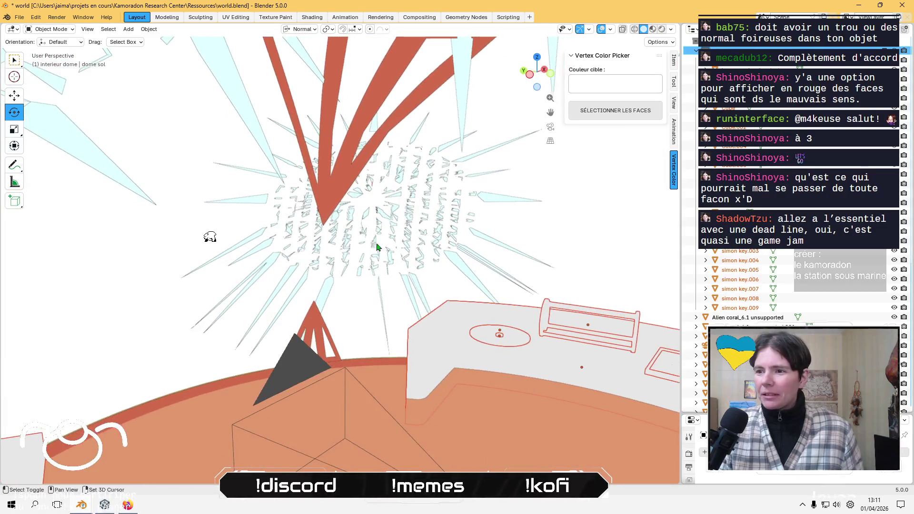
pyautogui.moveTo(376, 247)
pyautogui.mouseDown(button='middle')
pyautogui.moveTo(316, 175)
pyautogui.moveTo(473, 164)
pyautogui.moveTo(346, 181)
pyautogui.moveTo(332, 149)
pyautogui.moveTo(408, 249)
pyautogui.moveTo(376, 207)
pyautogui.mouseUp(button='middle')
pyautogui.scroll(-5, 372, 202)
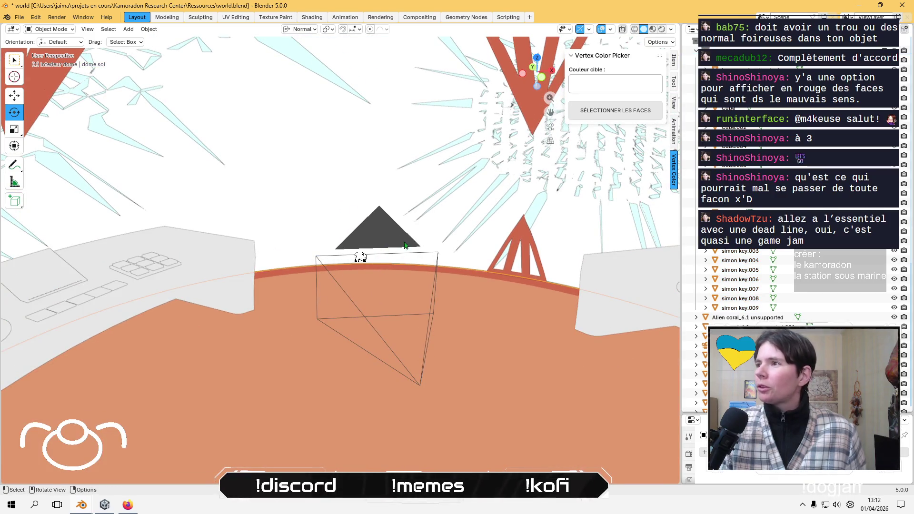
pyautogui.moveTo(360, 258); pyautogui.dragTo(381, 259, button='middle')
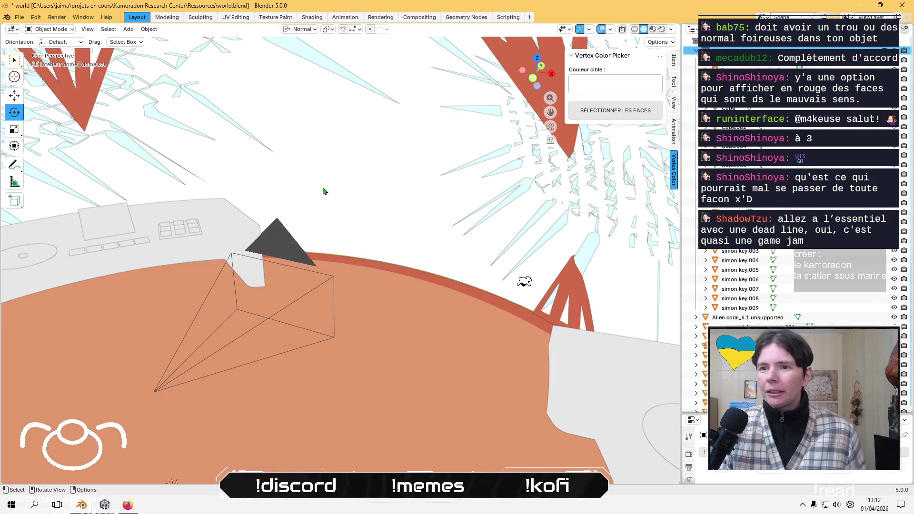
pyautogui.moveTo(322, 190)
pyautogui.mouseDown(button='middle')
pyautogui.moveTo(473, 201)
pyautogui.moveTo(418, 196)
pyautogui.moveTo(401, 171)
pyautogui.moveTo(475, 204)
pyautogui.moveTo(630, 175)
pyautogui.moveTo(424, 188)
pyautogui.moveTo(371, 180)
pyautogui.mouseUp(button='middle')
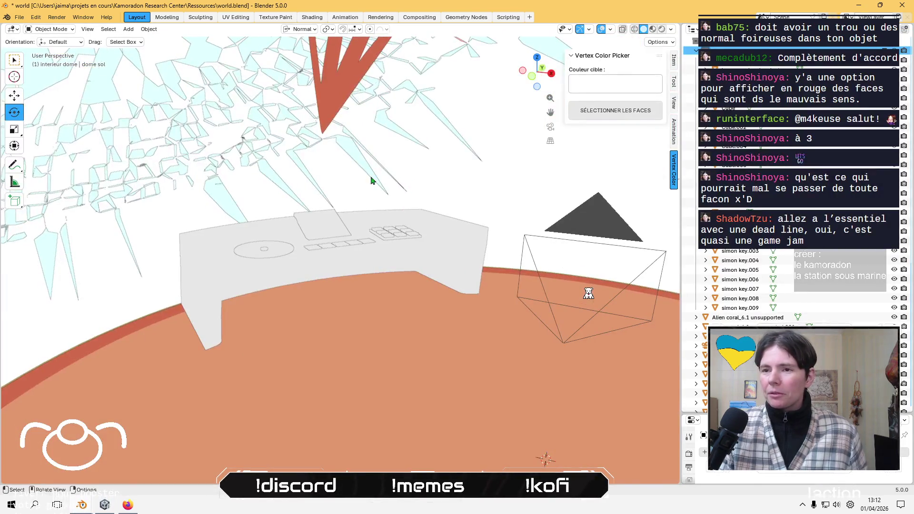
pyautogui.click(348, 243)
pyautogui.click(297, 280)
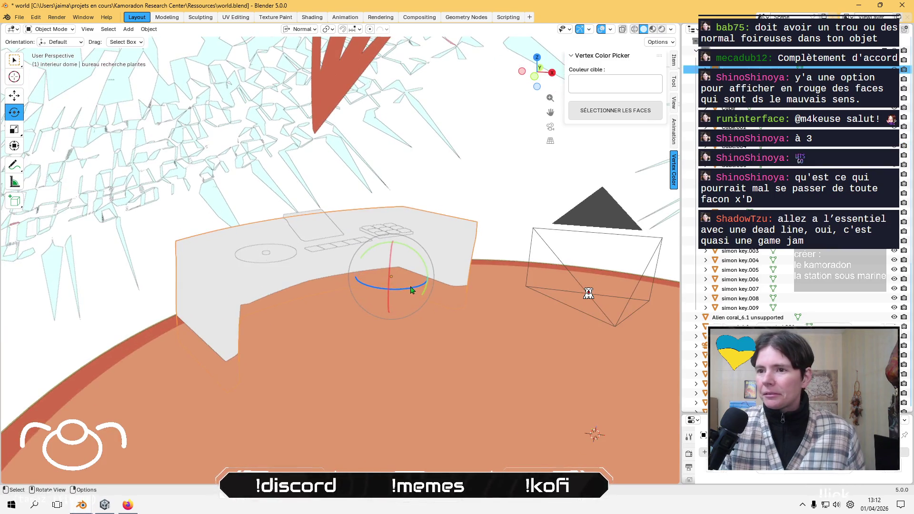
pyautogui.scroll(-2, 376, 271)
pyautogui.scroll(3, 372, 269)
pyautogui.keyDown('shift'); pyautogui.moveTo(373, 269); pyautogui.dragTo(305, 266, button='middle'); pyautogui.keyUp('shift')
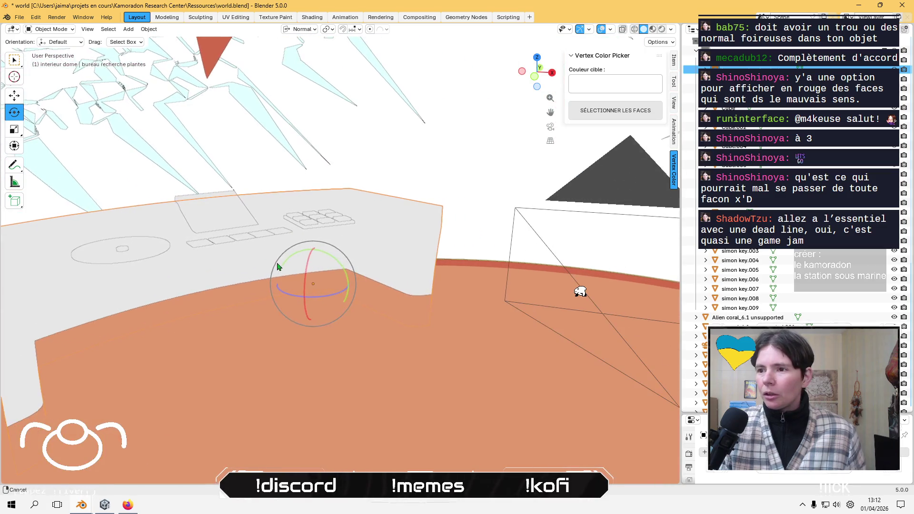
pyautogui.click(545, 282)
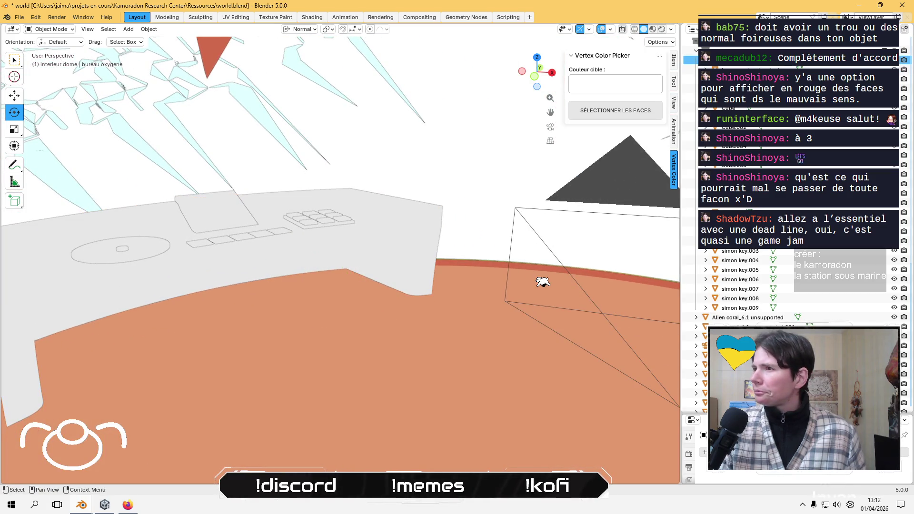
pyautogui.keyDown('shift'); pyautogui.click(729, 310); pyautogui.keyUp('shift')
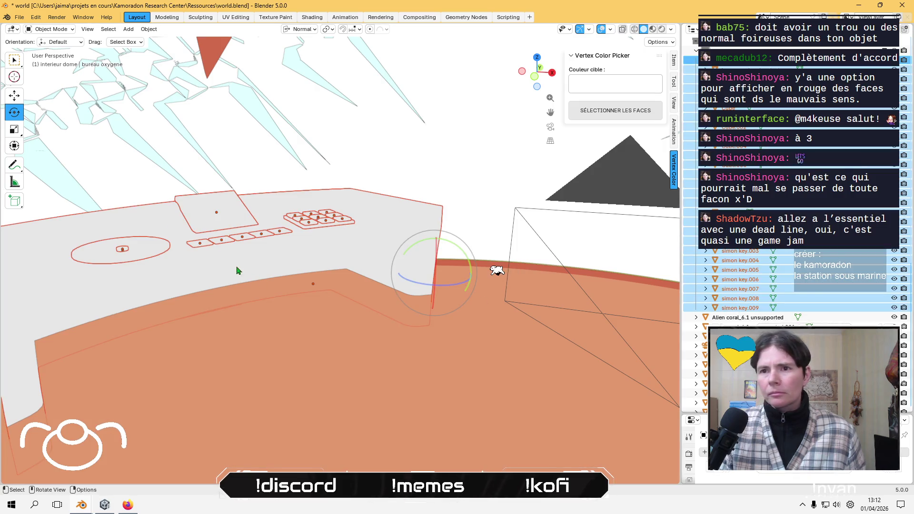
pyautogui.click(14, 95)
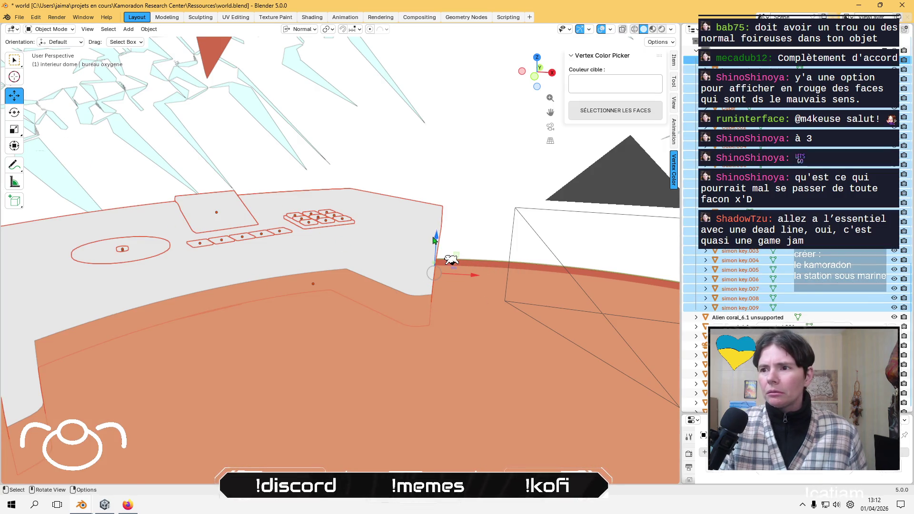
# Raise the desk parts slightly on Z and scale them down to about 0.994.
pyautogui.moveTo(435, 240)
pyautogui.mouseDown()
pyautogui.moveTo(446, 186)
pyautogui.moveTo(447, 205)
pyautogui.mouseUp()
pyautogui.moveTo(447, 204)
pyautogui.mouseDown(button='middle')
pyautogui.moveTo(226, 218)
pyautogui.moveTo(253, 210)
pyautogui.moveTo(287, 225)
pyautogui.moveTo(296, 244)
pyautogui.moveTo(373, 281)
pyautogui.mouseUp(button='middle')
pyautogui.press('s')
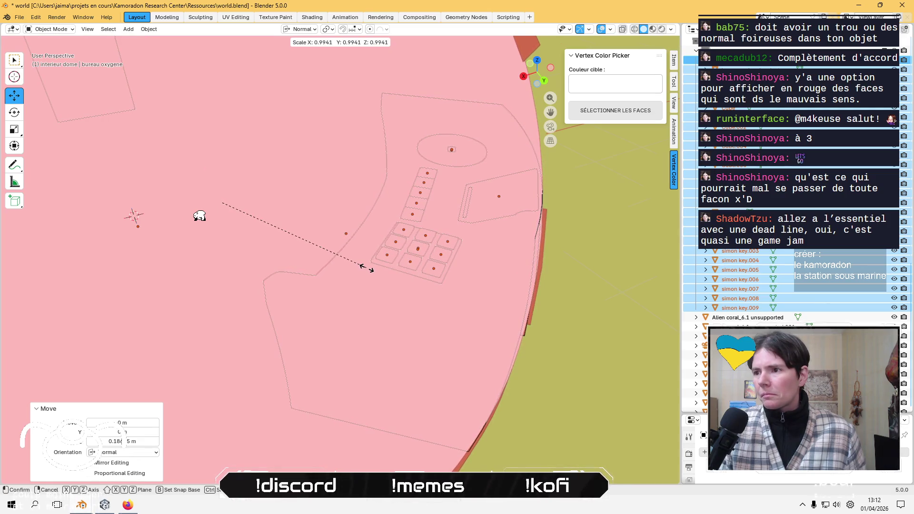
pyautogui.click(367, 271)
pyautogui.moveTo(394, 265)
pyautogui.mouseDown(button='middle')
pyautogui.moveTo(353, 249)
pyautogui.moveTo(352, 261)
pyautogui.moveTo(434, 276)
pyautogui.moveTo(238, 286)
pyautogui.moveTo(616, 218)
pyautogui.moveTo(514, 231)
pyautogui.moveTo(447, 207)
pyautogui.mouseUp(button='middle')
pyautogui.click(426, 275)
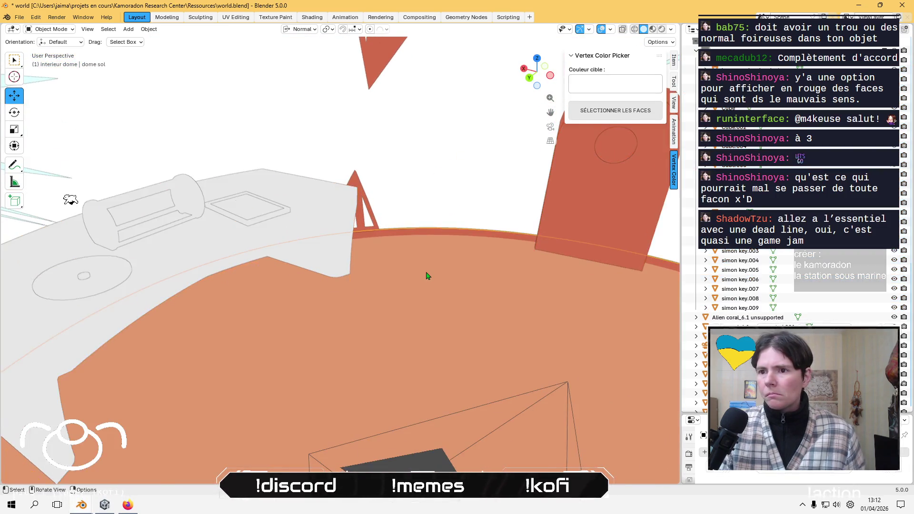
# Select the bureau oxygene desk and save world.blend.
pyautogui.moveTo(427, 276)
pyautogui.mouseDown(button='middle')
pyautogui.moveTo(359, 267)
pyautogui.moveTo(371, 262)
pyautogui.moveTo(373, 210)
pyautogui.moveTo(367, 218)
pyautogui.mouseUp(button='middle')
pyautogui.click(373, 210)
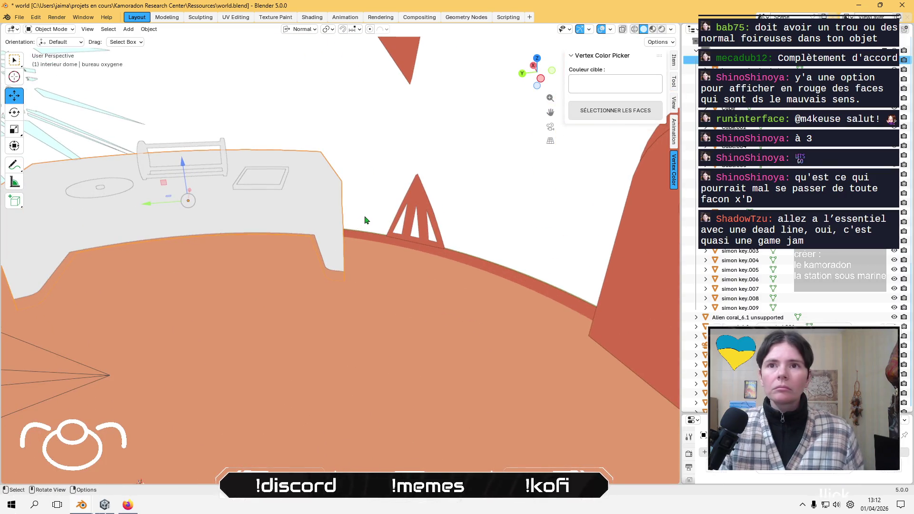
pyautogui.hotkey('ctrl', 's')
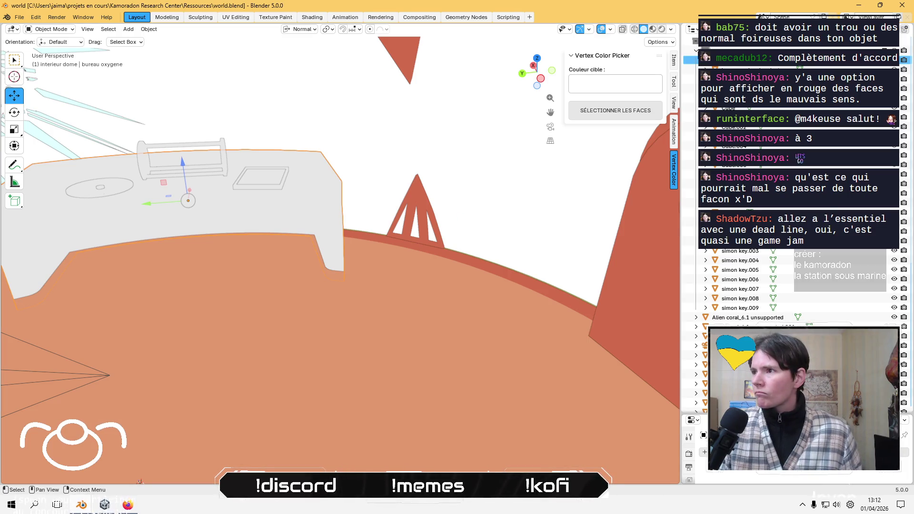
# Orbit around the oxygen desk to inspect it from several angles.
pyautogui.scroll(-5, 692, 95)
pyautogui.hotkey('alt', 'a')
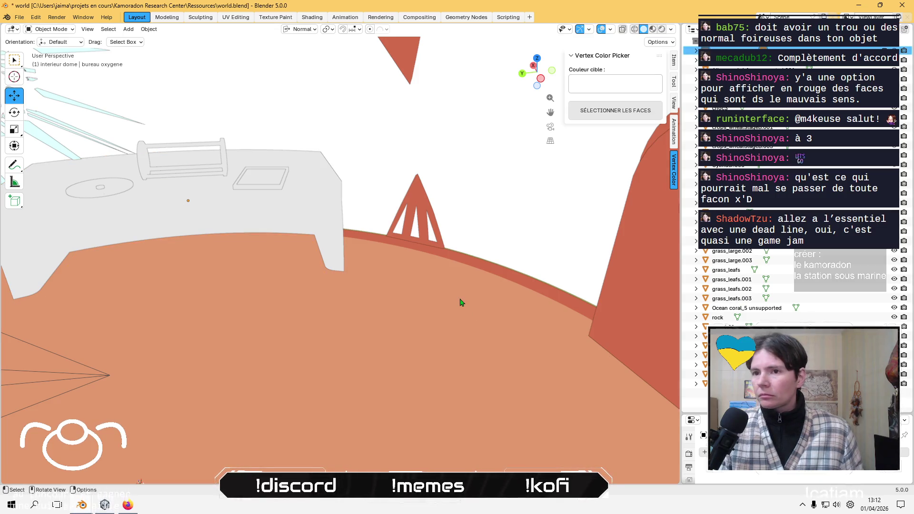
pyautogui.moveTo(282, 257)
pyautogui.mouseDown(button='middle')
pyautogui.moveTo(426, 248)
pyautogui.moveTo(352, 265)
pyautogui.moveTo(320, 283)
pyautogui.moveTo(349, 267)
pyautogui.moveTo(390, 267)
pyautogui.moveTo(358, 266)
pyautogui.mouseUp(button='middle')
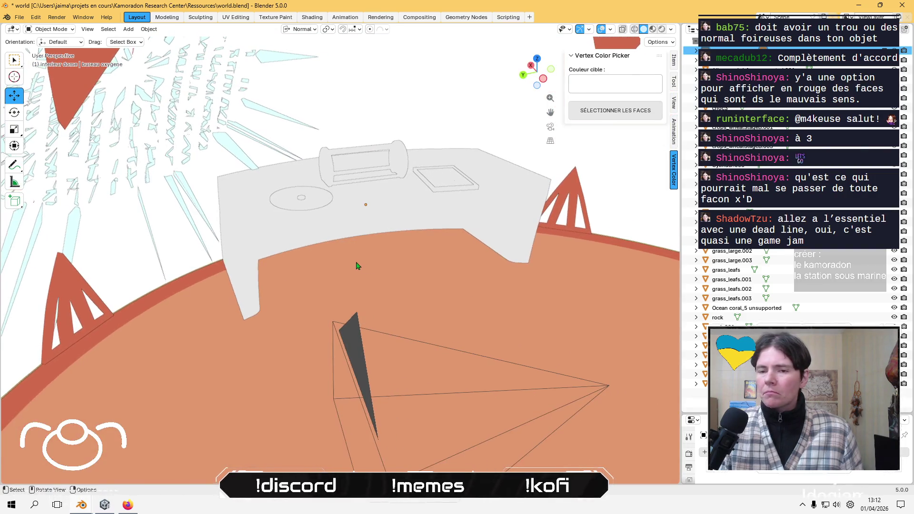
pyautogui.click(284, 225)
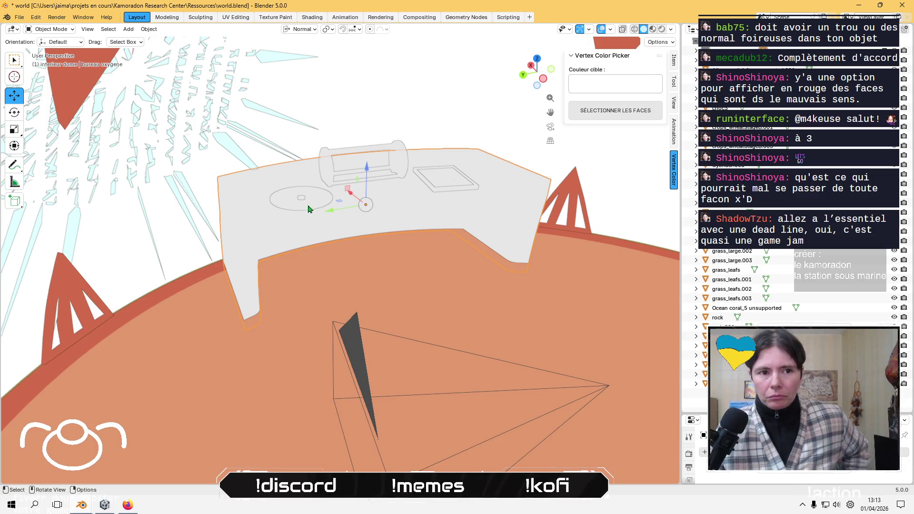
pyautogui.moveTo(309, 209)
pyautogui.mouseDown(button='middle')
pyautogui.moveTo(473, 221)
pyautogui.moveTo(376, 195)
pyautogui.moveTo(222, 208)
pyautogui.moveTo(342, 216)
pyautogui.moveTo(394, 200)
pyautogui.moveTo(135, 290)
pyautogui.moveTo(390, 281)
pyautogui.moveTo(479, 253)
pyautogui.moveTo(188, 255)
pyautogui.moveTo(223, 246)
pyautogui.moveTo(388, 269)
pyautogui.moveTo(378, 305)
pyautogui.mouseUp(button='middle')
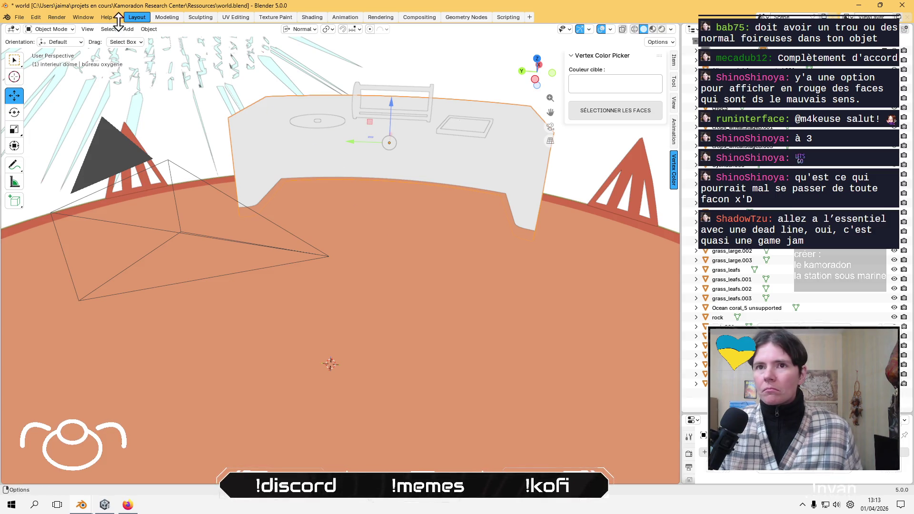
pyautogui.click(59, 29)
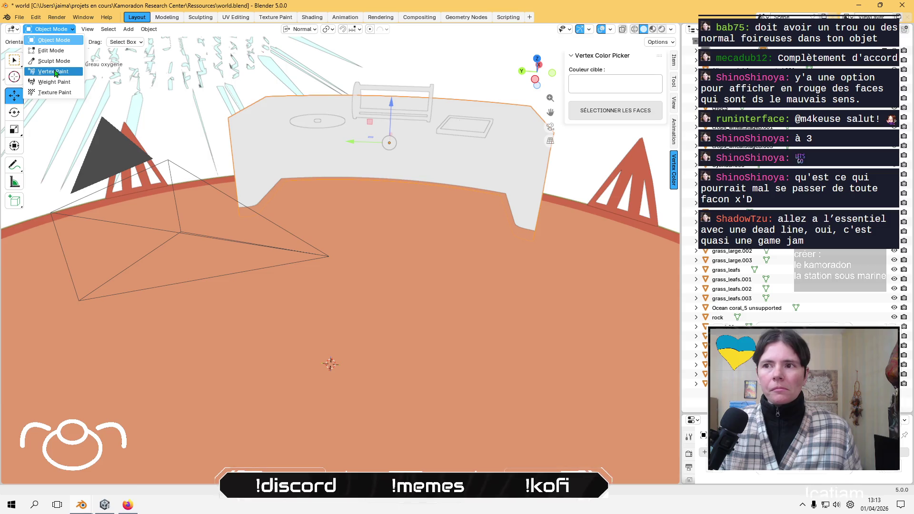
# Switch the desk to Vertex Paint mode and enable Cavity viewport shading.
pyautogui.click(55, 71)
pyautogui.click(671, 29)
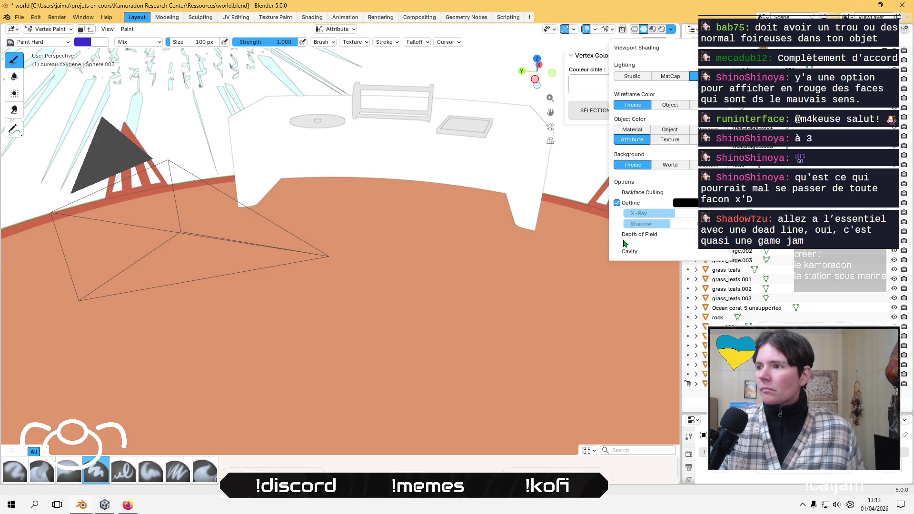
pyautogui.click(617, 252)
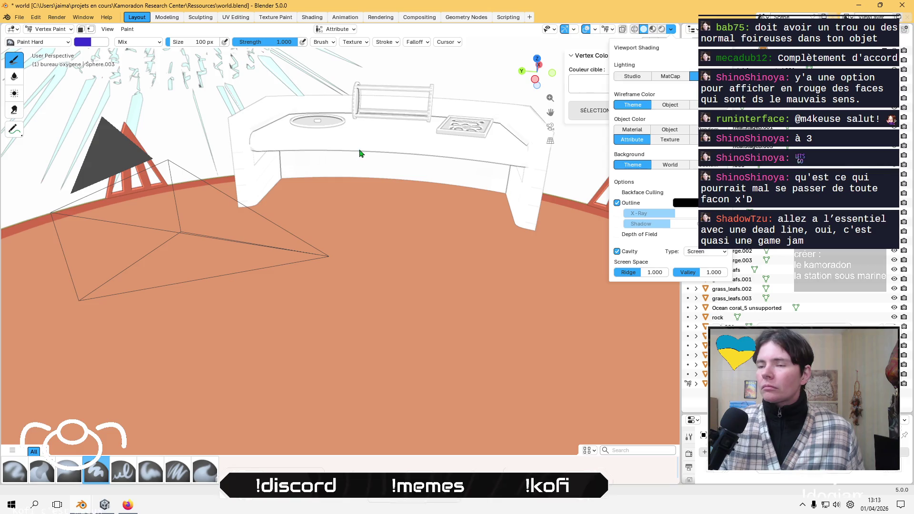
pyautogui.moveTo(404, 138)
pyautogui.mouseDown(button='middle')
pyautogui.moveTo(380, 276)
pyautogui.moveTo(365, 156)
pyautogui.mouseUp(button='middle')
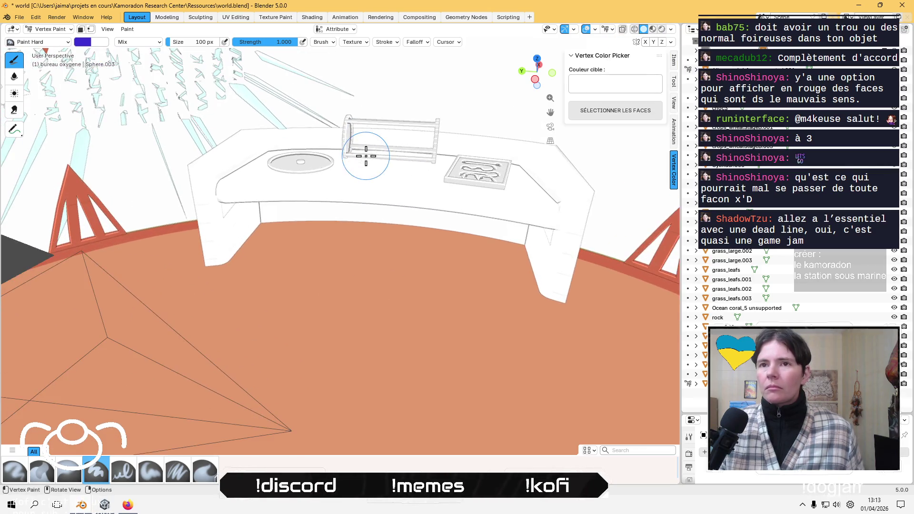
# Fill the whole desk with a light blue vertex colour.
pyautogui.click(80, 44)
pyautogui.moveTo(122, 79)
pyautogui.mouseDown()
pyautogui.moveTo(162, 79)
pyautogui.moveTo(128, 72)
pyautogui.moveTo(161, 58)
pyautogui.moveTo(119, 68)
pyautogui.moveTo(122, 77)
pyautogui.mouseUp()
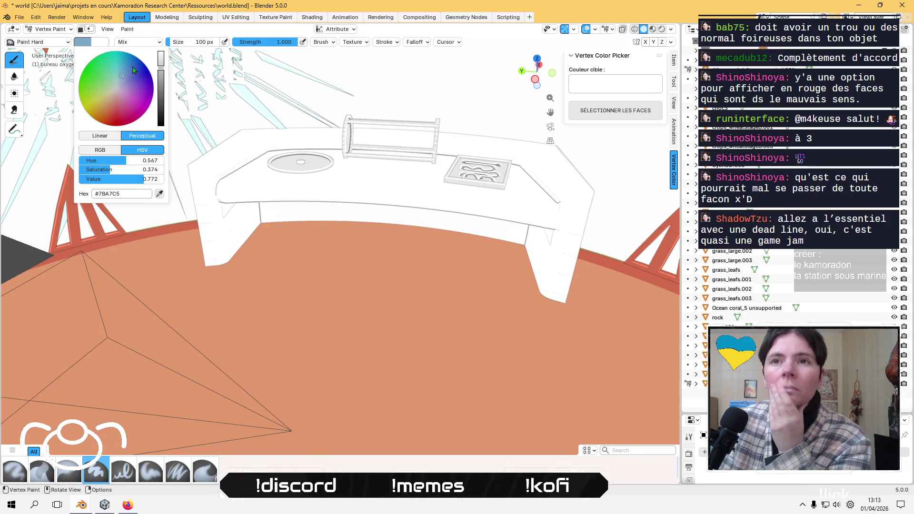
pyautogui.click(132, 29)
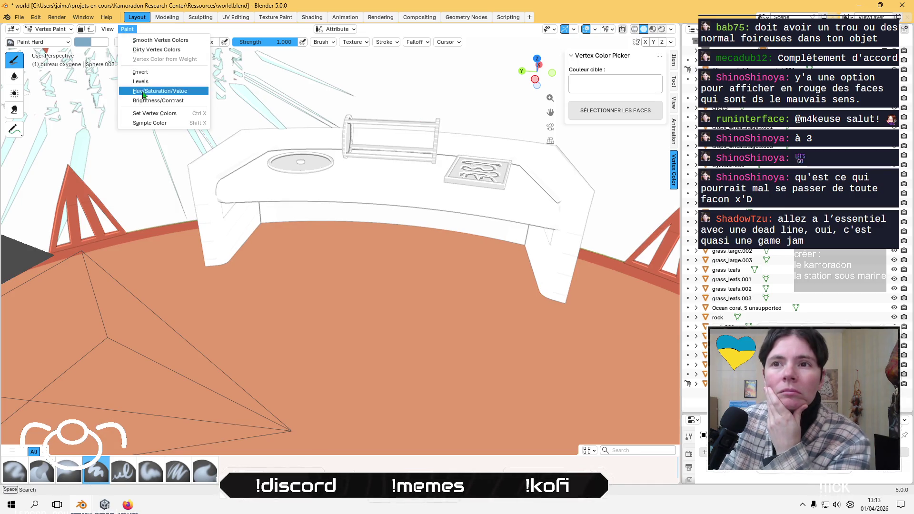
pyautogui.click(143, 116)
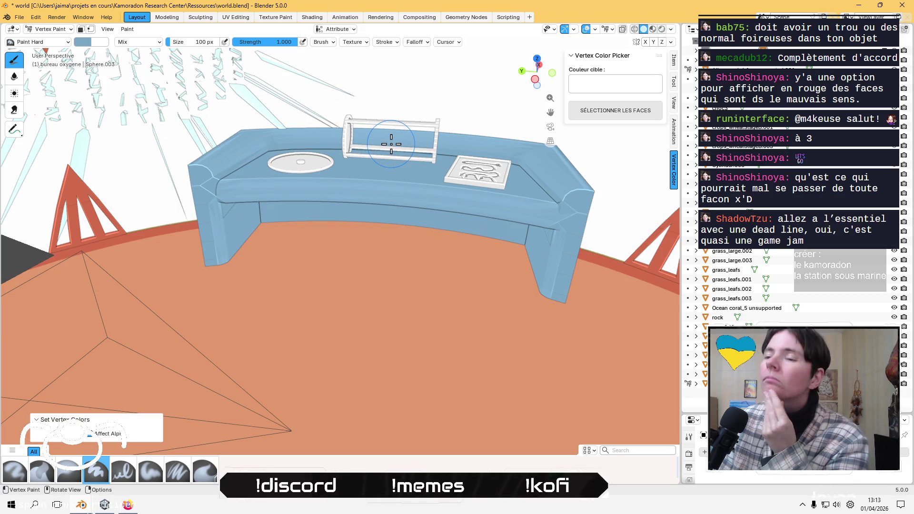
pyautogui.moveTo(390, 144); pyautogui.dragTo(351, 172, button='middle')
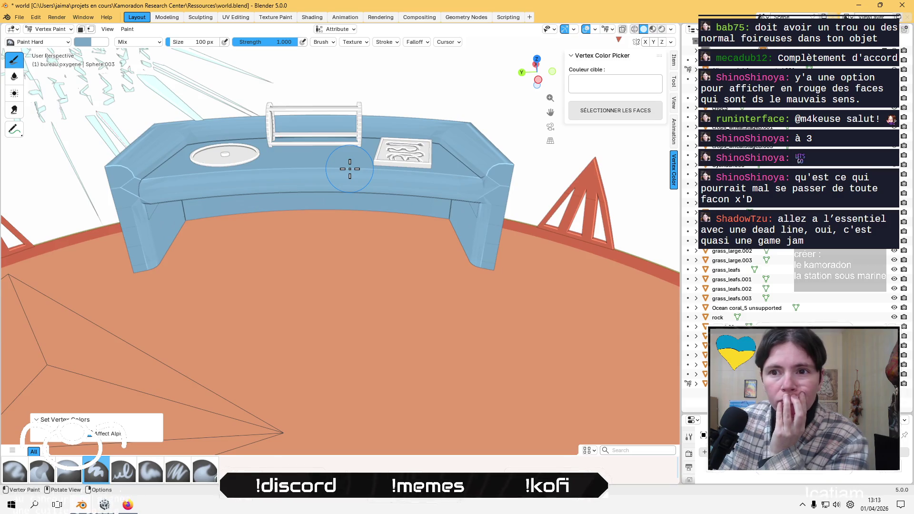
# Refill the whole desk with a darker, muted blue.
pyautogui.click(83, 41)
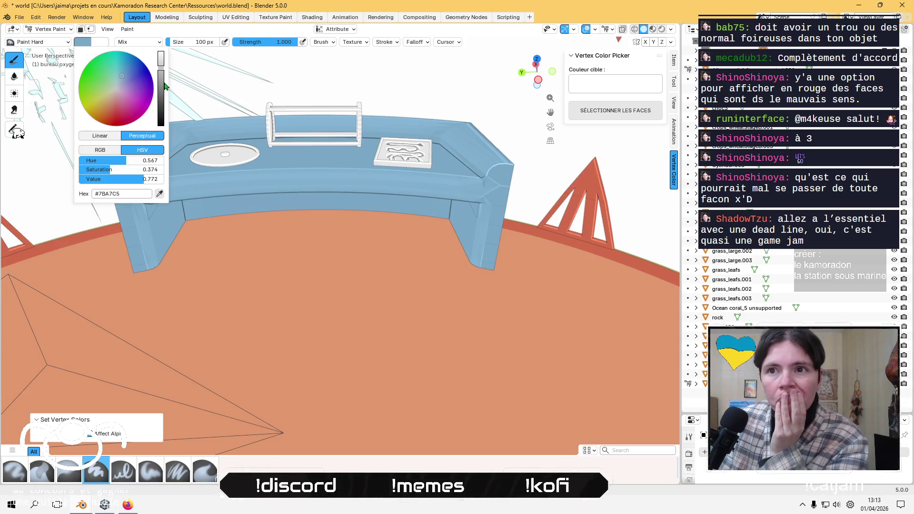
pyautogui.click(131, 33)
pyautogui.click(137, 117)
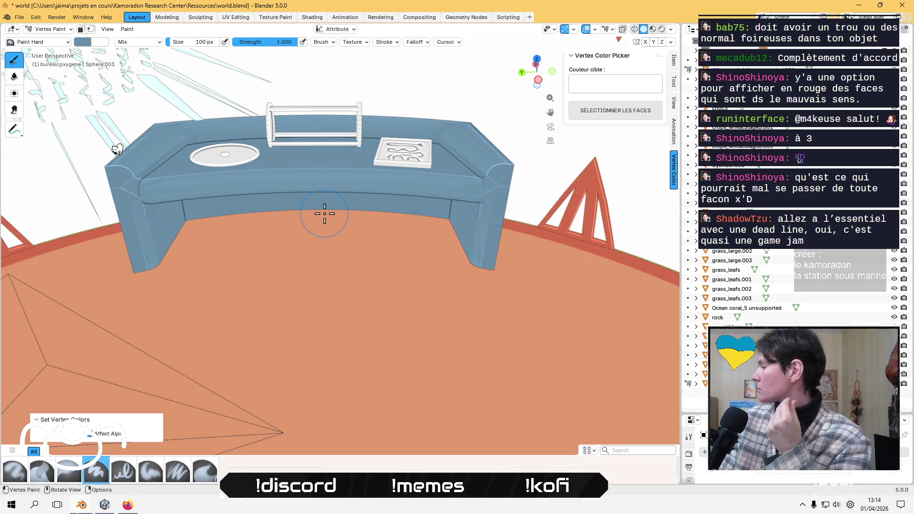
pyautogui.moveTo(324, 213)
pyautogui.mouseDown(button='middle')
pyautogui.moveTo(317, 197)
pyautogui.moveTo(315, 211)
pyautogui.mouseUp(button='middle')
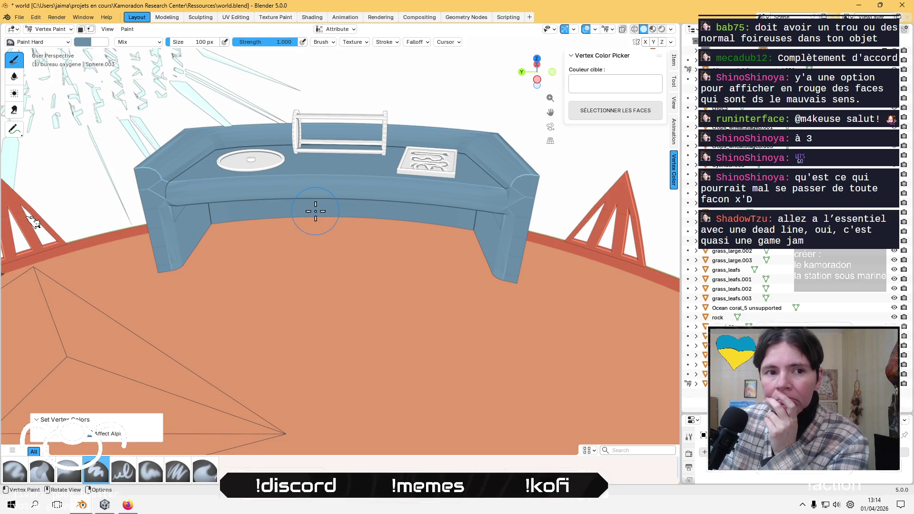
pyautogui.moveTo(314, 202); pyautogui.dragTo(315, 205, button='middle')
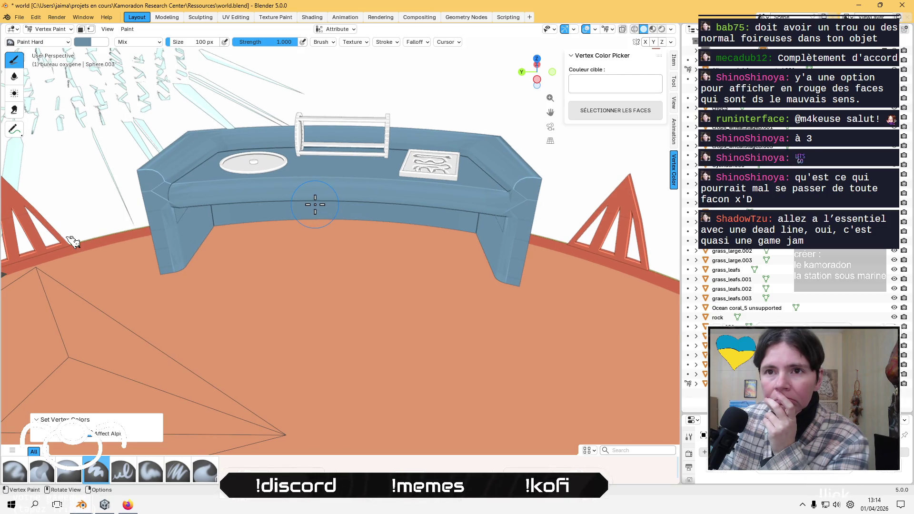
pyautogui.click(88, 46)
pyautogui.click(161, 195)
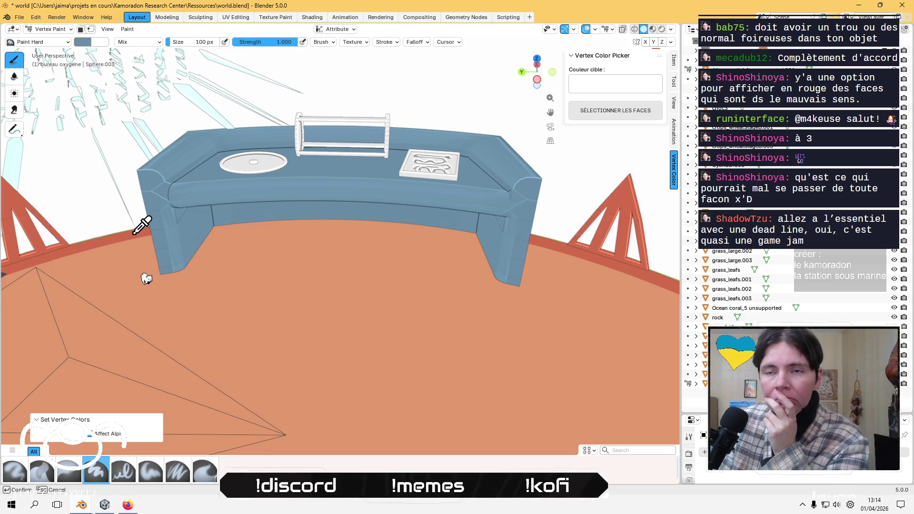
# Sample the floor rim colour and compare its Linear and Perceptual RGB values.
pyautogui.click(135, 233)
pyautogui.click(88, 45)
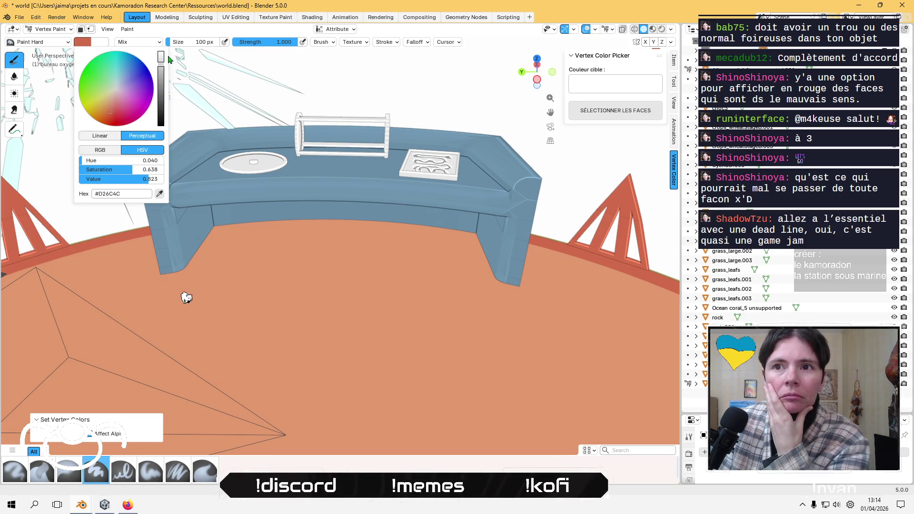
pyautogui.click(110, 136)
pyautogui.click(142, 137)
pyautogui.click(100, 150)
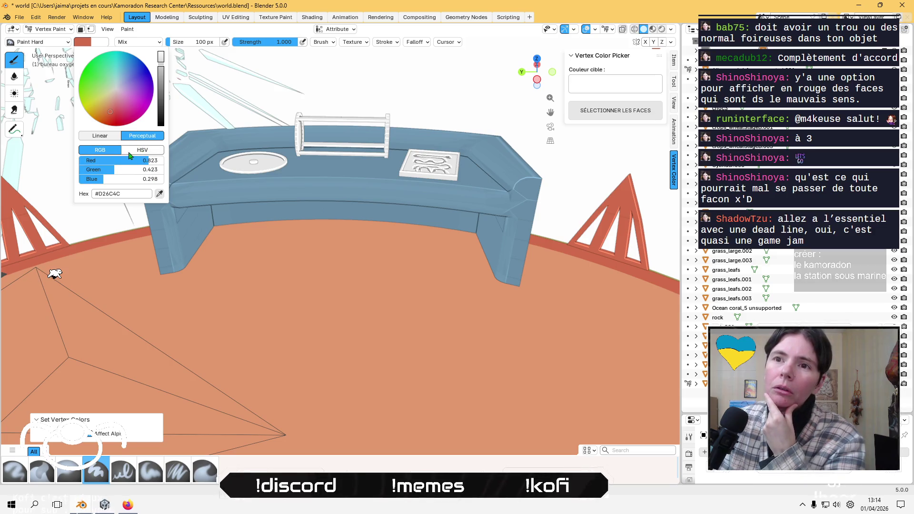
pyautogui.click(110, 136)
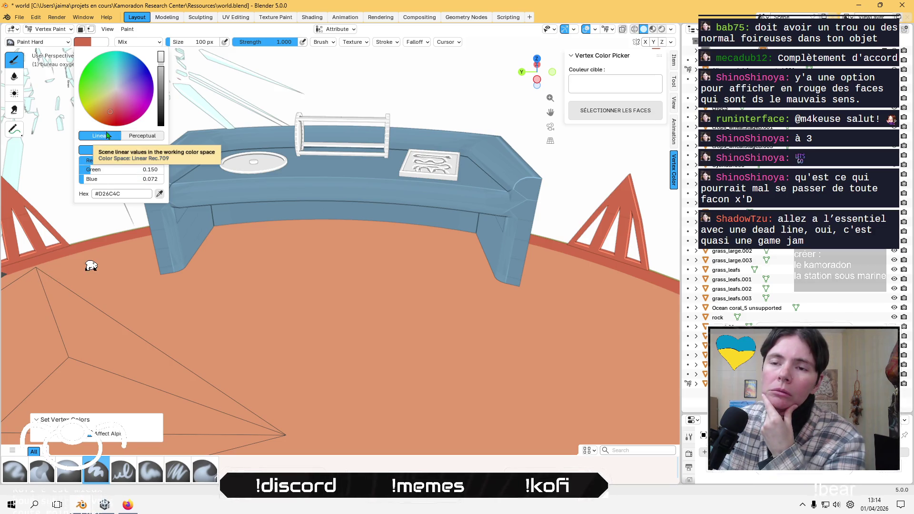
pyautogui.click(153, 136)
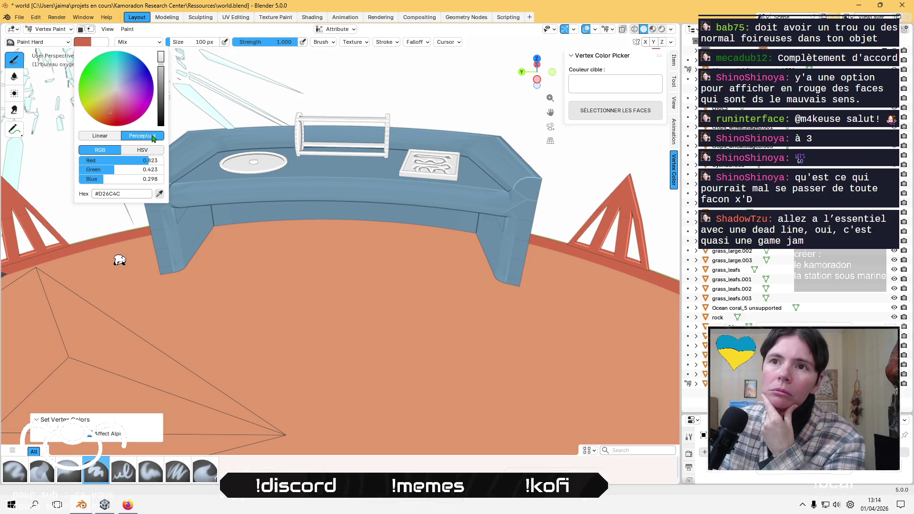
pyautogui.click(111, 139)
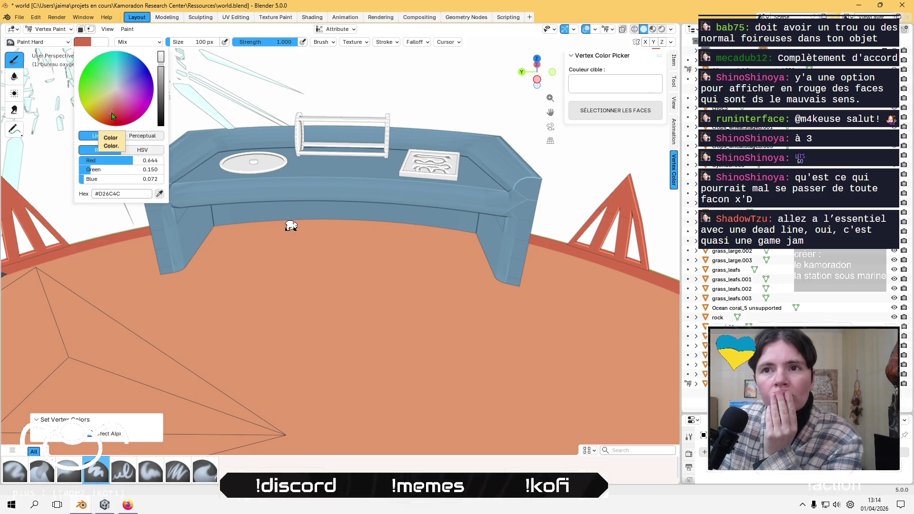
# Fill the whole desk with the sky blue #49A9D2.
pyautogui.click(124, 67)
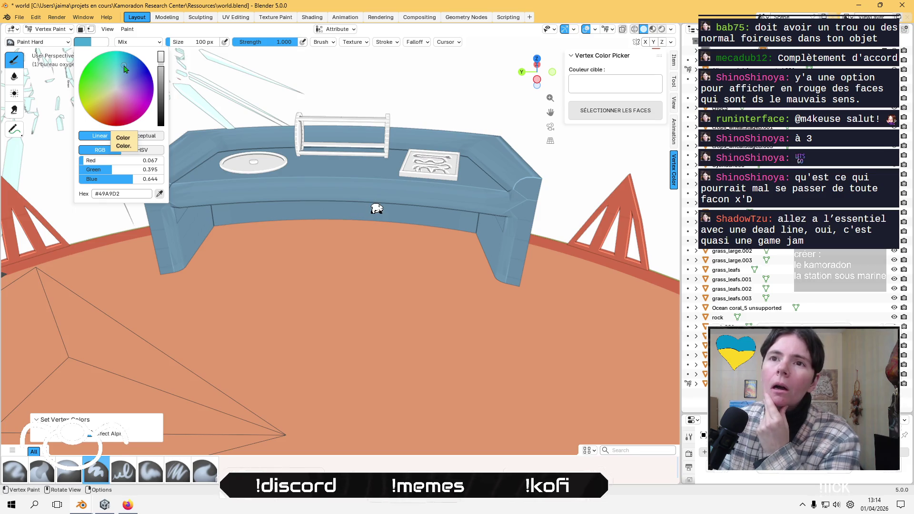
pyautogui.click(127, 29)
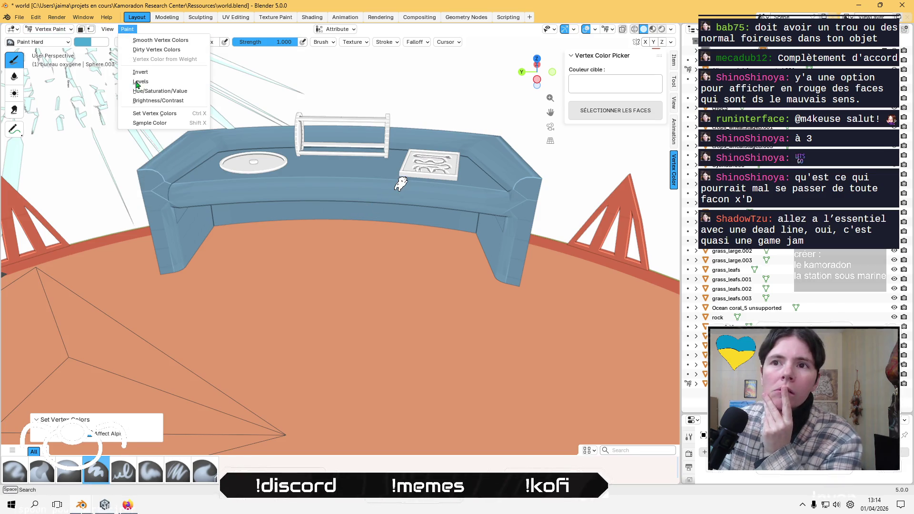
pyautogui.click(143, 113)
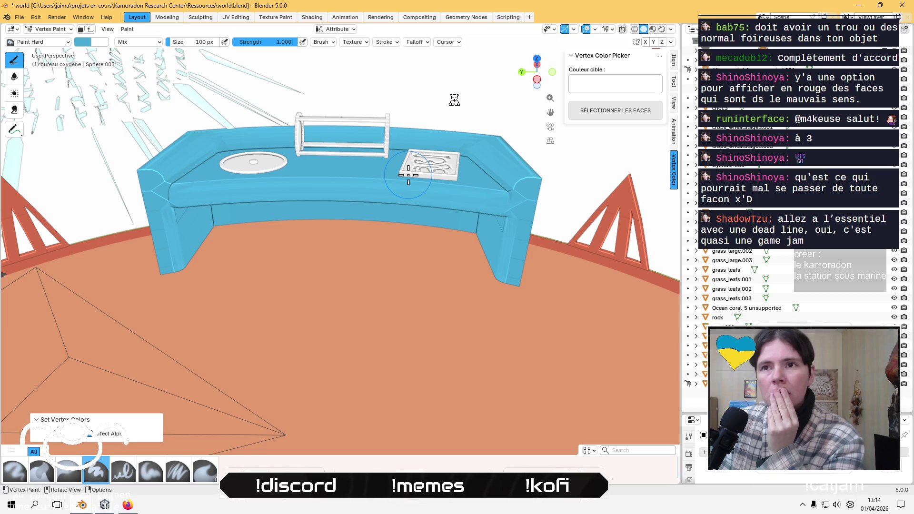
# Copy the hex code #49A9D2 and post it in the stream chat.
pyautogui.click(86, 44)
pyautogui.click(128, 194)
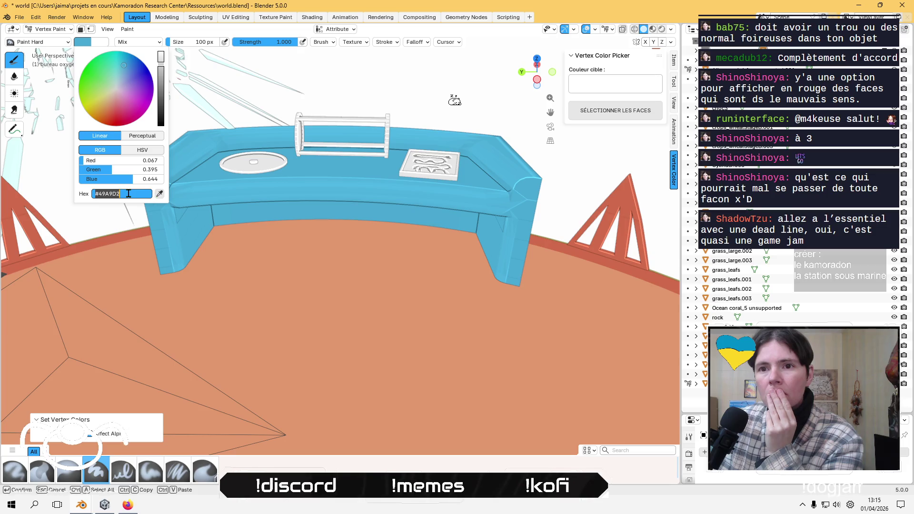
pyautogui.hotkey('ctrl', 'c')
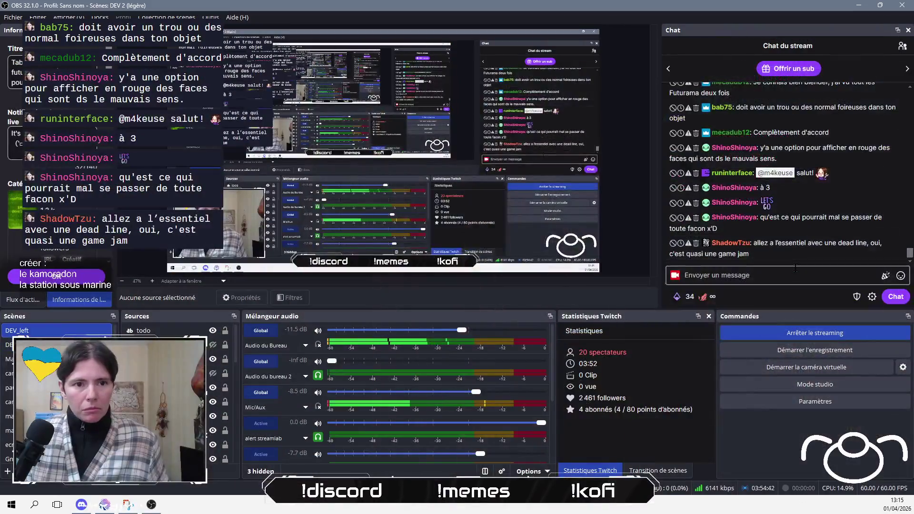
pyautogui.click(795, 275)
pyautogui.hotkey('ctrl', 'v')
pyautogui.press('Return')
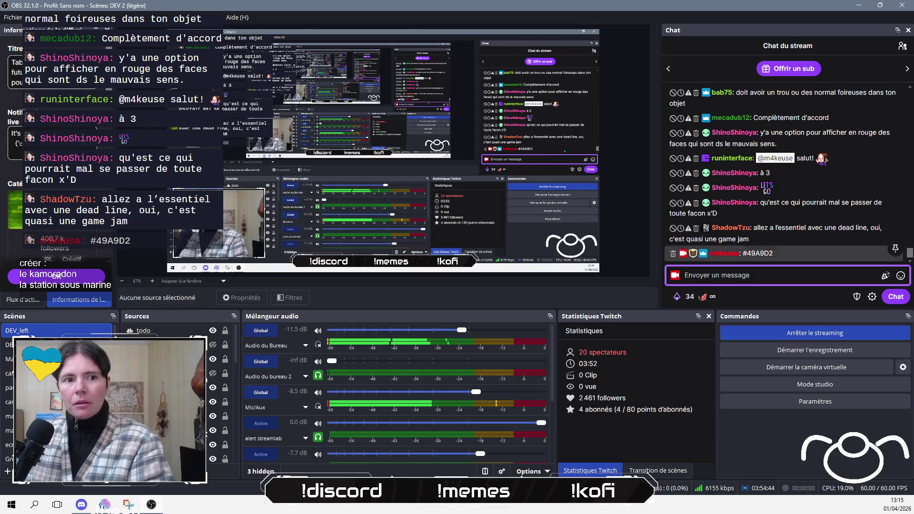
pyautogui.hotkey('alt', 'Tab')
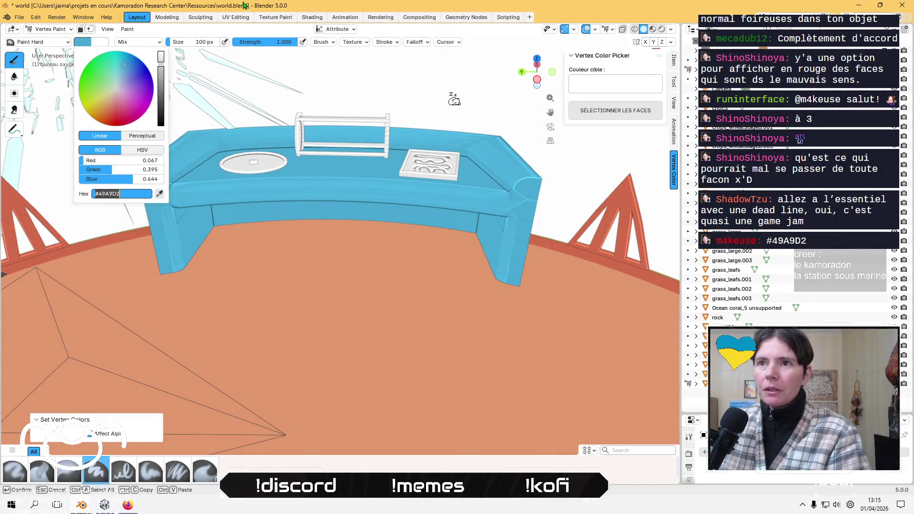
# Darken the brush colour to #3C8BAD.
pyautogui.press('Return')
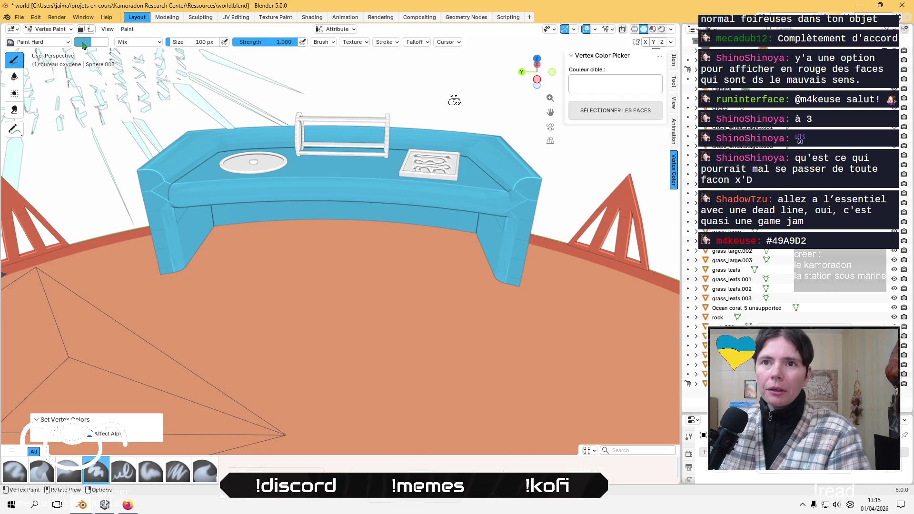
pyautogui.click(84, 42)
pyautogui.moveTo(163, 78); pyautogui.dragTo(161, 74)
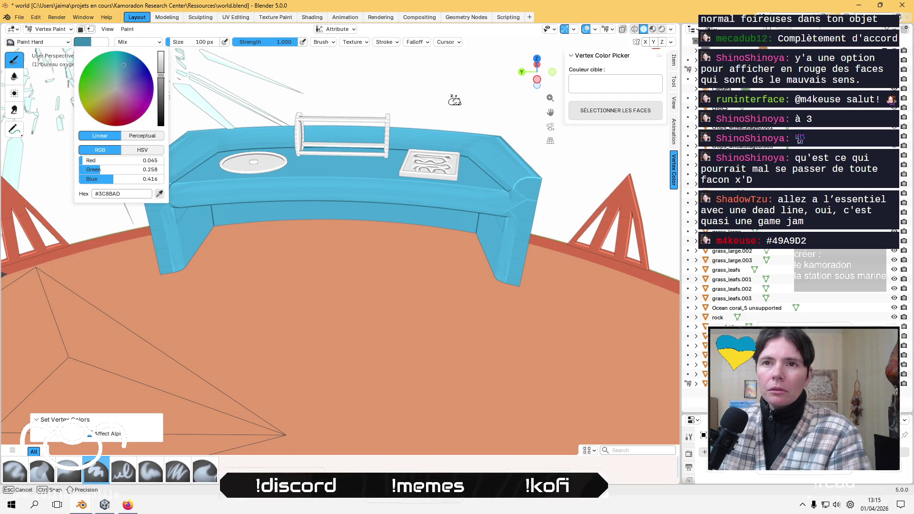
pyautogui.click(128, 30)
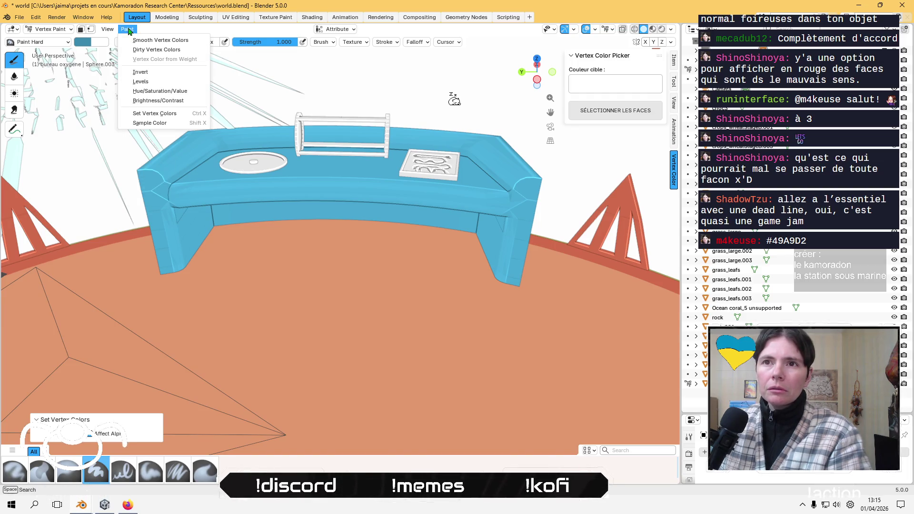
# Desaturate the brush to steel blue #5C91AD, fill the desk, and return to Object Mode.
pyautogui.click(84, 41)
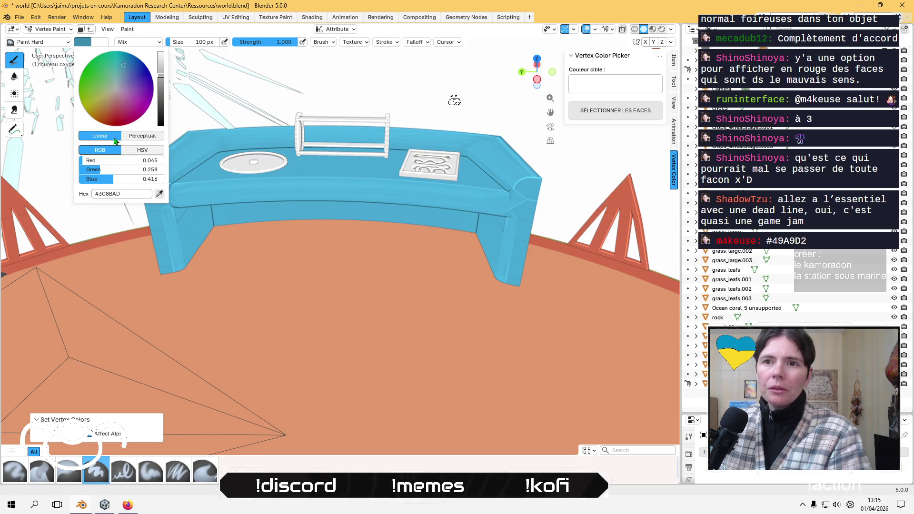
pyautogui.click(141, 150)
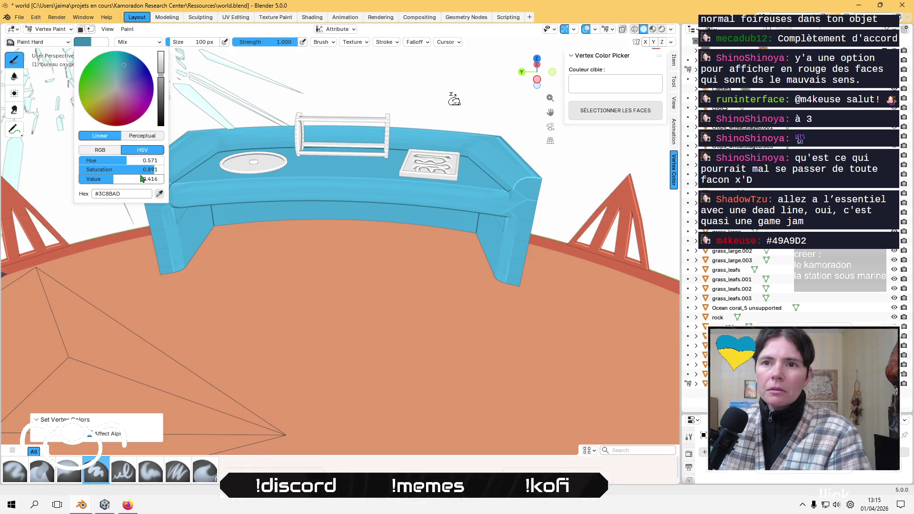
pyautogui.moveTo(100, 169); pyautogui.dragTo(139, 148)
pyautogui.click(127, 29)
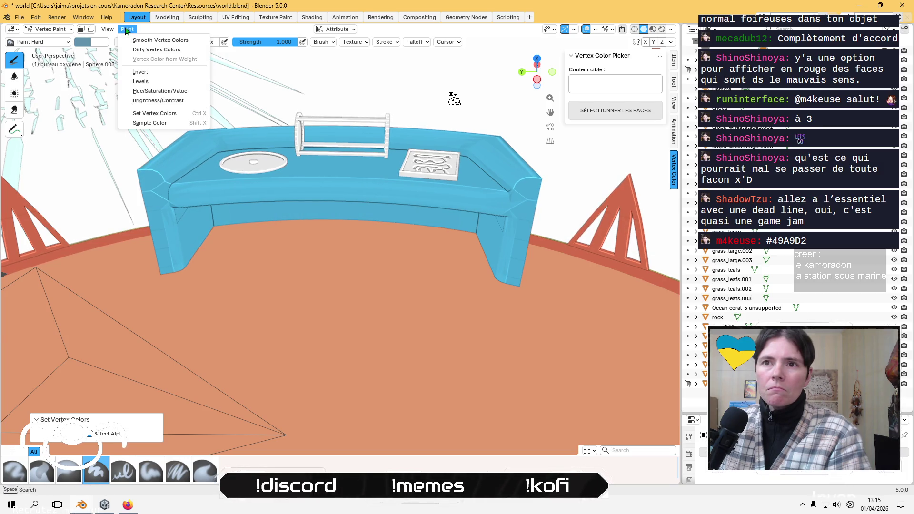
pyautogui.click(164, 113)
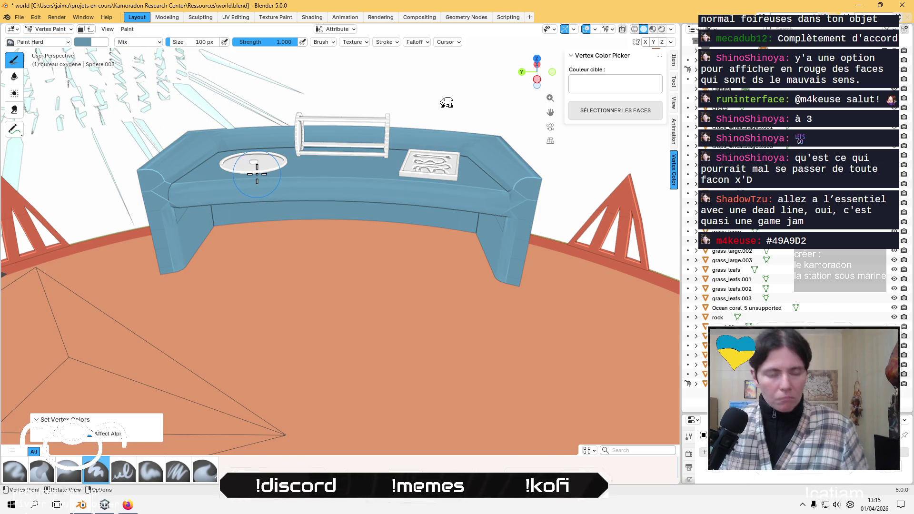
pyautogui.press('Tab')
pyautogui.press('Tab')
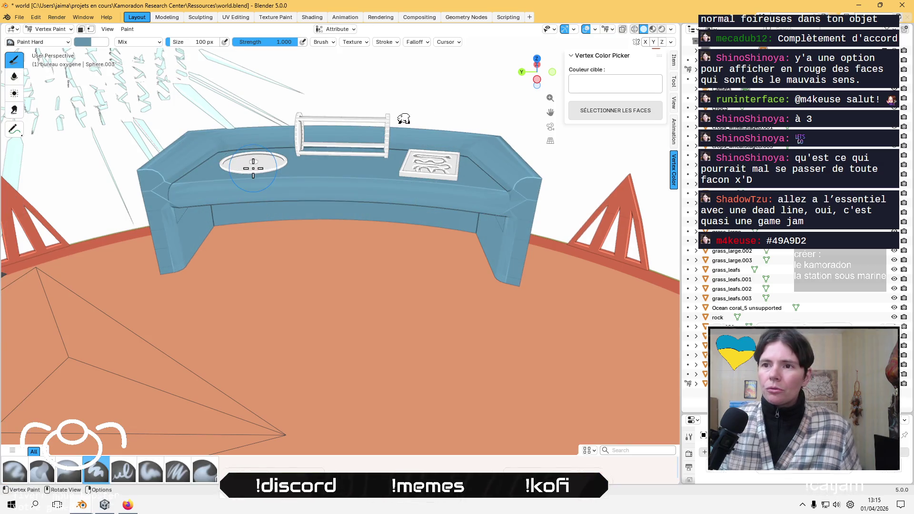
pyautogui.click(50, 29)
pyautogui.click(48, 40)
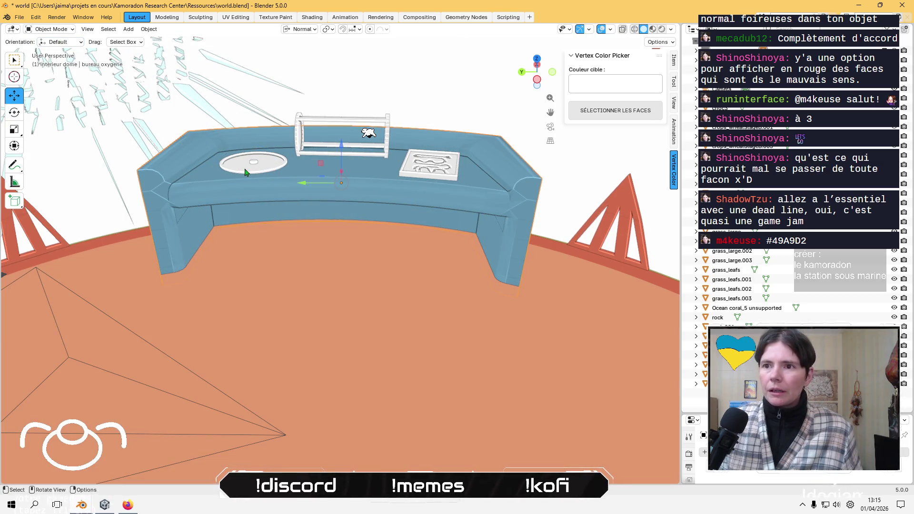
# Select the Circle.006 dish plate on the desk and frame the view on it.
pyautogui.click(245, 164)
pyautogui.press('KP_Decimal')
pyautogui.moveTo(257, 168)
pyautogui.mouseDown(button='middle')
pyautogui.moveTo(333, 276)
pyautogui.moveTo(342, 234)
pyautogui.mouseUp(button='middle')
pyautogui.keyDown('shift'); pyautogui.click(339, 267); pyautogui.keyUp('shift')
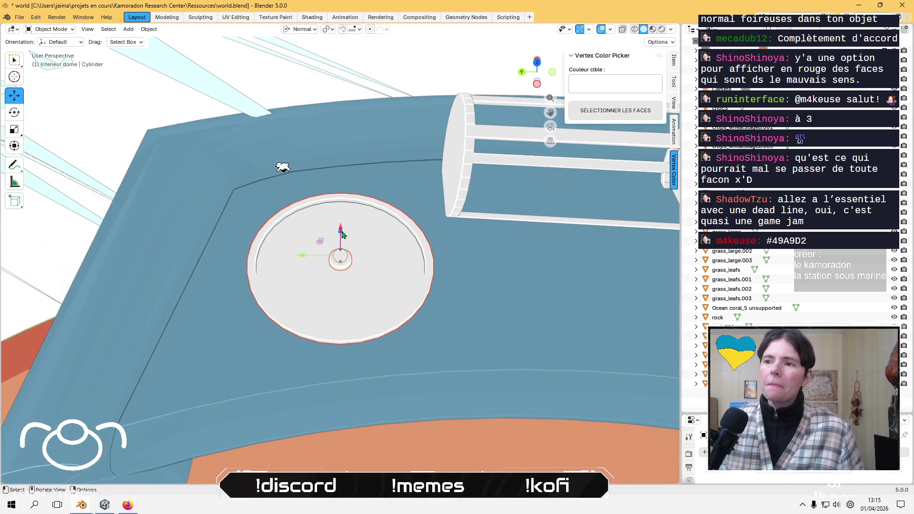
pyautogui.click(382, 232)
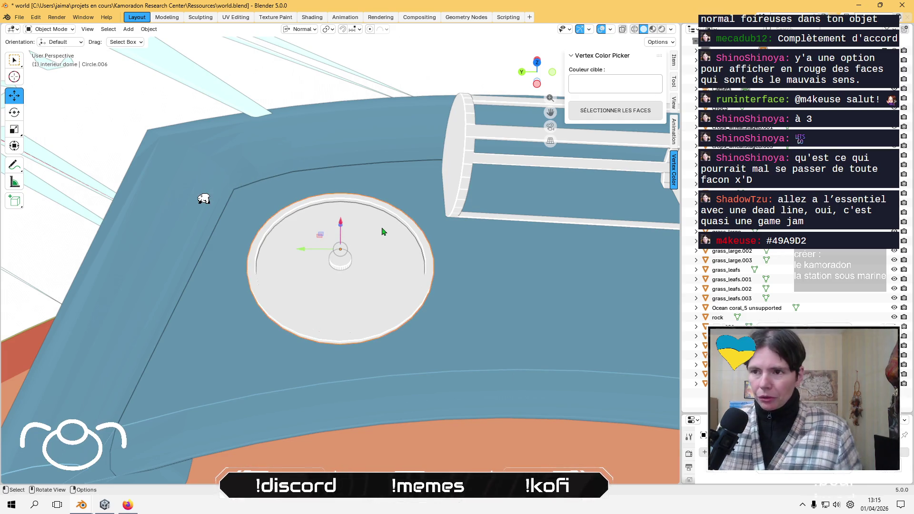
# In Edit Mode select only the plate's rim faces, then switch to Vertex Paint.
pyautogui.press('Tab')
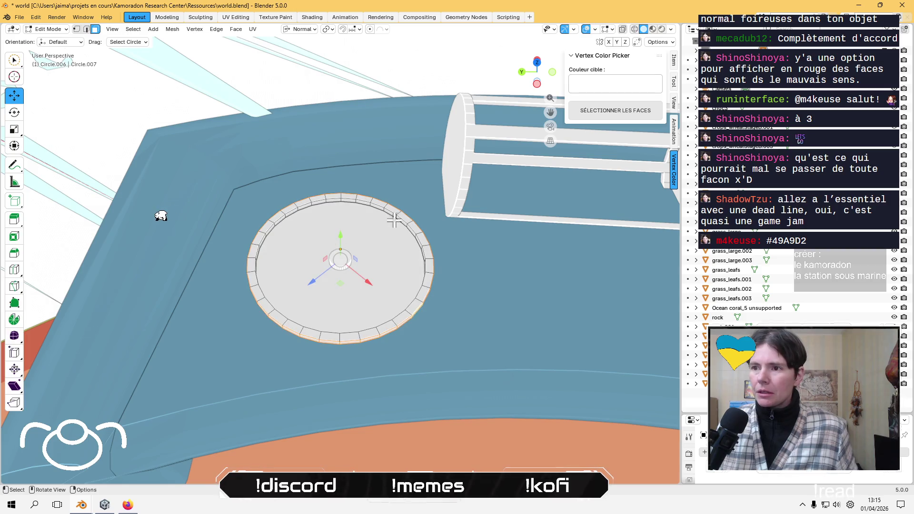
pyautogui.click(343, 236)
pyautogui.press('ctrl+KP_Add')
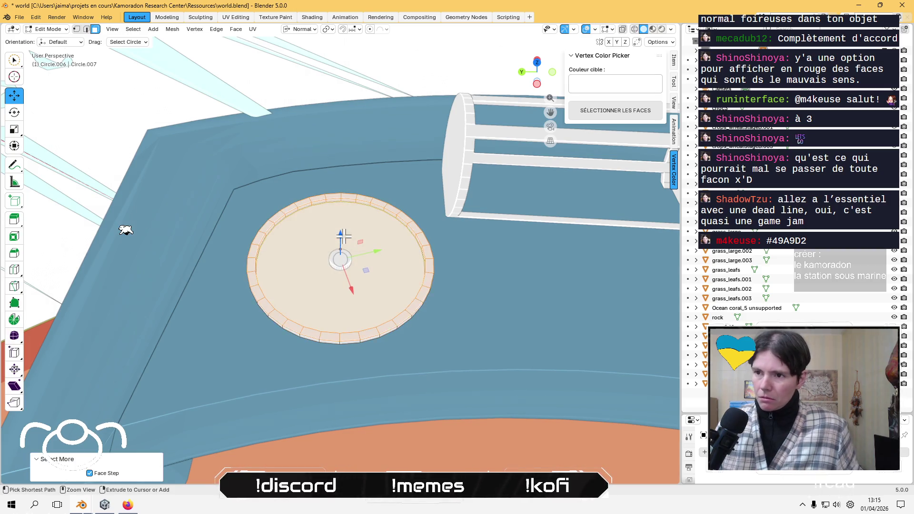
pyautogui.keyDown('shift'); pyautogui.click(357, 236); pyautogui.keyUp('shift')
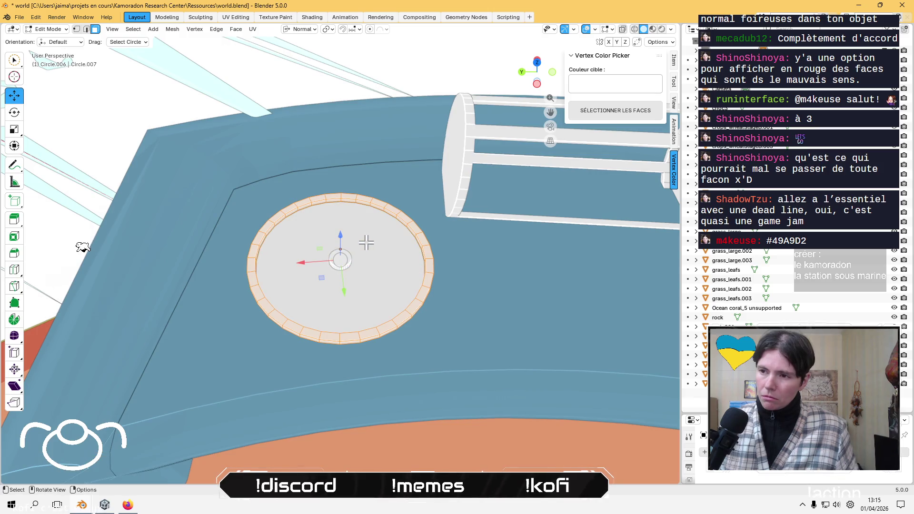
pyautogui.click(48, 29)
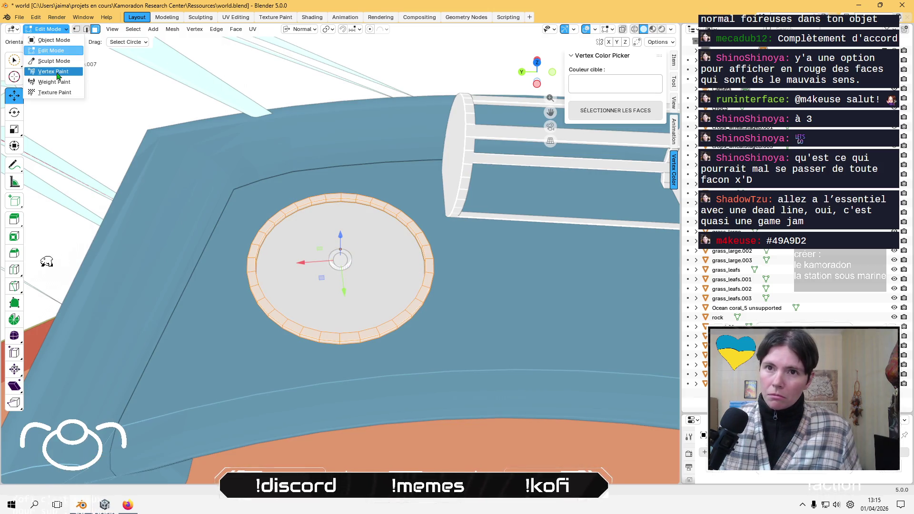
pyautogui.click(57, 72)
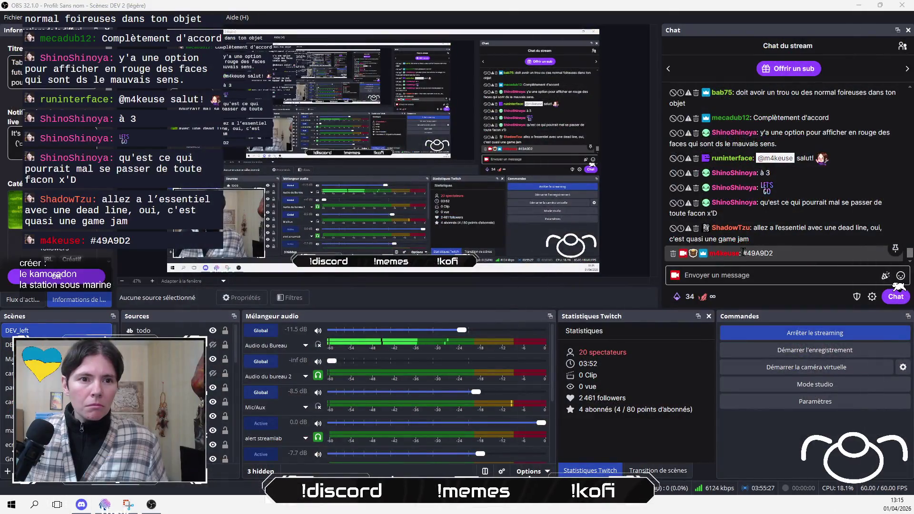
# Copy #49A9D2 from the chat and set it as the brush hex colour.
pyautogui.click(899, 286)
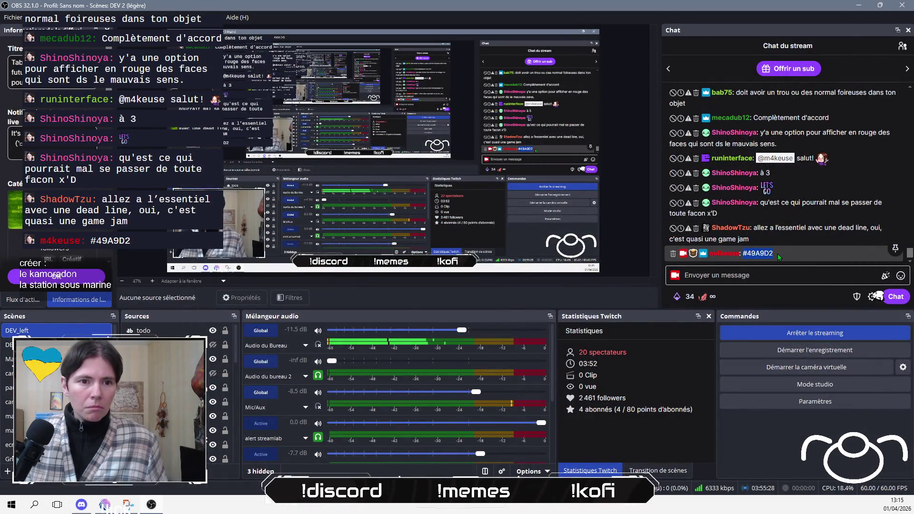
pyautogui.hotkey('ctrl', 'c')
pyautogui.hotkey('alt', 'Tab')
pyautogui.click(83, 42)
pyautogui.click(140, 194)
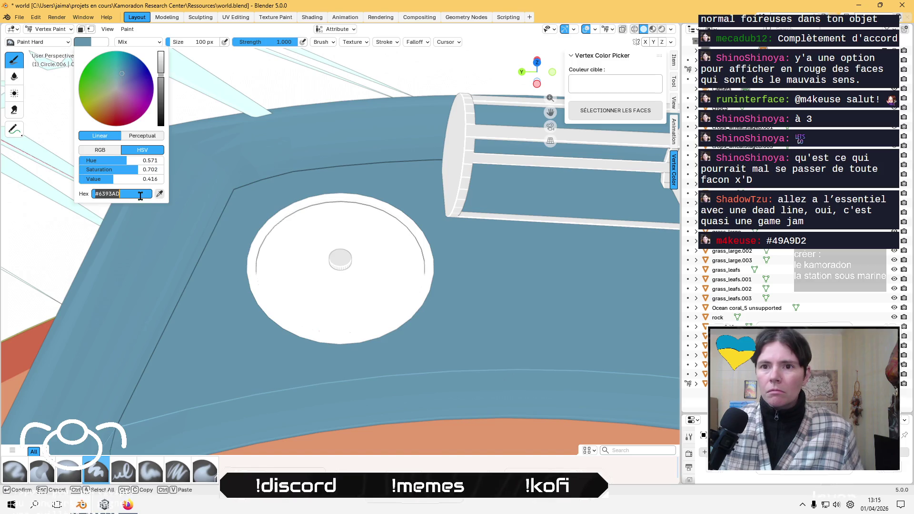
pyautogui.hotkey('ctrl', 'v')
pyautogui.press('Return')
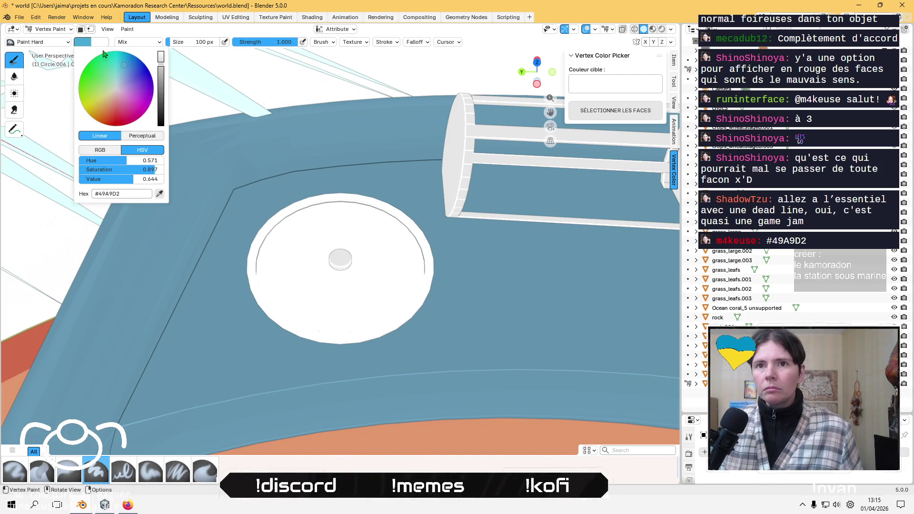
# With face masking on, fill the rim with #49A9D2, then refill it a lighter blue.
pyautogui.click(81, 29)
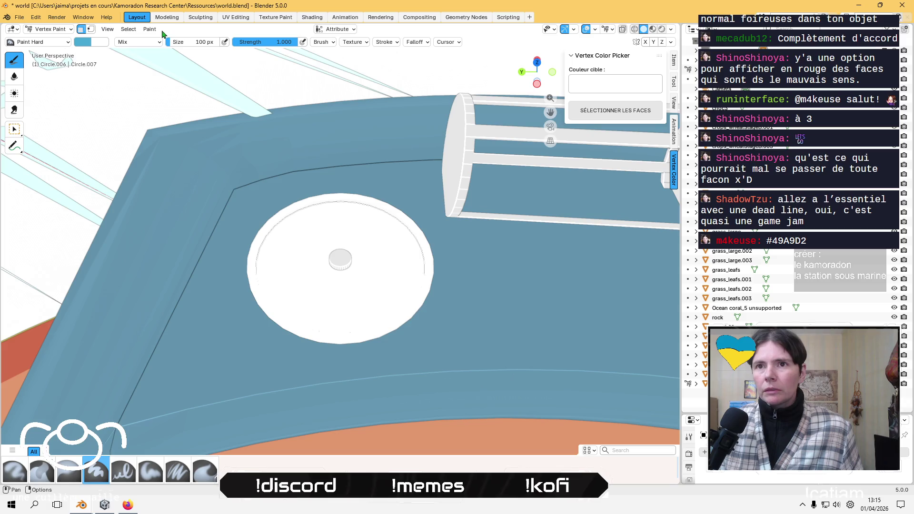
pyautogui.click(151, 30)
pyautogui.click(177, 113)
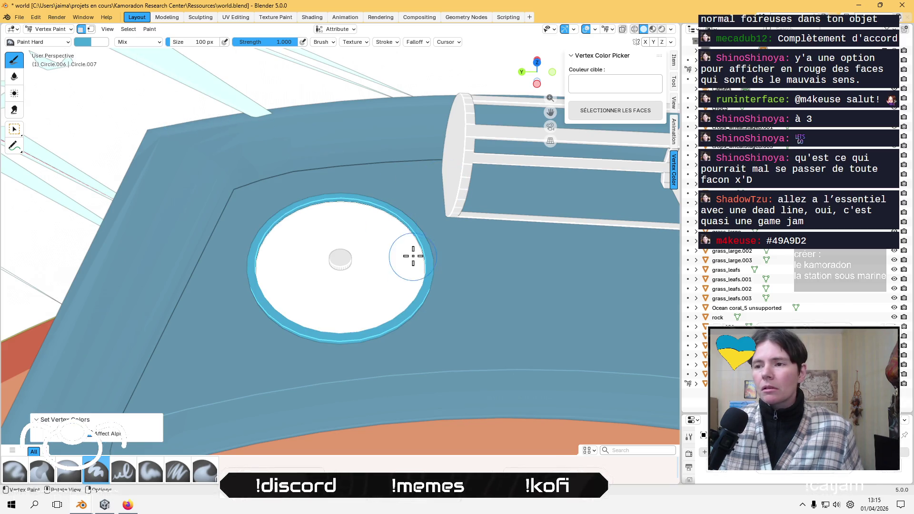
pyautogui.moveTo(410, 255)
pyautogui.mouseDown(button='middle')
pyautogui.moveTo(399, 213)
pyautogui.moveTo(413, 230)
pyautogui.mouseUp(button='middle')
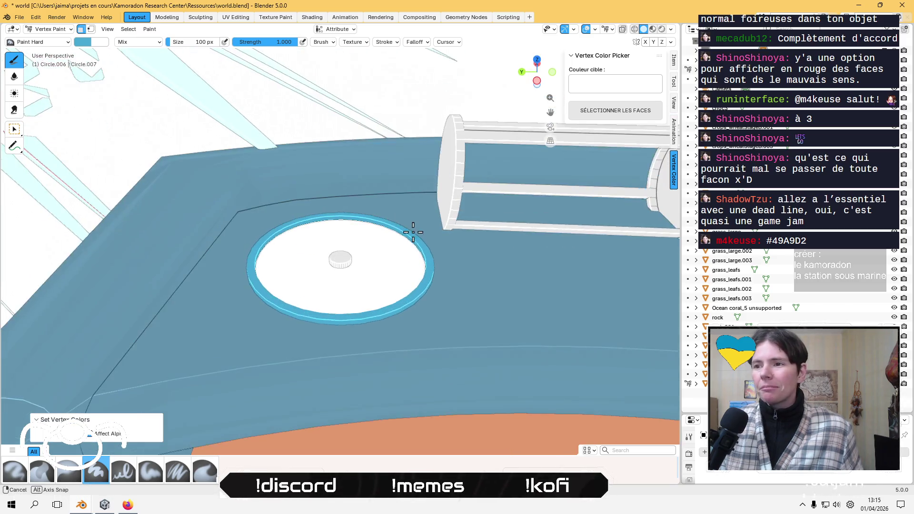
pyautogui.click(79, 43)
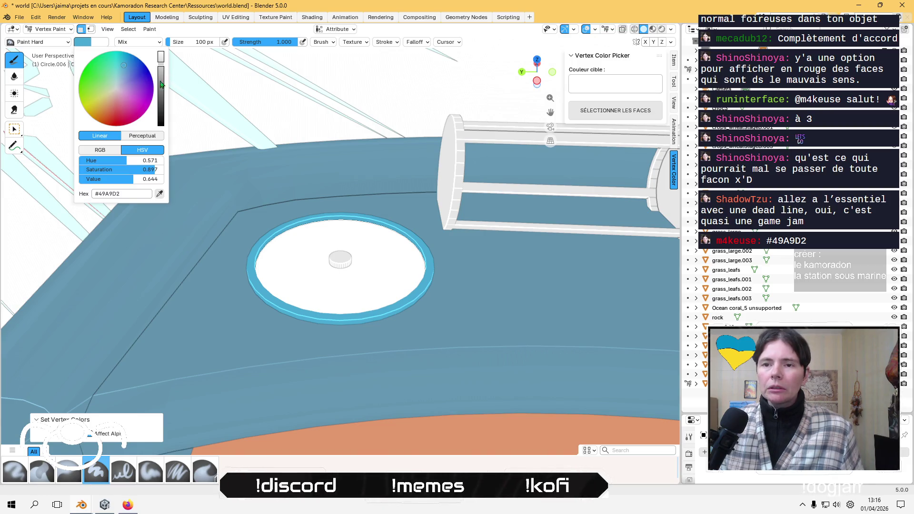
pyautogui.moveTo(138, 170); pyautogui.dragTo(138, 170)
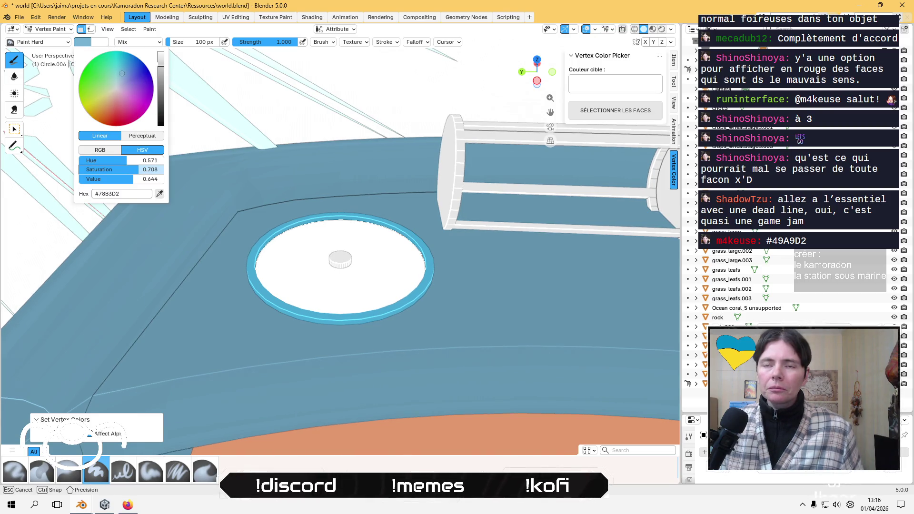
pyautogui.click(149, 29)
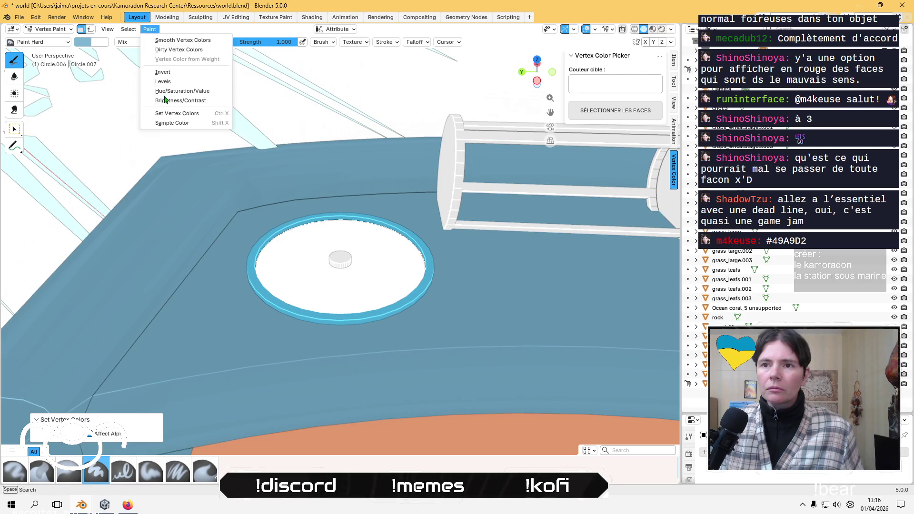
pyautogui.click(175, 116)
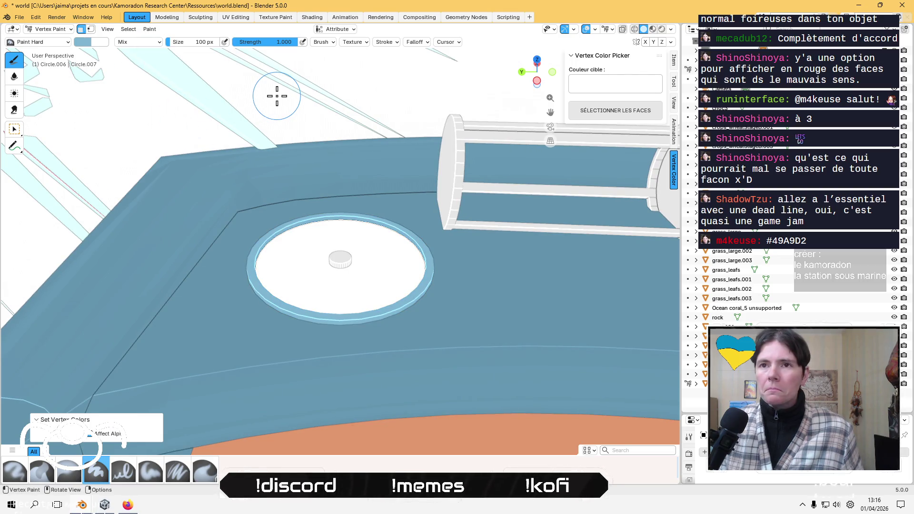
# Fill the dish's inner disc with a dark blue-grey sampled from the scene.
pyautogui.click(47, 29)
pyautogui.click(48, 50)
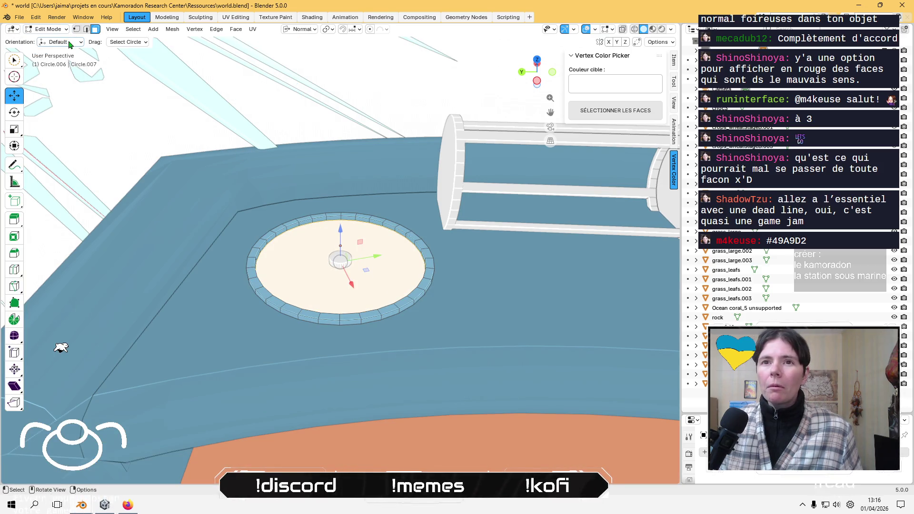
pyautogui.click(48, 29)
pyautogui.click(53, 71)
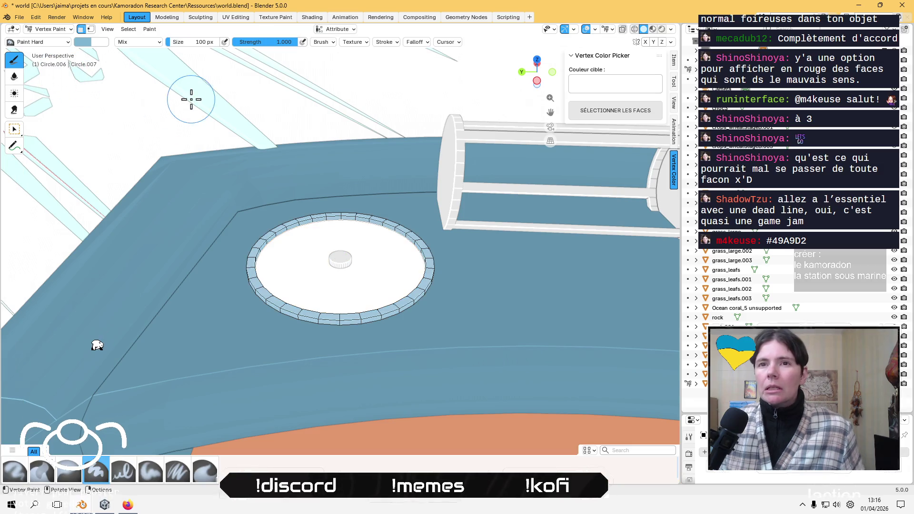
pyautogui.click(83, 42)
pyautogui.moveTo(132, 342); pyautogui.dragTo(175, 340)
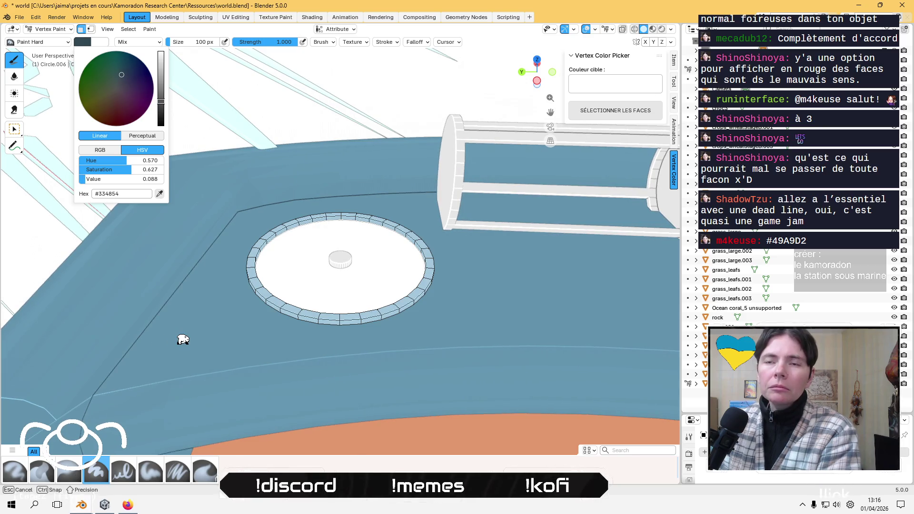
pyautogui.click(149, 29)
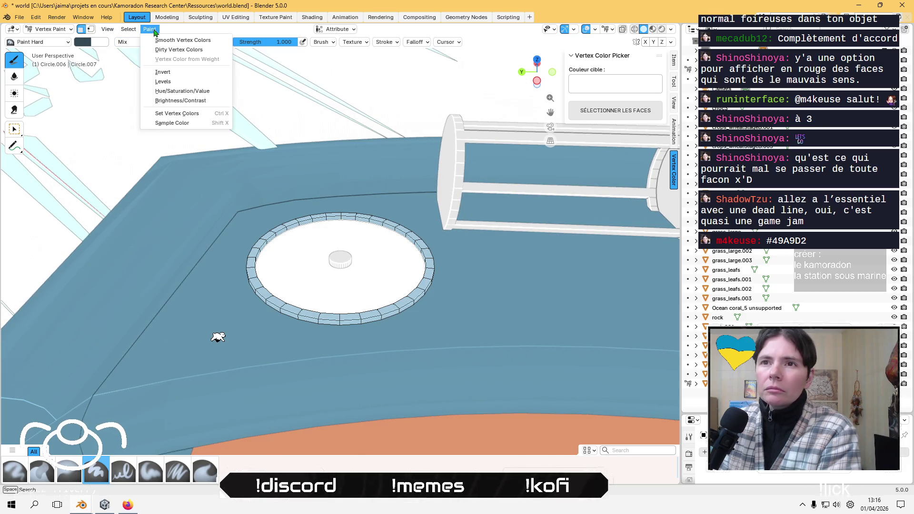
pyautogui.click(174, 114)
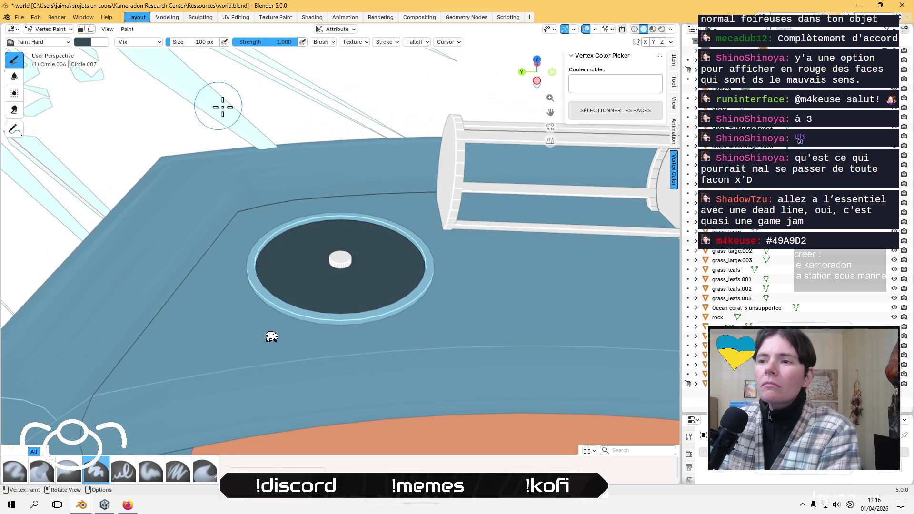
# Orbit to view the dish, cage and panel, then return to Object Mode.
pyautogui.moveTo(220, 102)
pyautogui.mouseDown(button='middle')
pyautogui.moveTo(291, 202)
pyautogui.moveTo(279, 157)
pyautogui.moveTo(295, 190)
pyautogui.moveTo(388, 212)
pyautogui.moveTo(457, 192)
pyautogui.mouseUp(button='middle')
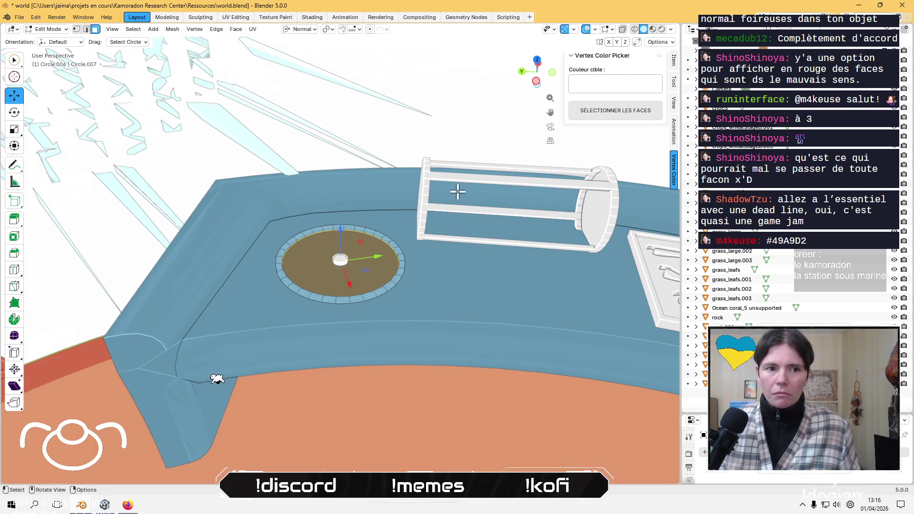
pyautogui.moveTo(528, 240)
pyautogui.mouseDown(button='middle')
pyautogui.moveTo(521, 248)
pyautogui.moveTo(489, 241)
pyautogui.mouseUp(button='middle')
pyautogui.press('Tab')
pyautogui.press('Tab')
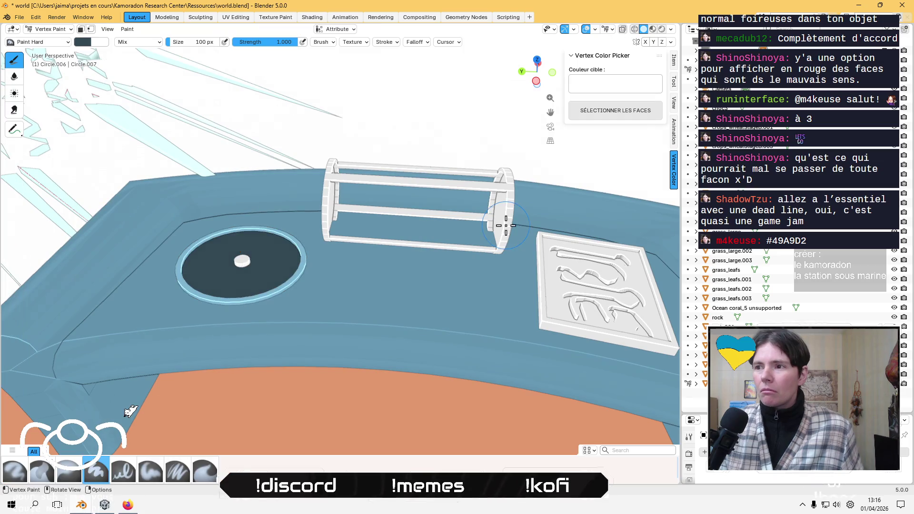
pyautogui.click(47, 29)
pyautogui.click(47, 41)
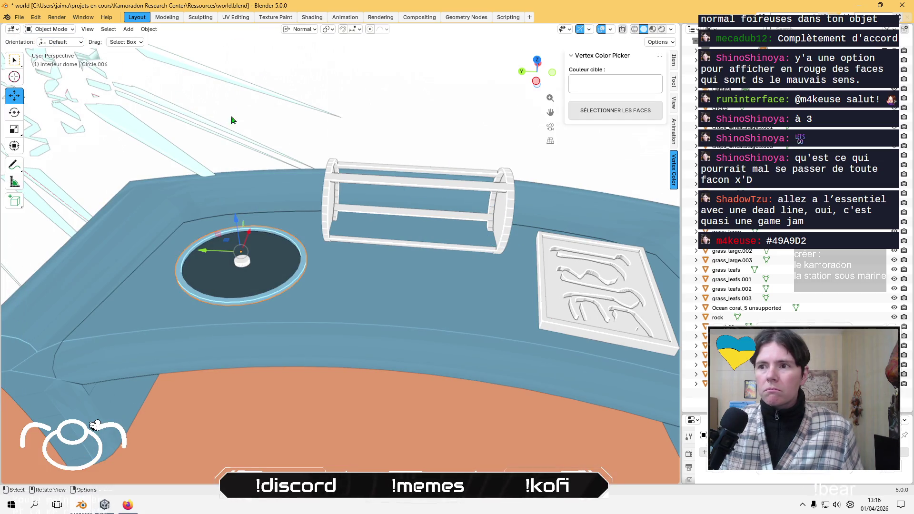
# Select the Cylinder.002 cage and switch it to Vertex Paint mode with face masking off.
pyautogui.click(329, 185)
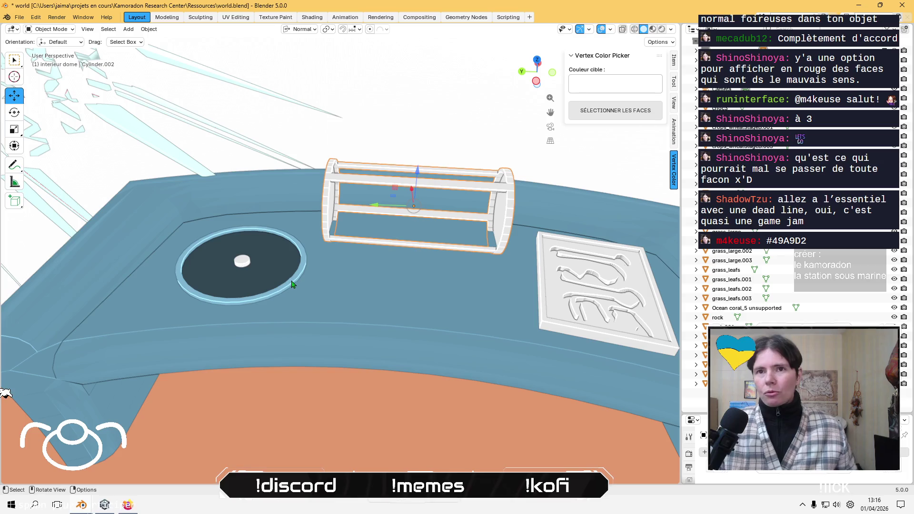
pyautogui.click(66, 29)
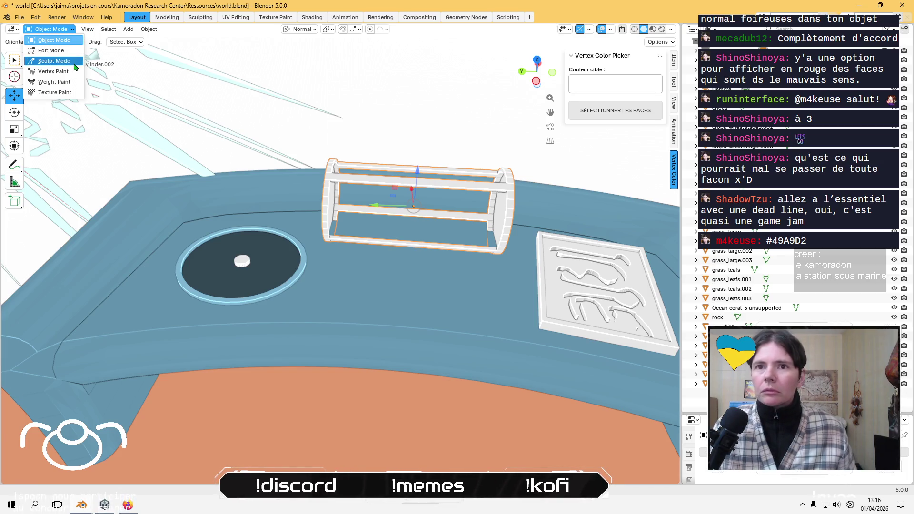
pyautogui.click(71, 71)
pyautogui.click(81, 29)
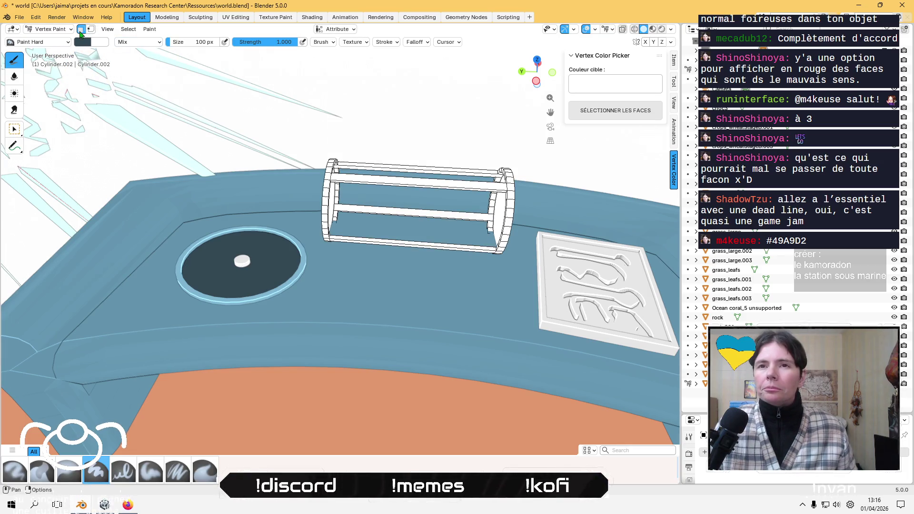
pyautogui.click(80, 30)
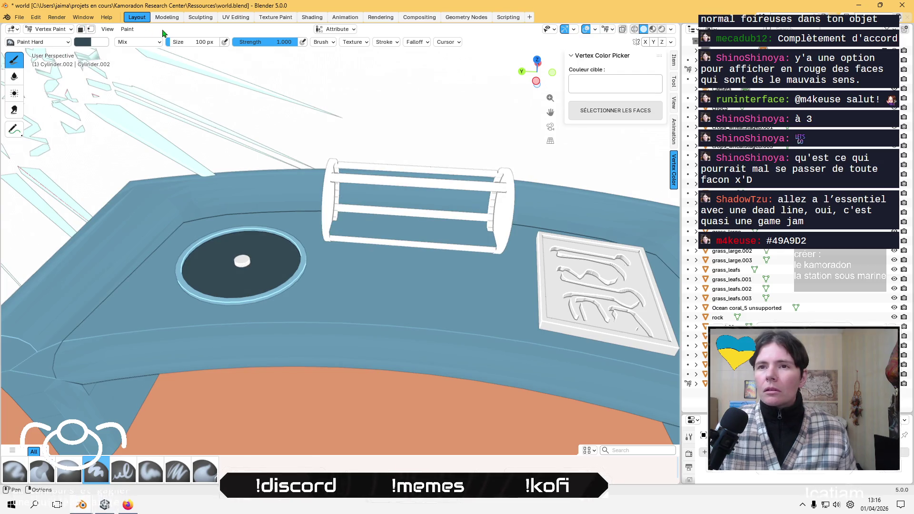
# Turn off Cavity shading and sample the desk's light blue as the brush colour.
pyautogui.click(670, 29)
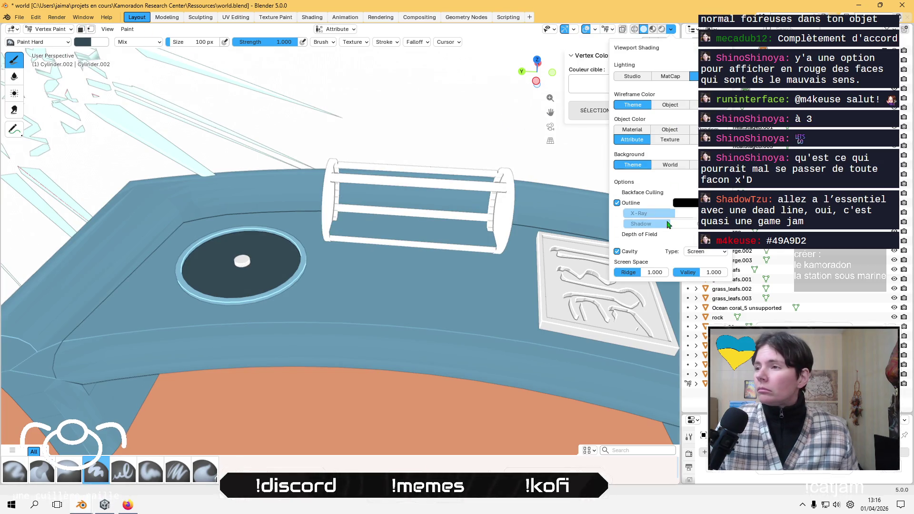
pyautogui.click(617, 251)
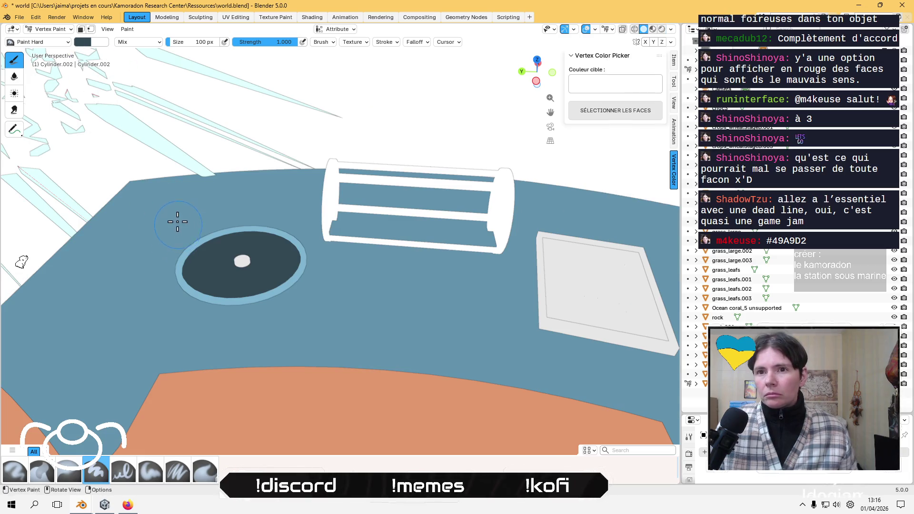
pyautogui.click(82, 45)
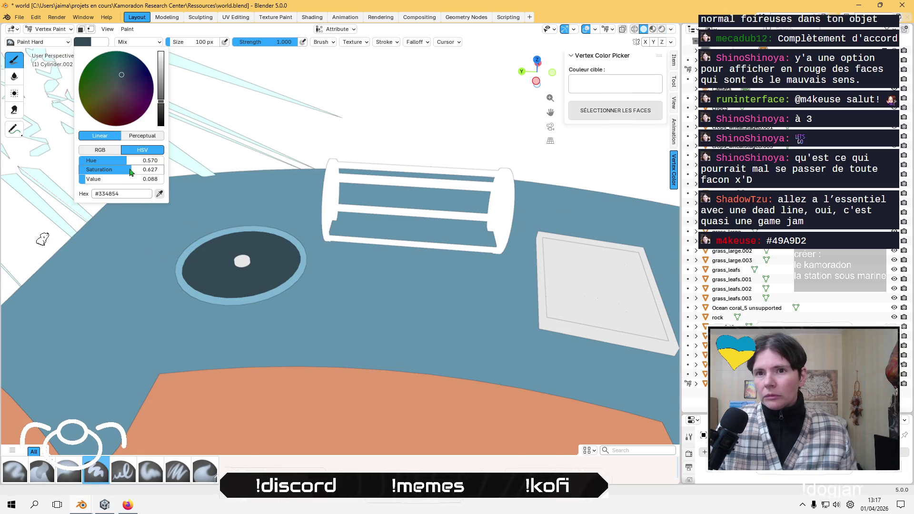
pyautogui.click(159, 195)
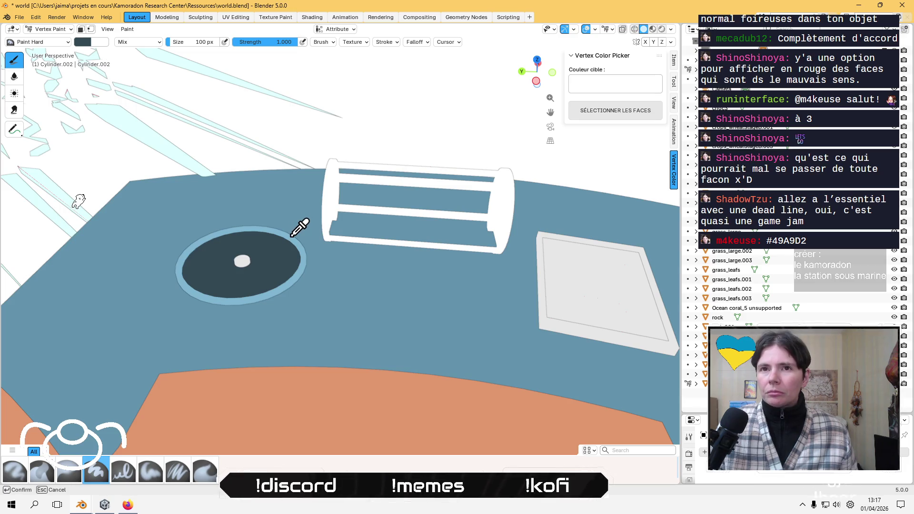
pyautogui.click(292, 235)
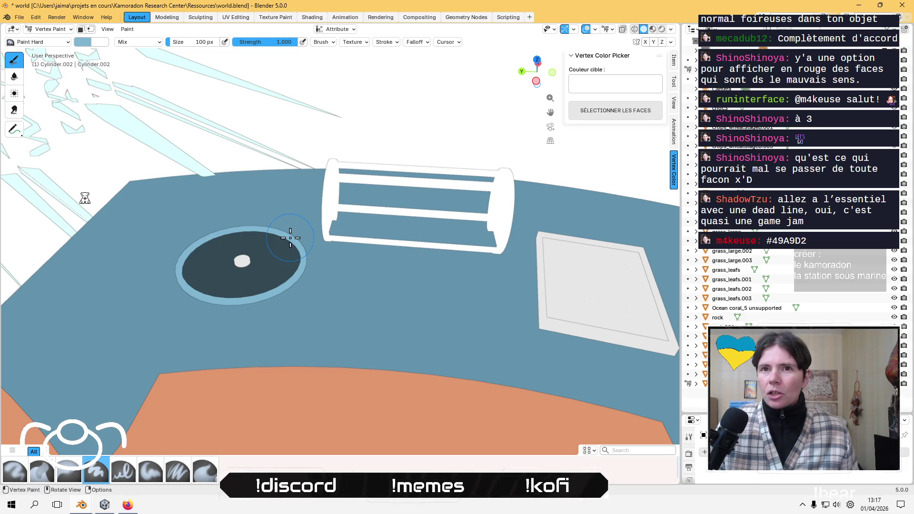
# Compare viewport Cavity shading on and off several times, leaving it enabled.
pyautogui.click(673, 32)
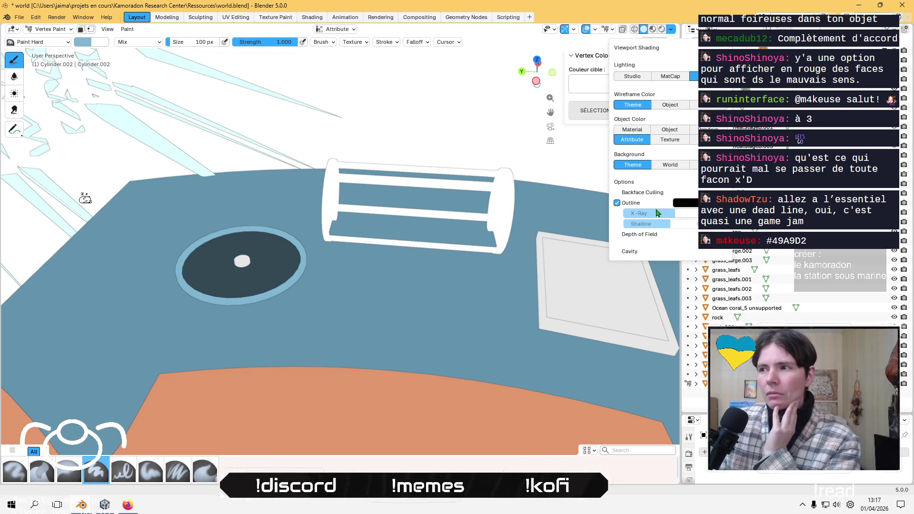
pyautogui.click(617, 252)
pyautogui.click(617, 255)
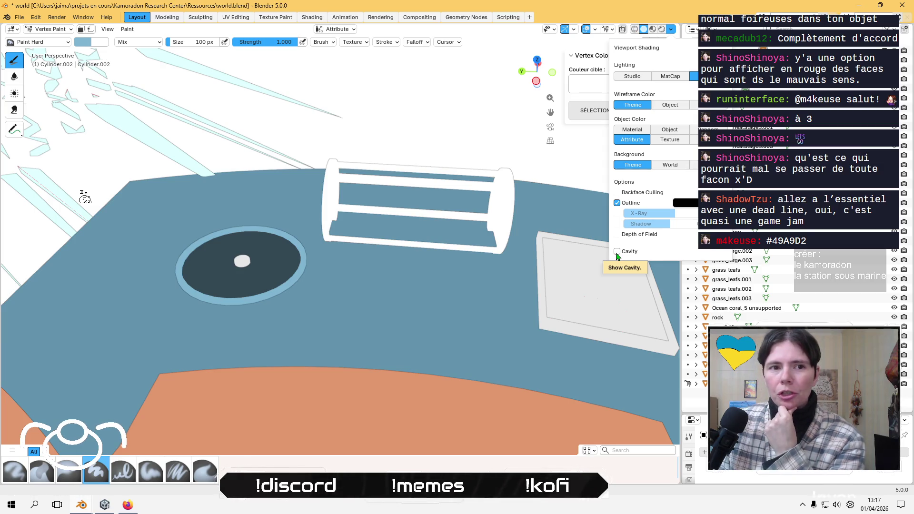
pyautogui.click(617, 252)
pyautogui.click(617, 252)
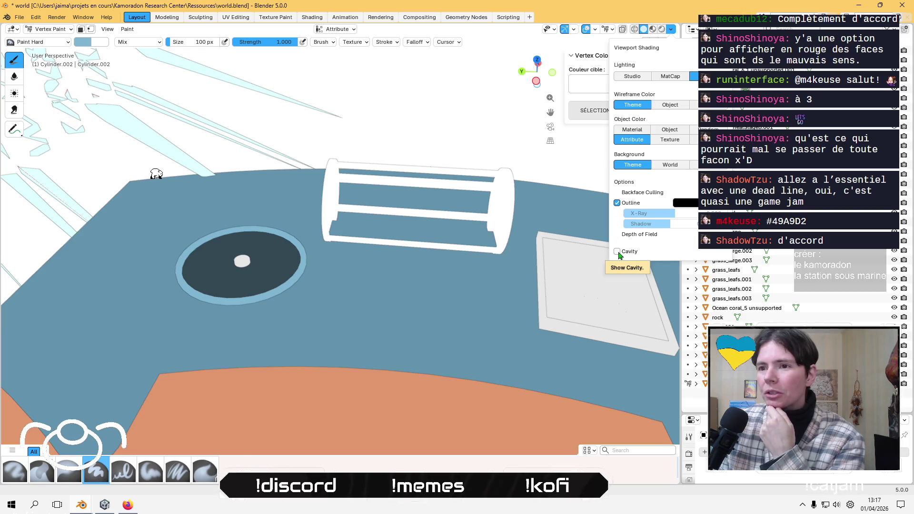
pyautogui.click(617, 253)
pyautogui.click(617, 252)
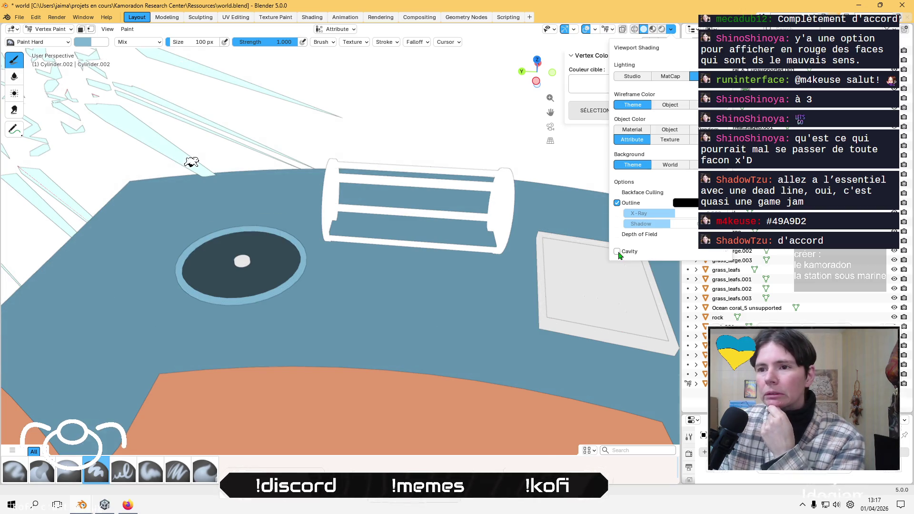
pyautogui.click(617, 252)
pyautogui.click(617, 252)
pyautogui.click(617, 252)
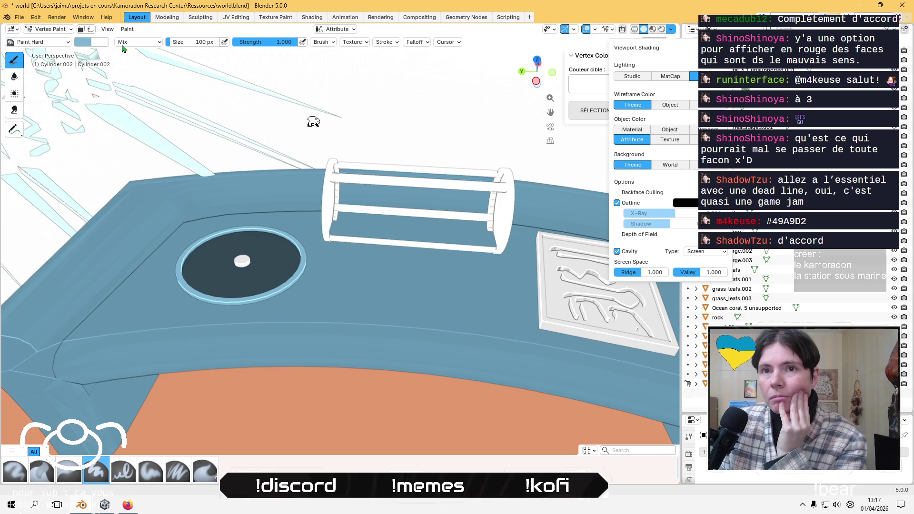
pyautogui.click(135, 30)
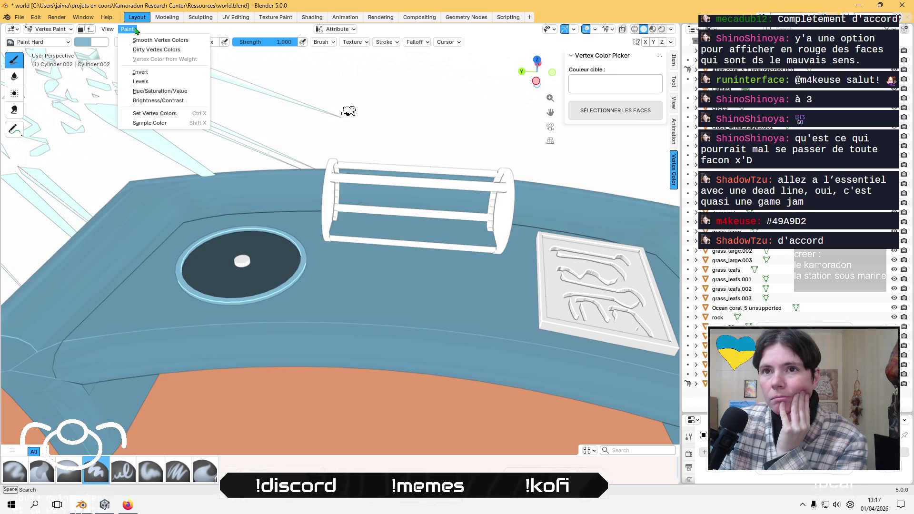
# Fill the cylinder cage with the light blue vertex colour and orbit to inspect it.
pyautogui.click(167, 114)
pyautogui.moveTo(287, 143)
pyautogui.mouseDown(button='middle')
pyautogui.moveTo(318, 119)
pyautogui.moveTo(316, 142)
pyautogui.moveTo(329, 153)
pyautogui.mouseUp(button='middle')
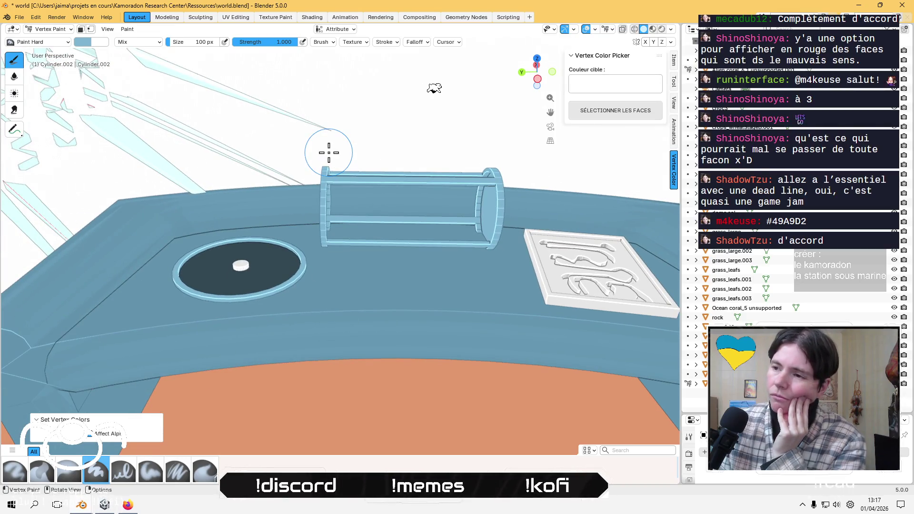
pyautogui.scroll(-4, 328, 152)
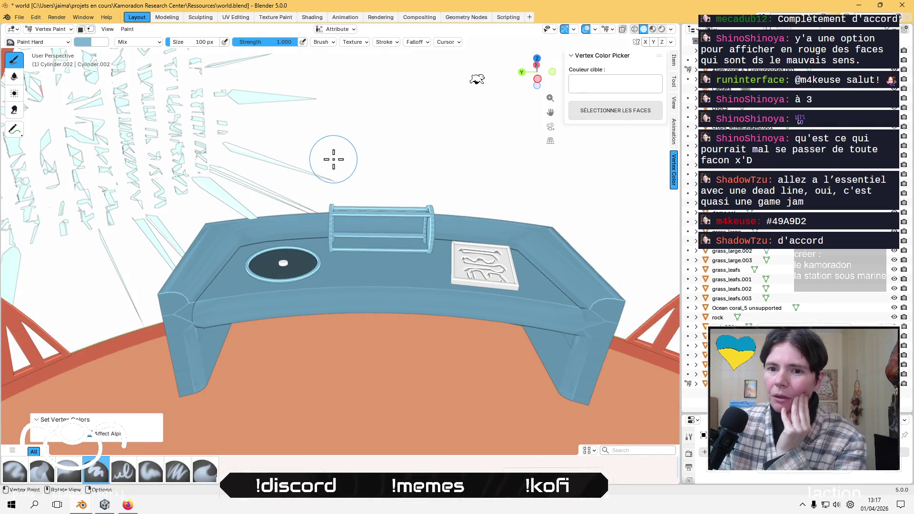
pyautogui.moveTo(333, 159)
pyautogui.mouseDown(button='middle')
pyautogui.moveTo(333, 167)
pyautogui.moveTo(330, 155)
pyautogui.mouseUp(button='middle')
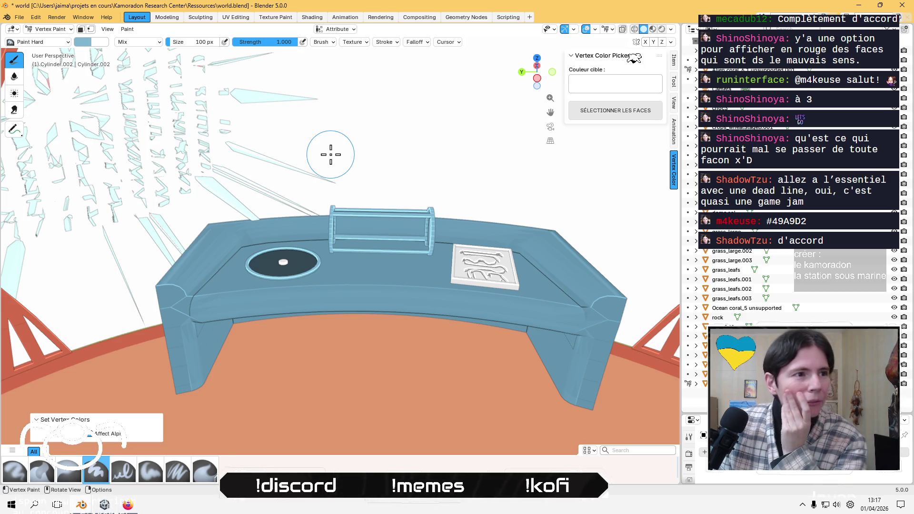
pyautogui.moveTo(330, 154)
pyautogui.mouseDown(button='middle')
pyautogui.moveTo(353, 209)
pyautogui.moveTo(357, 257)
pyautogui.mouseUp(button='middle')
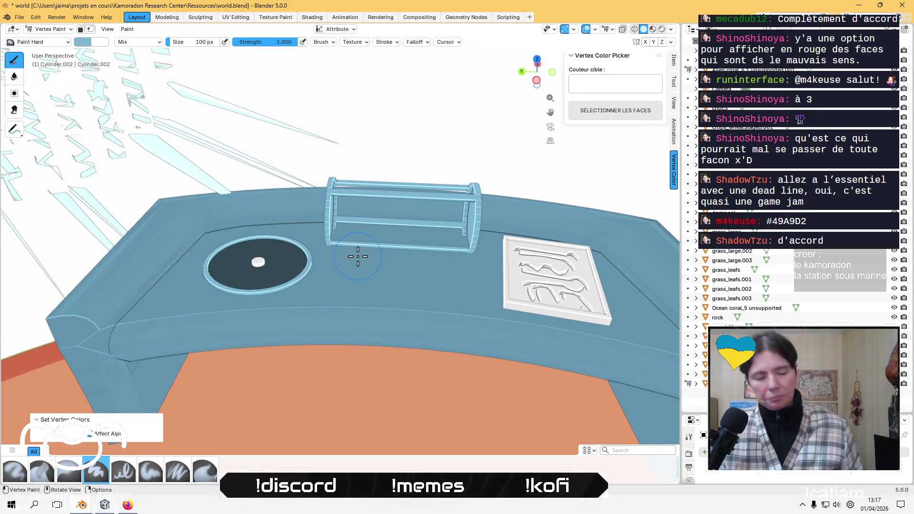
# Toggle the cage Cylinder.002 into Edit Mode.
pyautogui.press('Tab')
pyautogui.press('Tab')
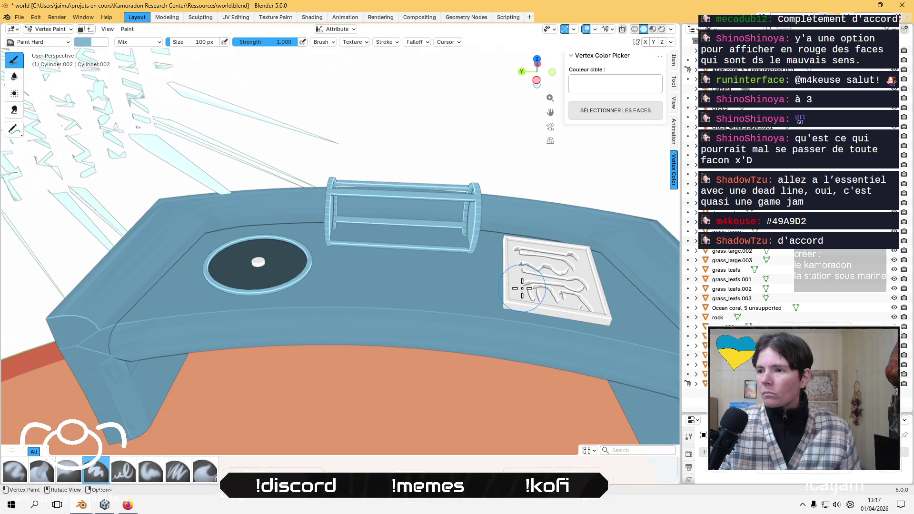
pyautogui.press('Tab')
pyautogui.click(53, 29)
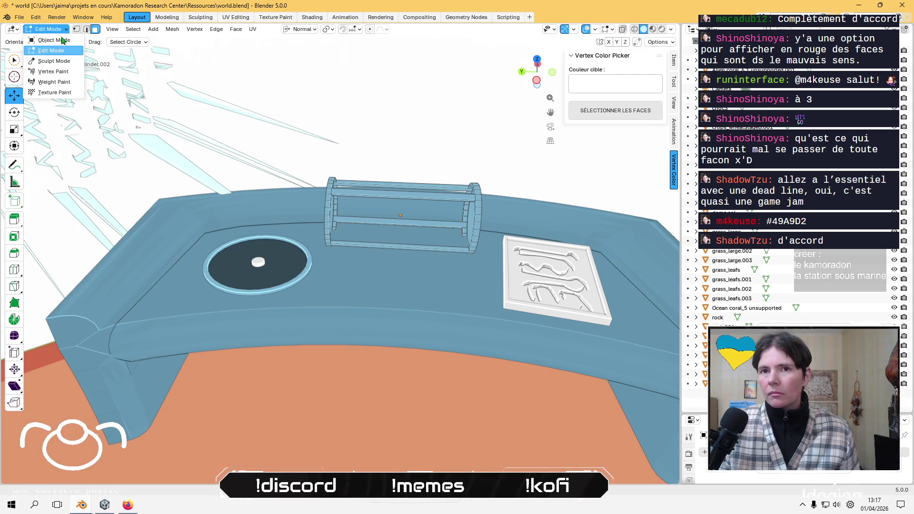
# Fill the carved Plane.015 tile with light blue in Vertex Paint mode.
pyautogui.click(54, 40)
pyautogui.click(509, 280)
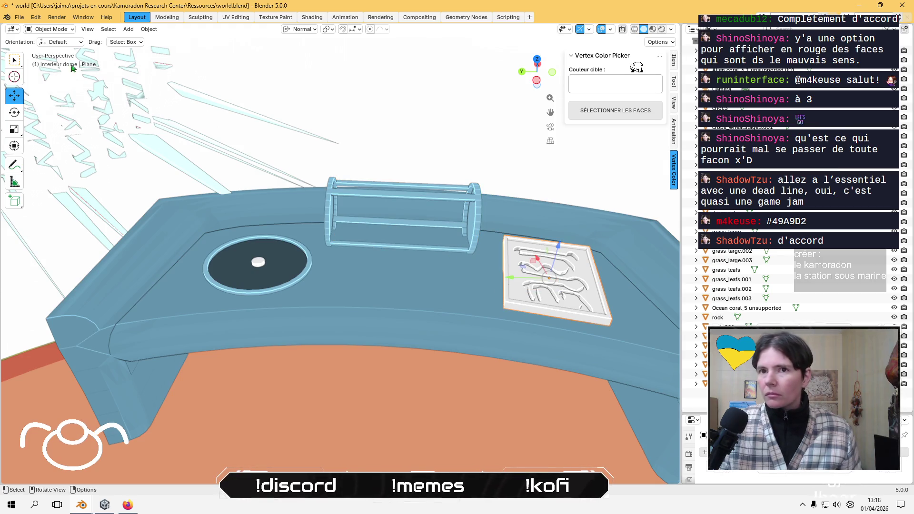
pyautogui.hotkey('ctrl', 'Tab')
pyautogui.press('Down')
pyautogui.press('Down')
pyautogui.press('Return')
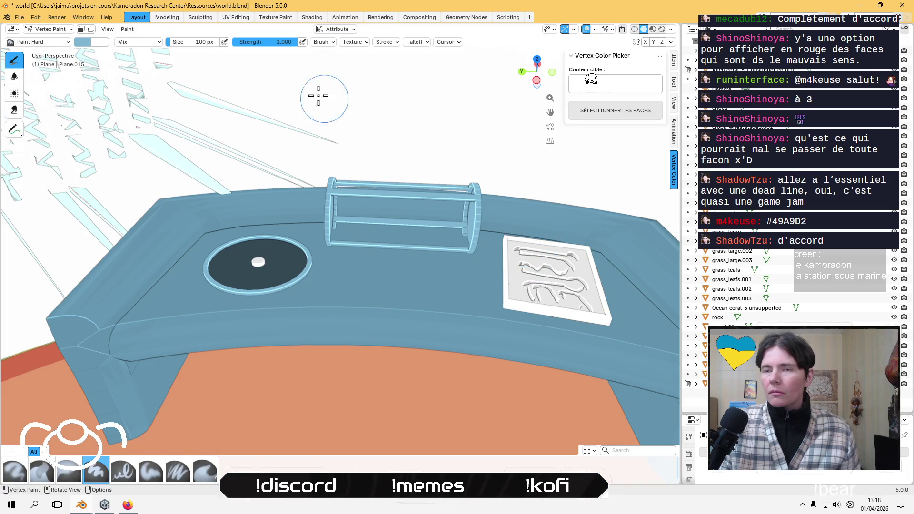
pyautogui.click(127, 29)
pyautogui.click(156, 114)
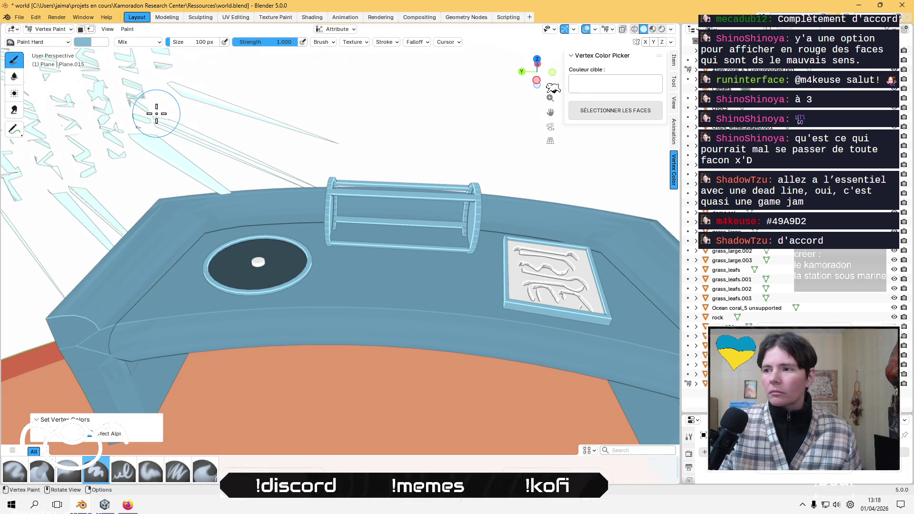
pyautogui.moveTo(572, 192)
pyautogui.mouseDown(button='middle')
pyautogui.moveTo(595, 224)
pyautogui.moveTo(495, 232)
pyautogui.mouseUp(button='middle')
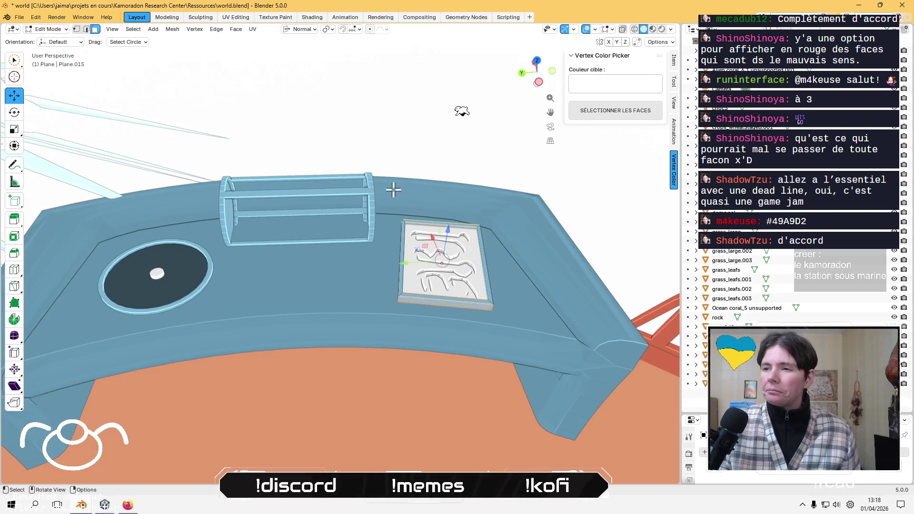
# Return to Object Mode and select the framed plate Cube.006.
pyautogui.click(50, 29)
pyautogui.click(47, 38)
pyautogui.click(468, 272)
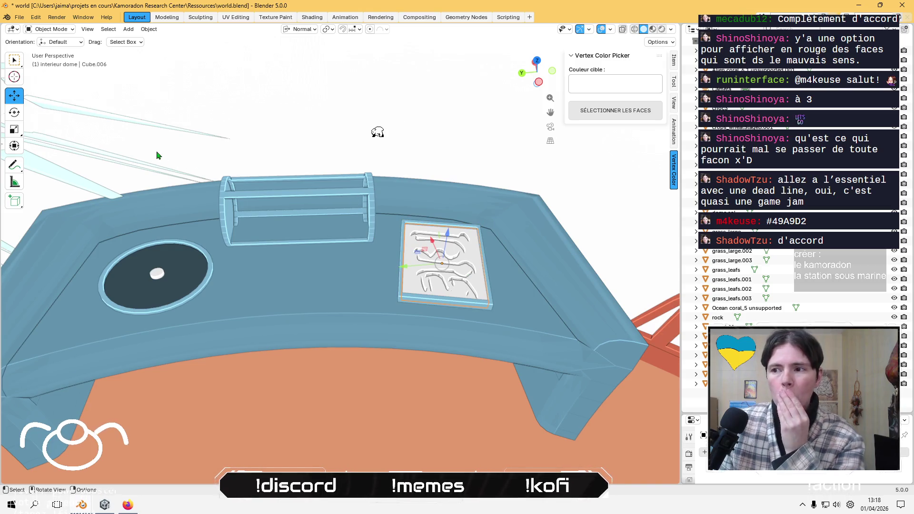
pyautogui.click(50, 29)
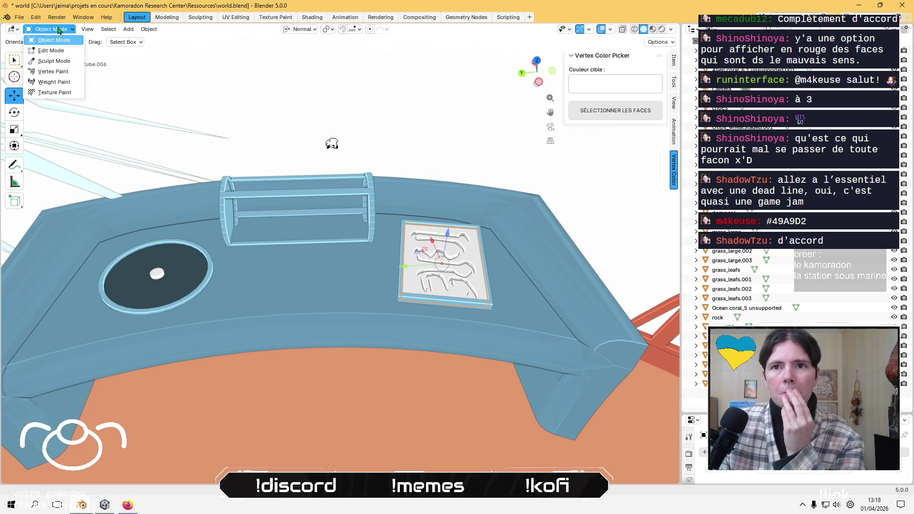
# Fill the plate Cube.006 with dark slate vertex colour, then enter Edit Mode.
pyautogui.click(53, 72)
pyautogui.click(83, 42)
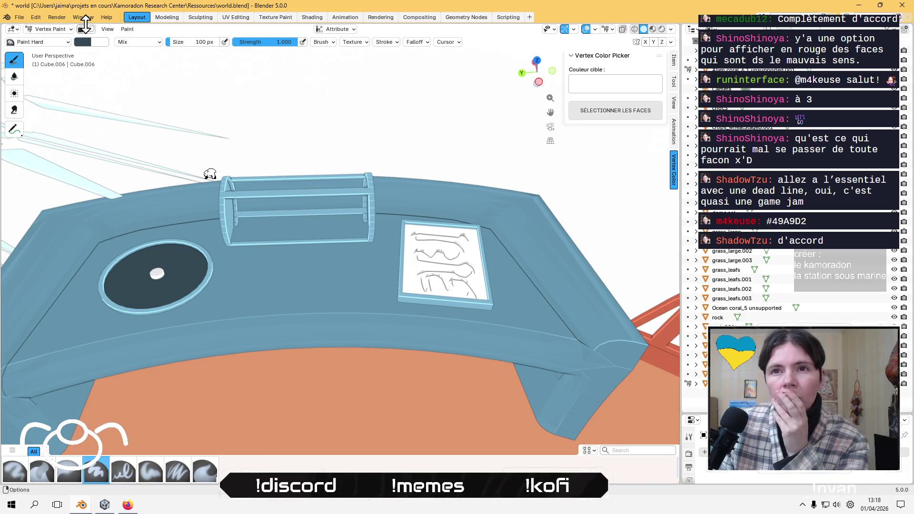
pyautogui.click(127, 29)
pyautogui.click(151, 112)
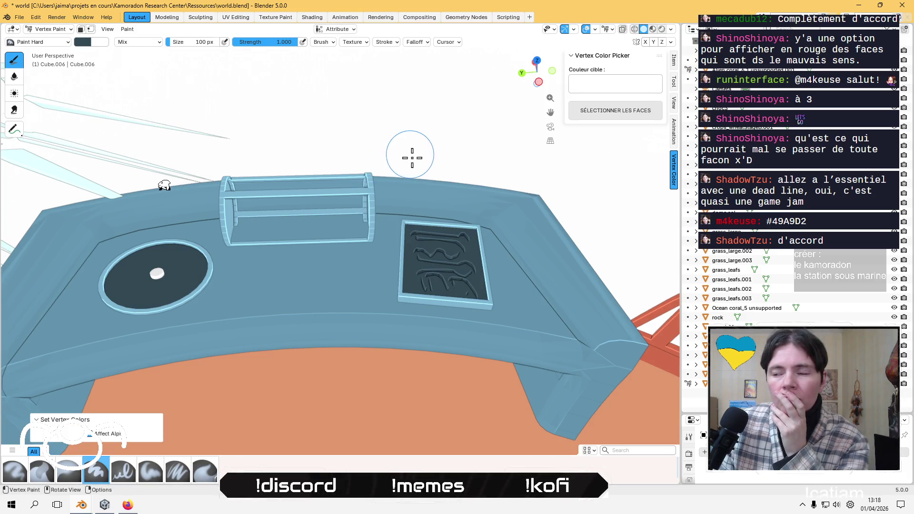
pyautogui.scroll(4, 412, 202)
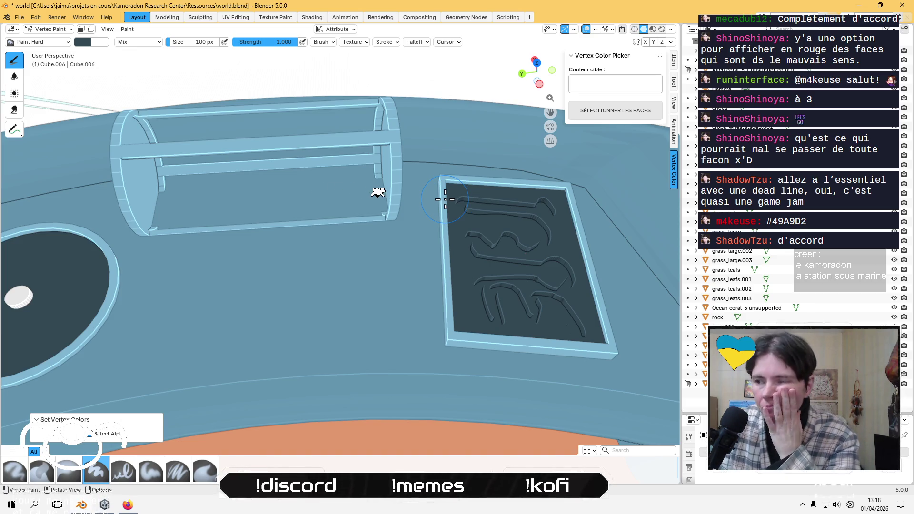
pyautogui.moveTo(445, 199)
pyautogui.mouseDown(button='middle')
pyautogui.moveTo(442, 226)
pyautogui.moveTo(450, 215)
pyautogui.mouseUp(button='middle')
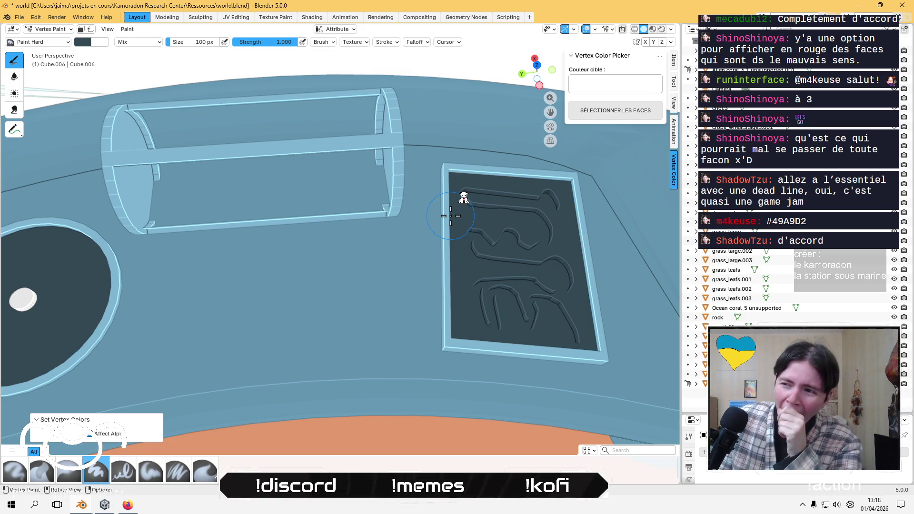
pyautogui.moveTo(450, 216); pyautogui.dragTo(451, 210, button='middle')
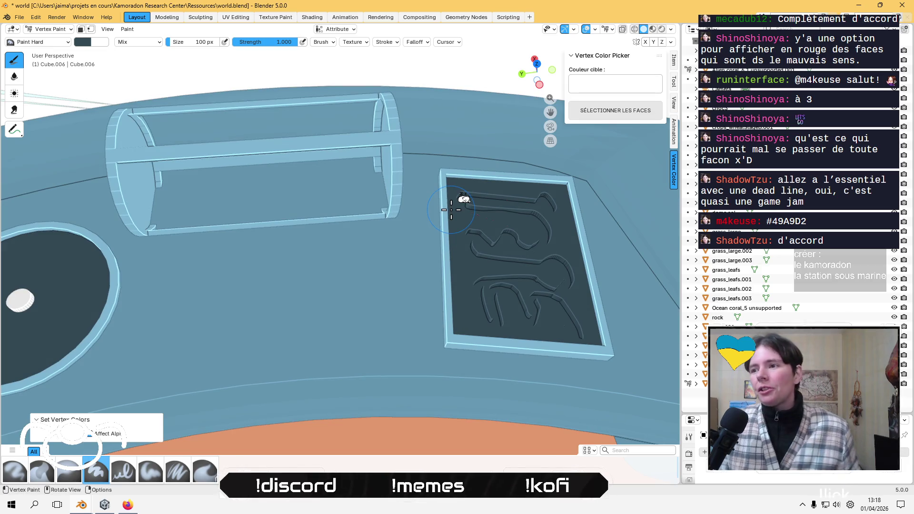
pyautogui.press('Tab')
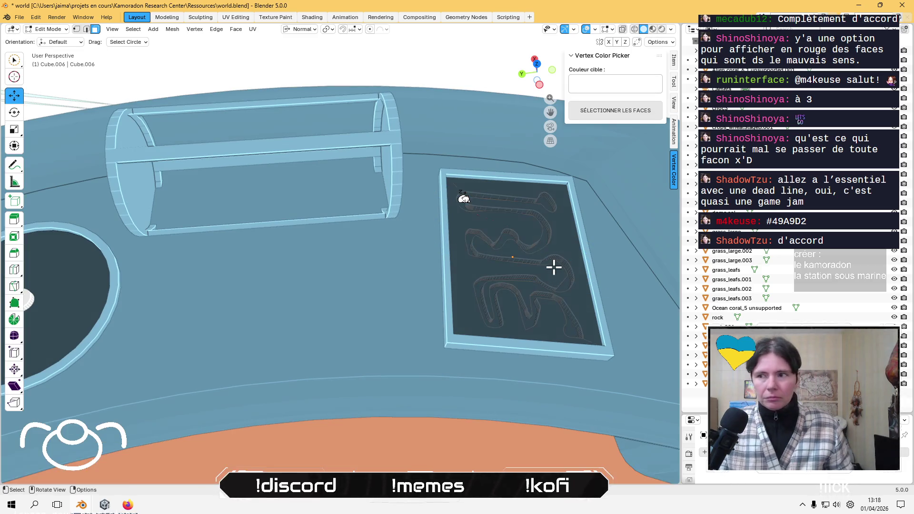
# Select the connected winding track faces with L and grow the selection.
pyautogui.scroll(3, 554, 267)
pyautogui.scroll(-3, 553, 268)
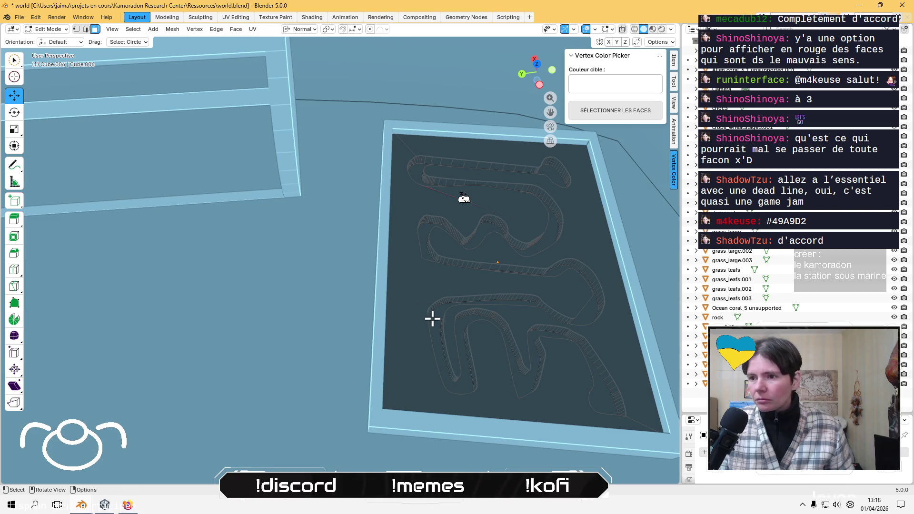
pyautogui.press('l')
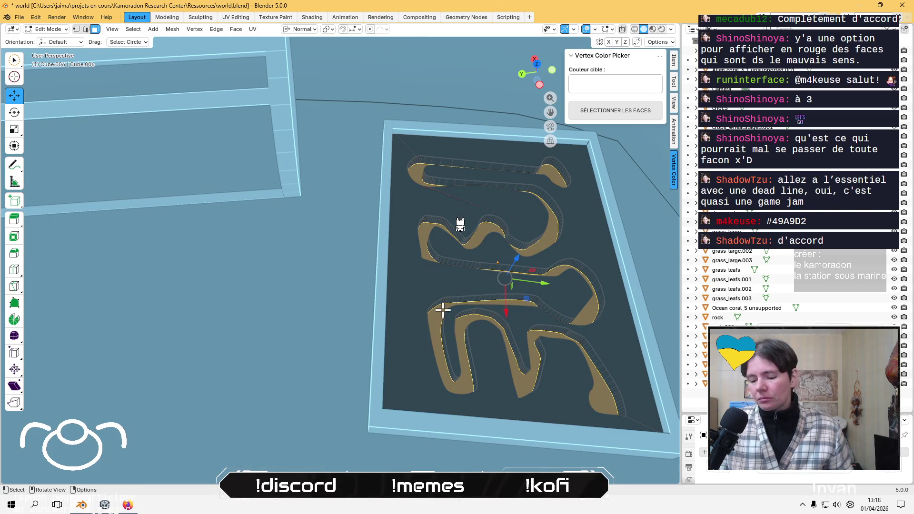
pyautogui.press('ctrl+KP_Add')
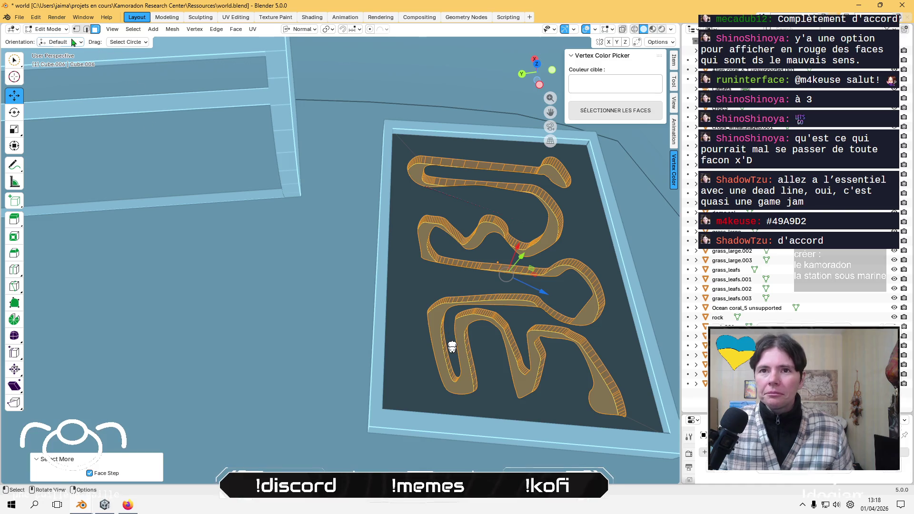
# Switch back to Vertex Paint mode with the dark slate #334854 brush colour still set.
pyautogui.click(52, 30)
pyautogui.click(48, 71)
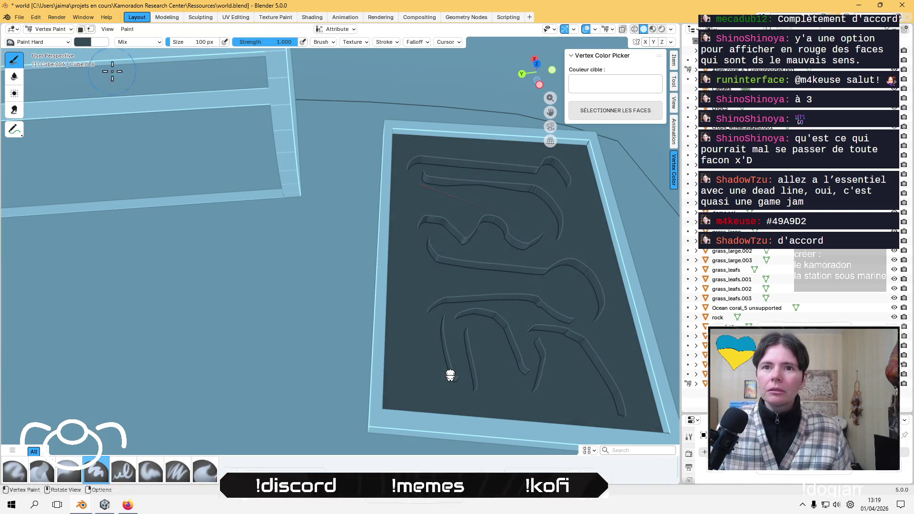
pyautogui.click(82, 44)
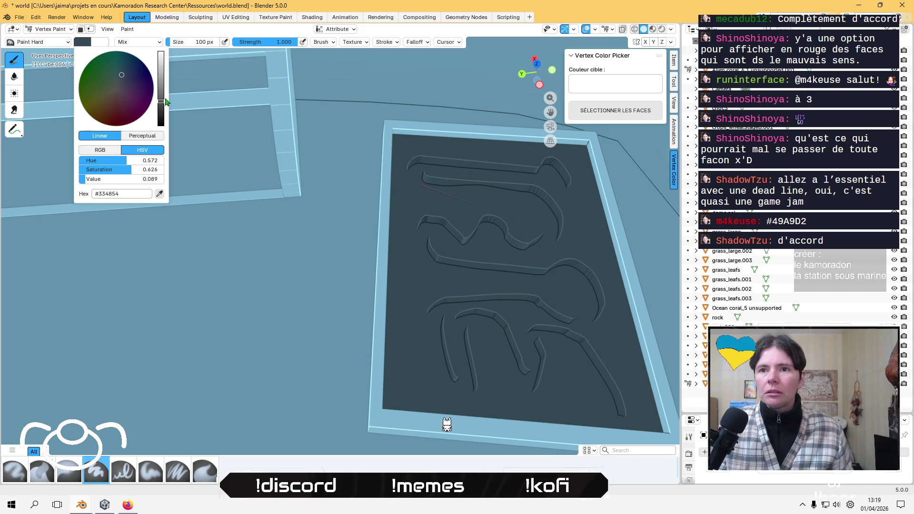
# Pick a bright, saturated red brush colour in the colour wheel.
pyautogui.click(164, 78)
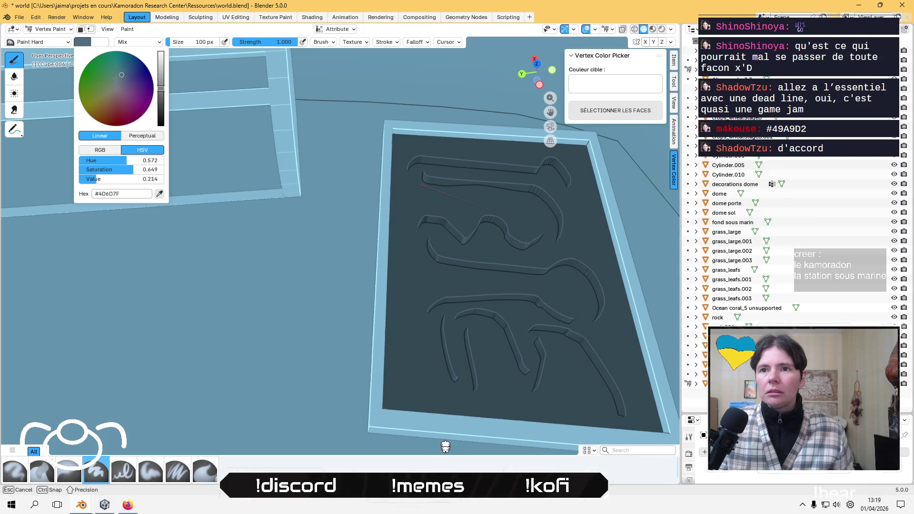
pyautogui.click(121, 107)
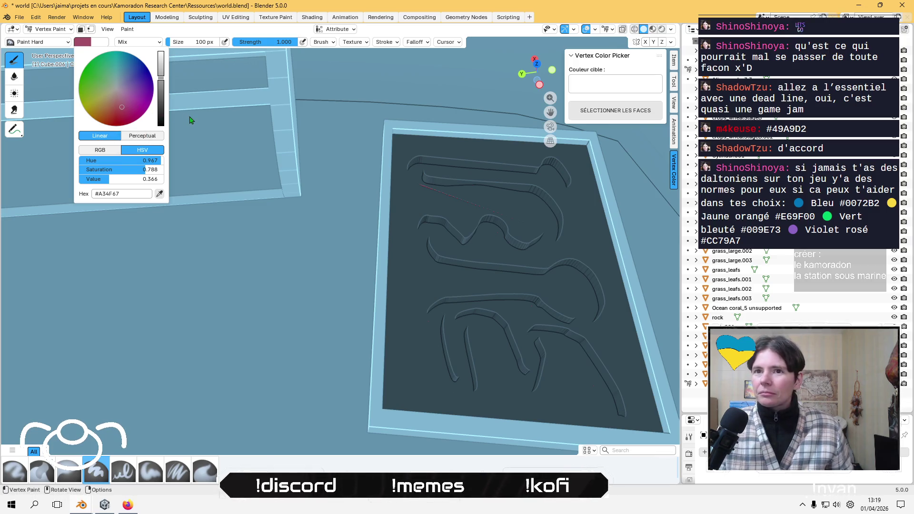
pyautogui.moveTo(129, 108); pyautogui.dragTo(119, 106)
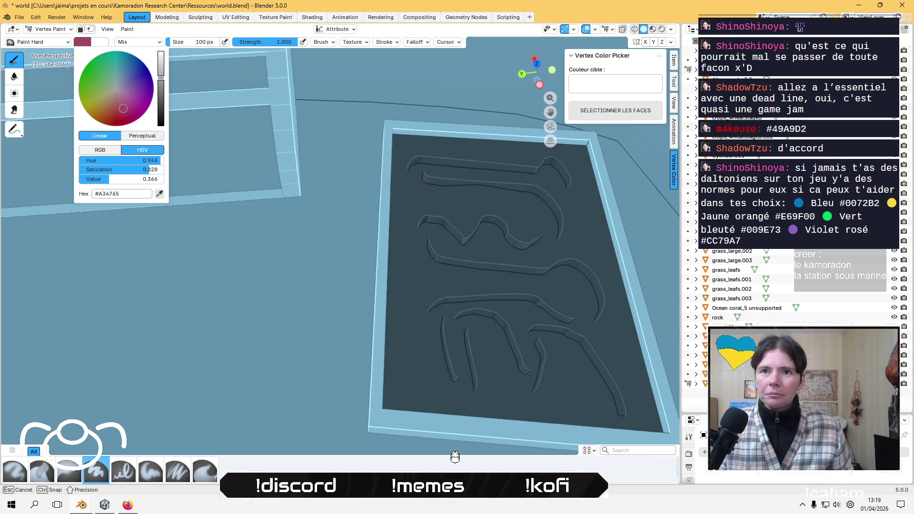
pyautogui.moveTo(460, 442); pyautogui.dragTo(472, 404)
pyautogui.moveTo(116, 107); pyautogui.dragTo(129, 83)
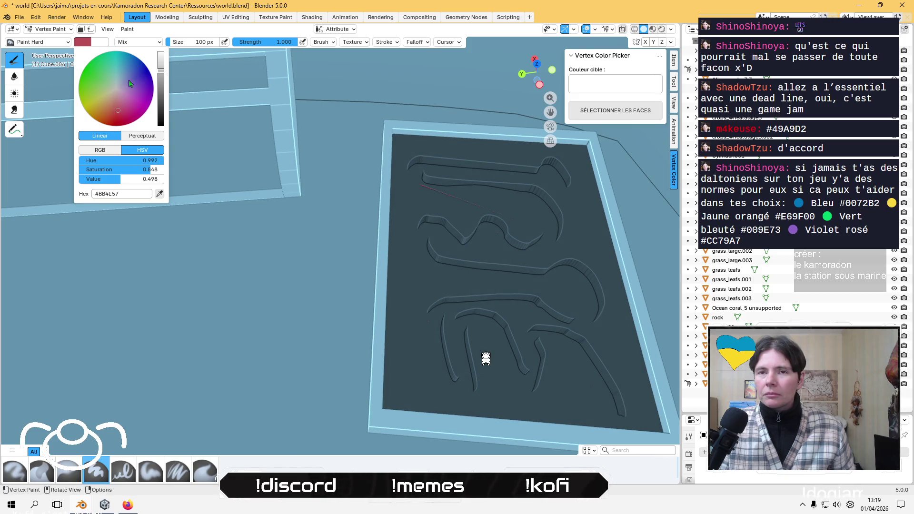
# Fill only the masked track faces with the red, then undo the fill.
pyautogui.click(127, 30)
pyautogui.click(81, 29)
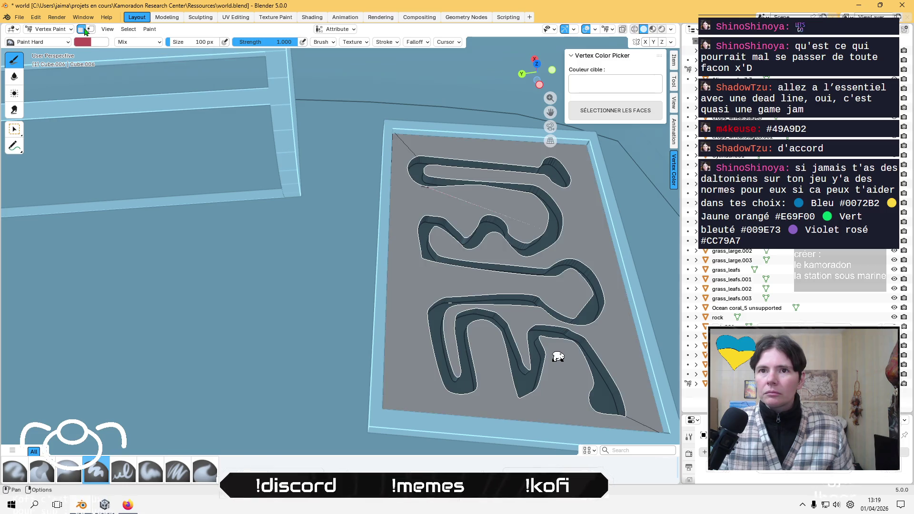
pyautogui.click(137, 32)
pyautogui.click(172, 108)
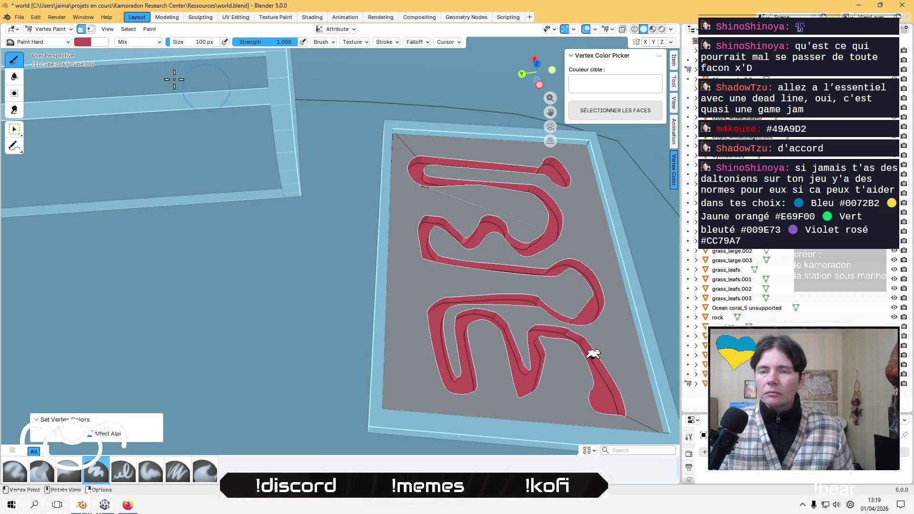
pyautogui.click(81, 29)
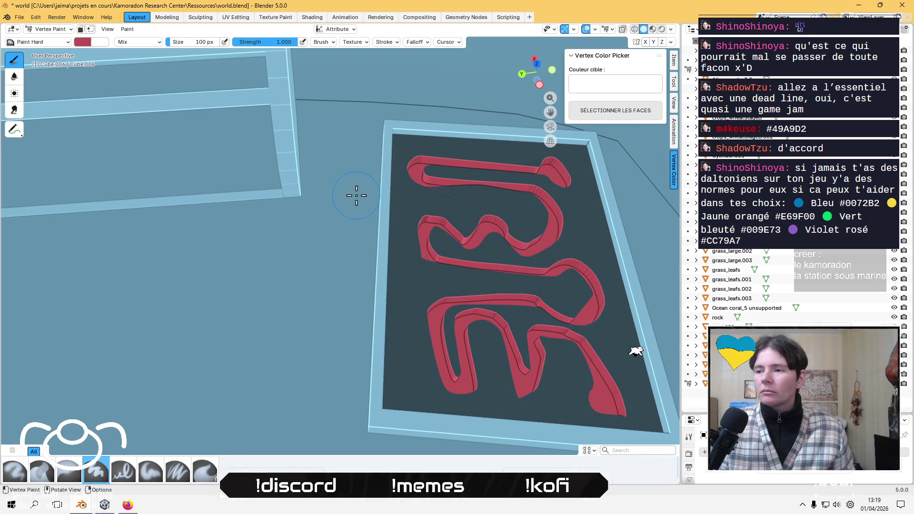
pyautogui.scroll(-2, 353, 238)
pyautogui.moveTo(355, 238)
pyautogui.mouseDown(button='middle')
pyautogui.moveTo(383, 267)
pyautogui.moveTo(383, 218)
pyautogui.moveTo(373, 271)
pyautogui.moveTo(382, 253)
pyautogui.moveTo(373, 200)
pyautogui.moveTo(370, 216)
pyautogui.moveTo(385, 234)
pyautogui.moveTo(361, 232)
pyautogui.mouseUp(button='middle')
pyautogui.hotkey('ctrl', 'z')
# Change the brush colour to a pale cyan, #ADE2E2.
pyautogui.scroll(-3, 361, 232)
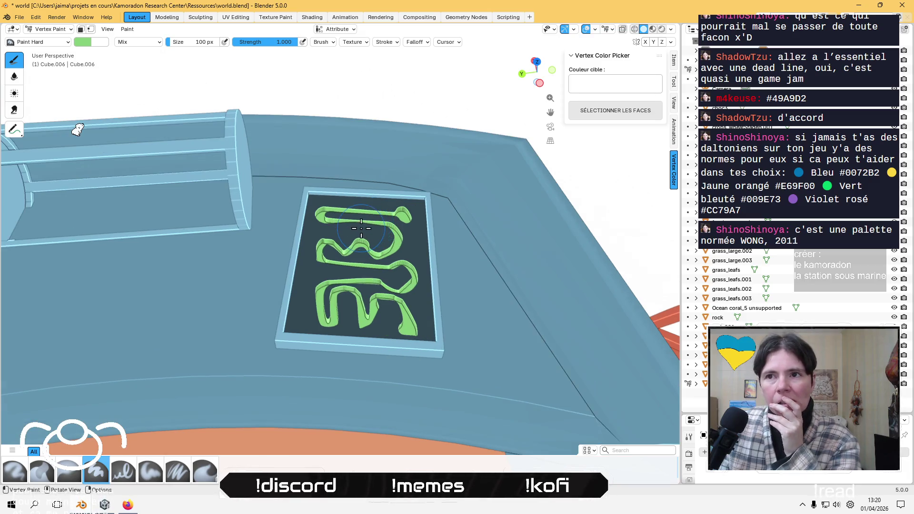
pyautogui.moveTo(361, 229); pyautogui.dragTo(354, 230, button='middle')
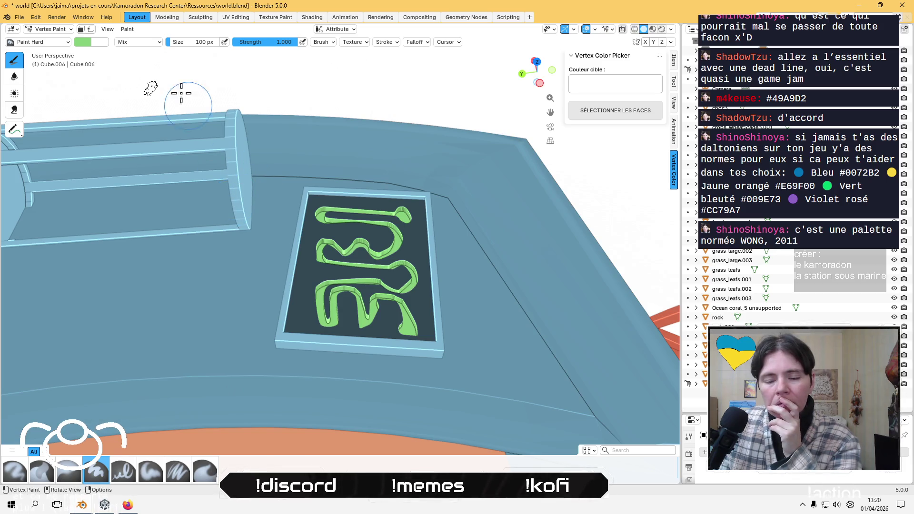
pyautogui.click(86, 44)
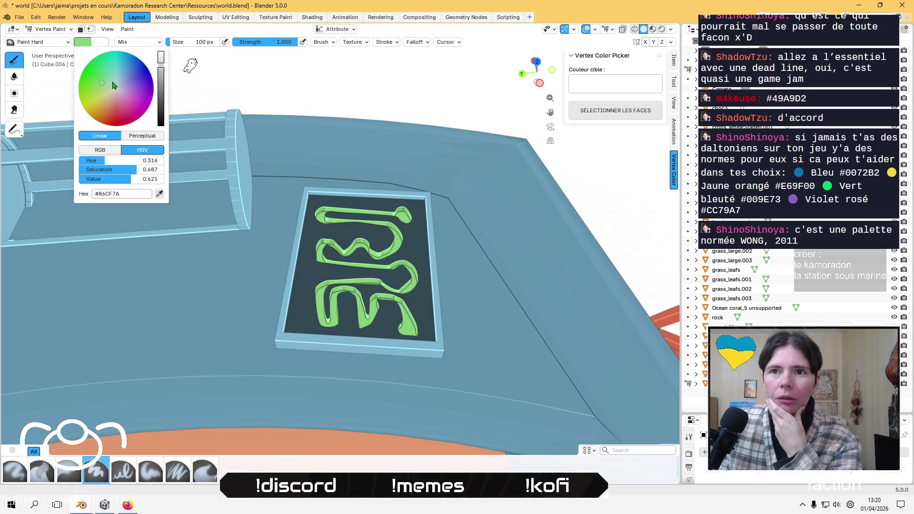
pyautogui.moveTo(108, 84)
pyautogui.mouseDown()
pyautogui.moveTo(116, 67)
pyautogui.moveTo(161, 59)
pyautogui.mouseUp()
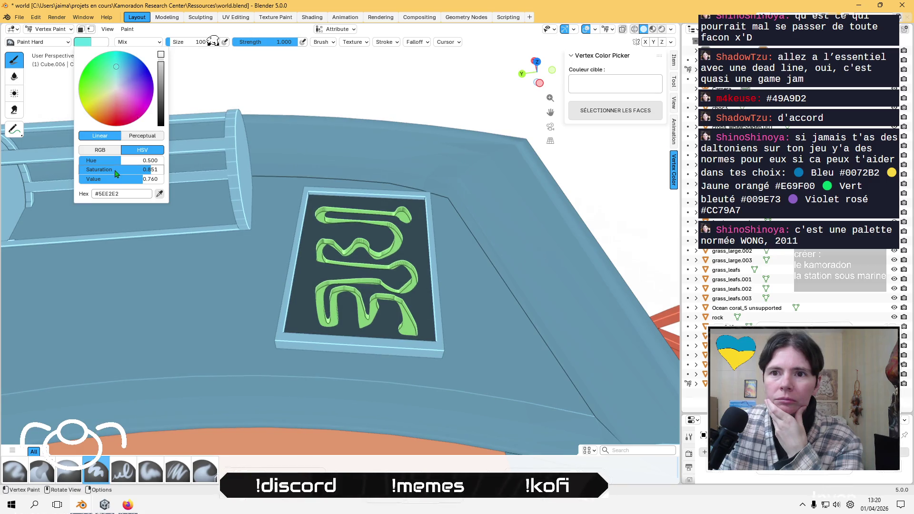
pyautogui.moveTo(116, 174); pyautogui.dragTo(82, 173)
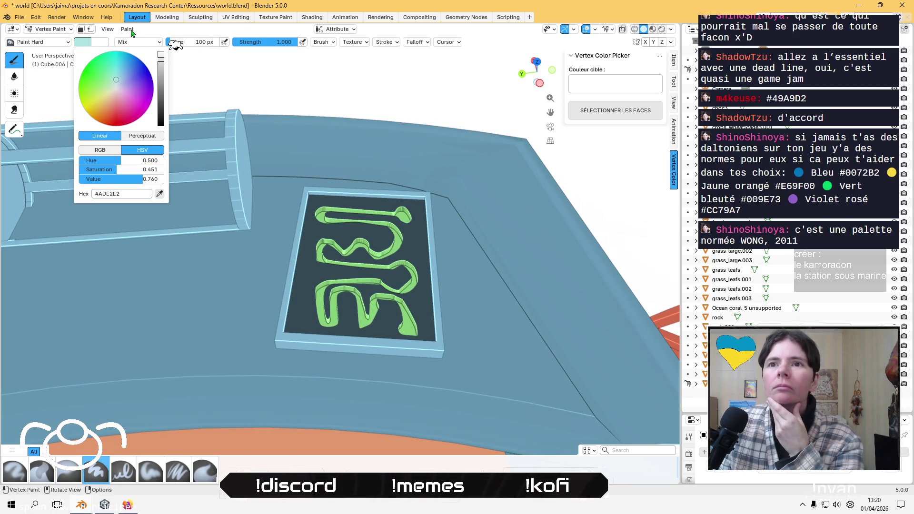
# Fill the masked track faces with the pale cyan using Set Vertex Colors.
pyautogui.click(81, 30)
pyautogui.click(152, 29)
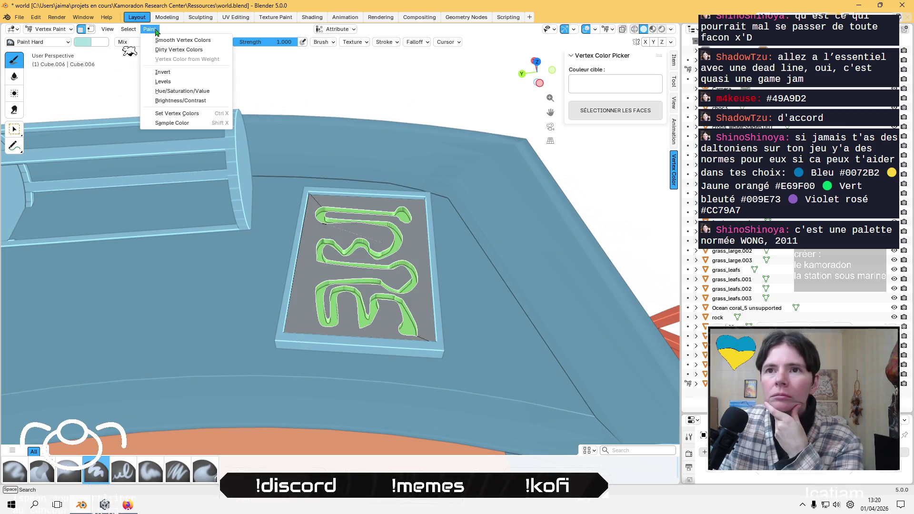
pyautogui.click(177, 113)
pyautogui.click(80, 30)
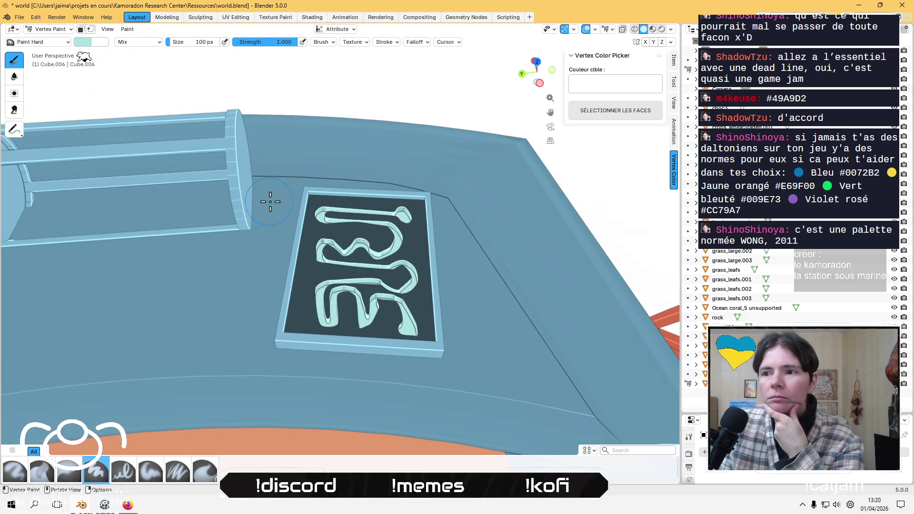
pyautogui.moveTo(286, 230)
pyautogui.mouseDown(button='middle')
pyautogui.moveTo(284, 239)
pyautogui.moveTo(281, 218)
pyautogui.moveTo(198, 249)
pyautogui.moveTo(296, 216)
pyautogui.moveTo(292, 210)
pyautogui.mouseUp(button='middle')
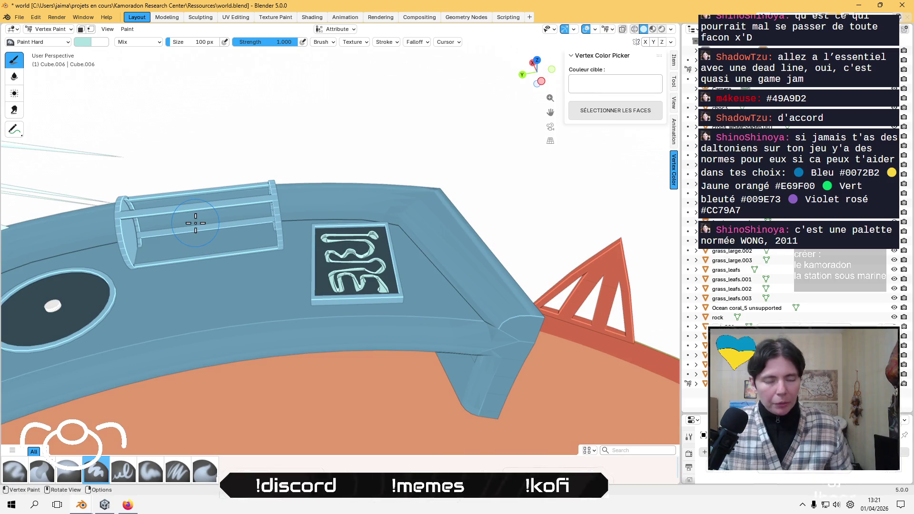
# Select the cylinder button in the dish and frame it in view.
pyautogui.click(53, 29)
pyautogui.click(50, 40)
pyautogui.click(53, 306)
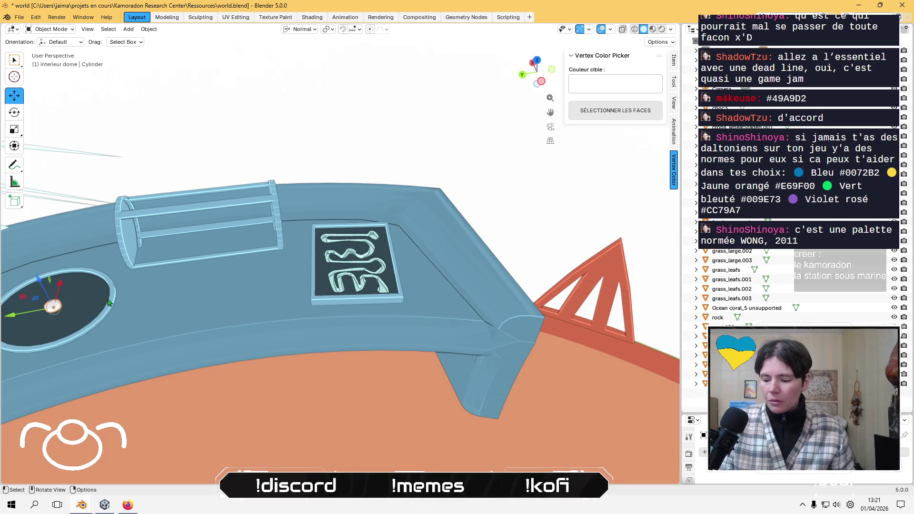
pyautogui.press('KP_Decimal')
pyautogui.scroll(-5, 157, 289)
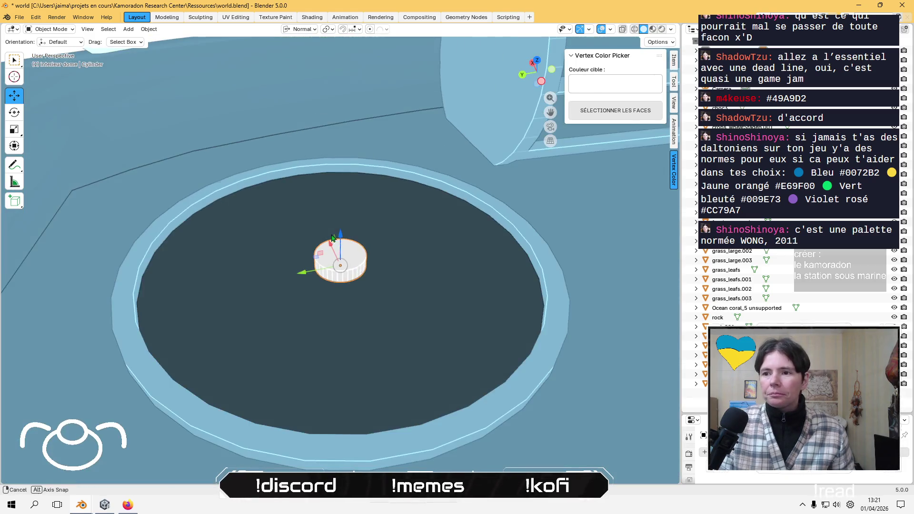
pyautogui.moveTo(157, 289)
pyautogui.mouseDown(button='middle')
pyautogui.moveTo(127, 68)
pyautogui.moveTo(137, 96)
pyautogui.mouseUp(button='middle')
# Switch the cylinder to Vertex Paint and fill it with a red colour.
pyautogui.click(50, 29)
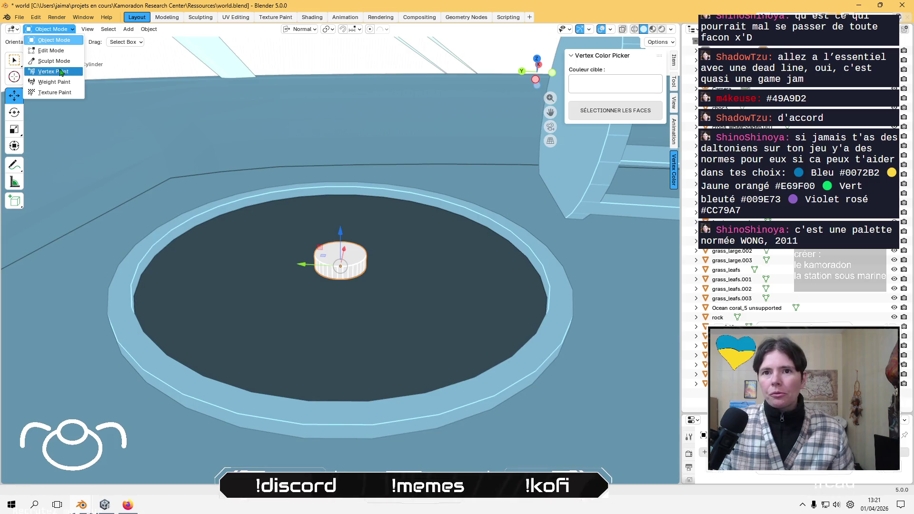
pyautogui.click(58, 70)
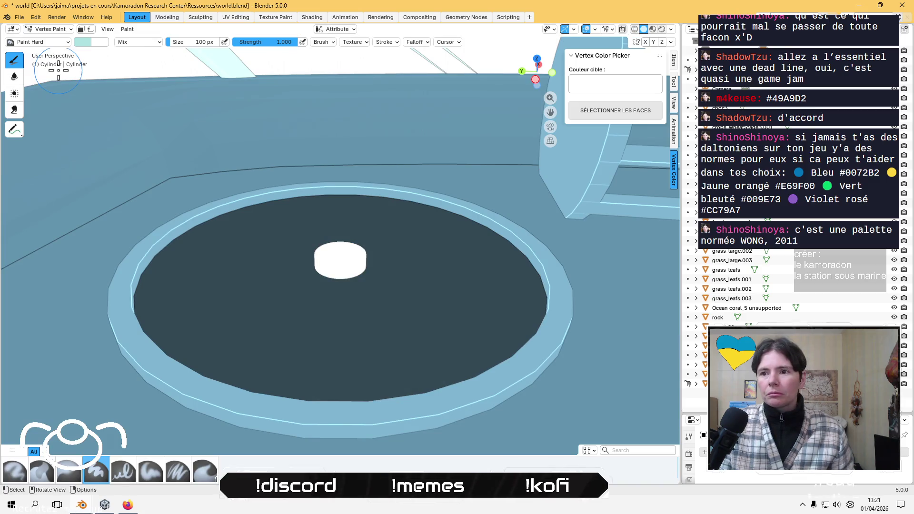
pyautogui.click(130, 33)
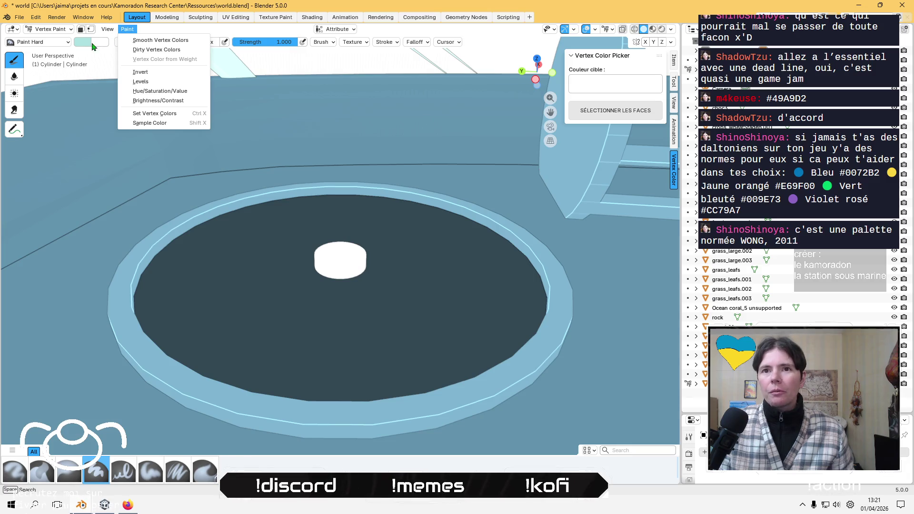
pyautogui.click(83, 42)
pyautogui.moveTo(123, 84)
pyautogui.mouseDown()
pyautogui.moveTo(106, 116)
pyautogui.moveTo(114, 112)
pyautogui.mouseUp()
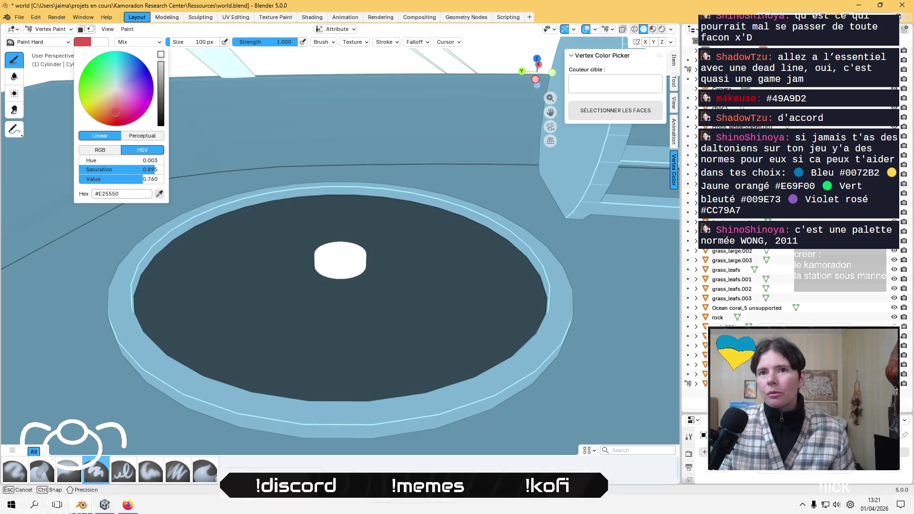
pyautogui.moveTo(150, 170); pyautogui.dragTo(142, 169)
pyautogui.click(127, 29)
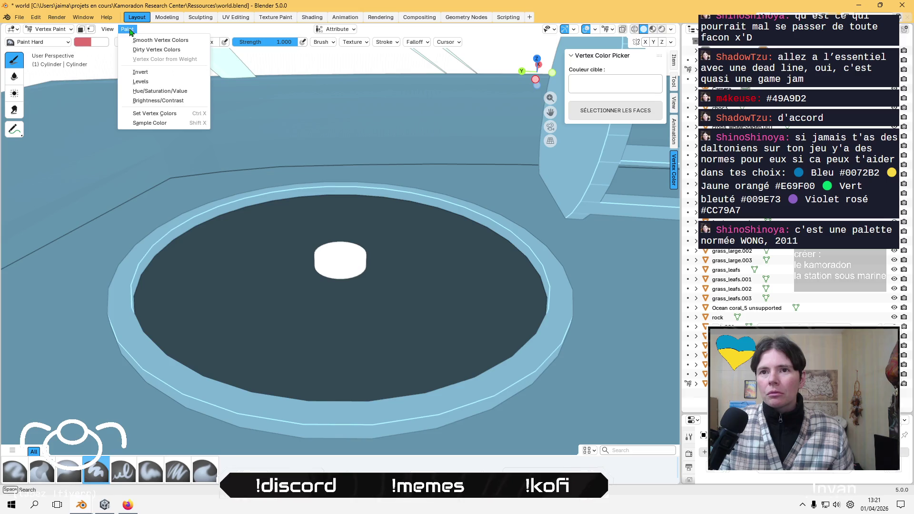
pyautogui.click(164, 114)
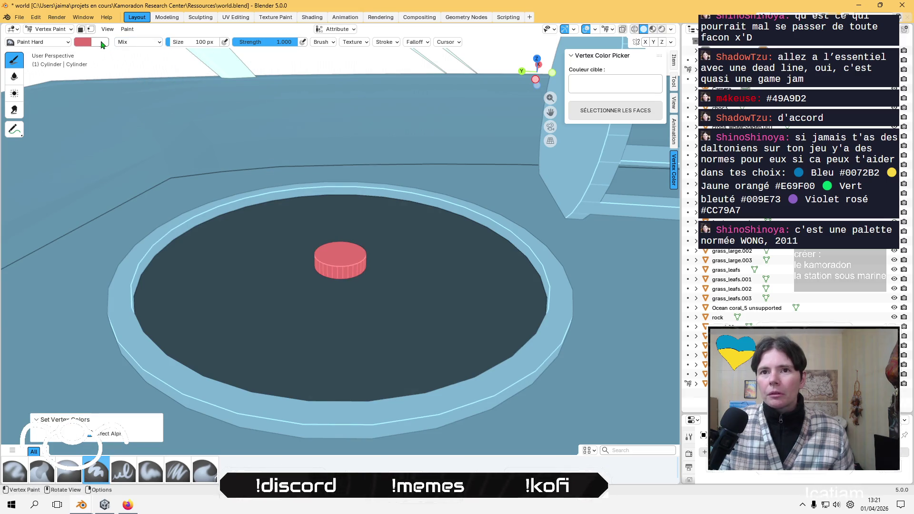
# Raise the red's saturation to 0.894 and refill the cylinder with #E25350.
pyautogui.click(86, 42)
pyautogui.moveTo(150, 169); pyautogui.dragTo(155, 169)
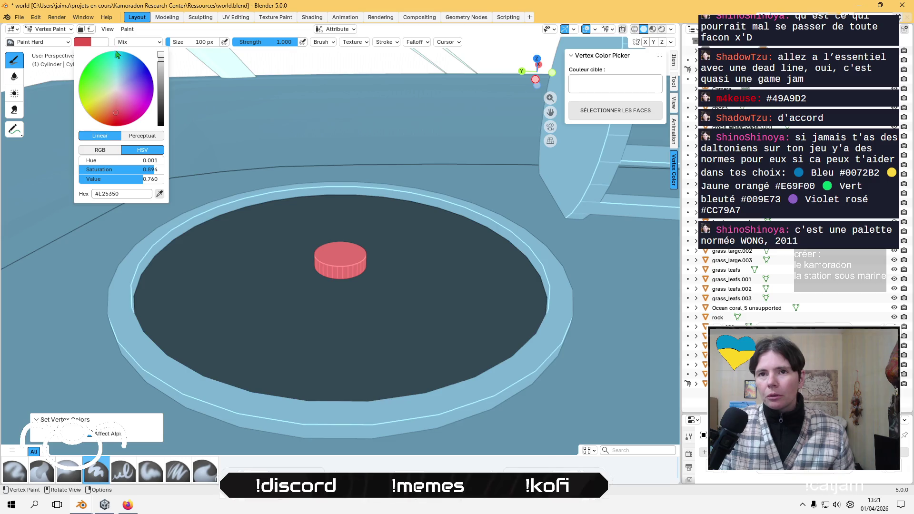
pyautogui.click(127, 29)
pyautogui.click(146, 114)
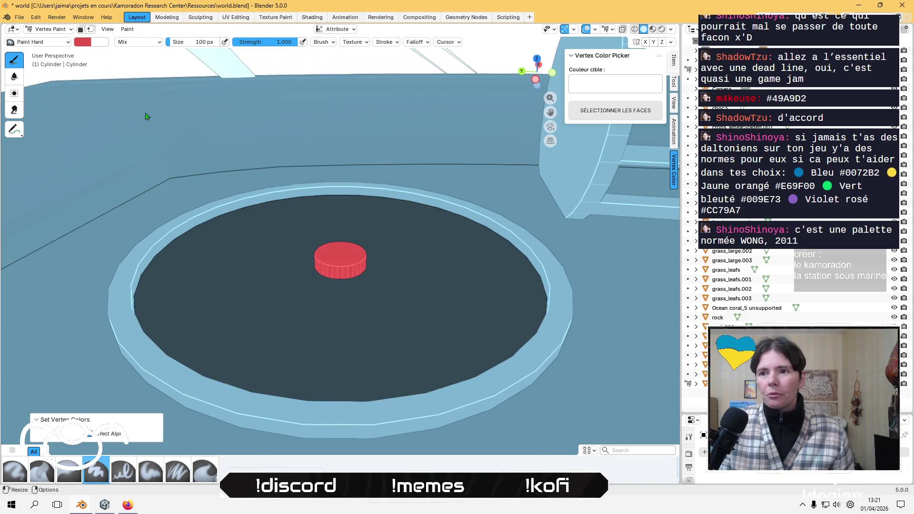
pyautogui.moveTo(220, 170)
pyautogui.mouseDown(button='middle')
pyautogui.moveTo(265, 152)
pyautogui.moveTo(342, 220)
pyautogui.moveTo(351, 198)
pyautogui.moveTo(206, 184)
pyautogui.moveTo(373, 195)
pyautogui.moveTo(434, 243)
pyautogui.moveTo(406, 198)
pyautogui.moveTo(412, 193)
pyautogui.moveTo(398, 230)
pyautogui.mouseUp(button='middle')
# Tilt the viewport to look down over the whole console desk, then switch to the browser.
pyautogui.scroll(5, 414, 265)
pyautogui.scroll(-5, 363, 259)
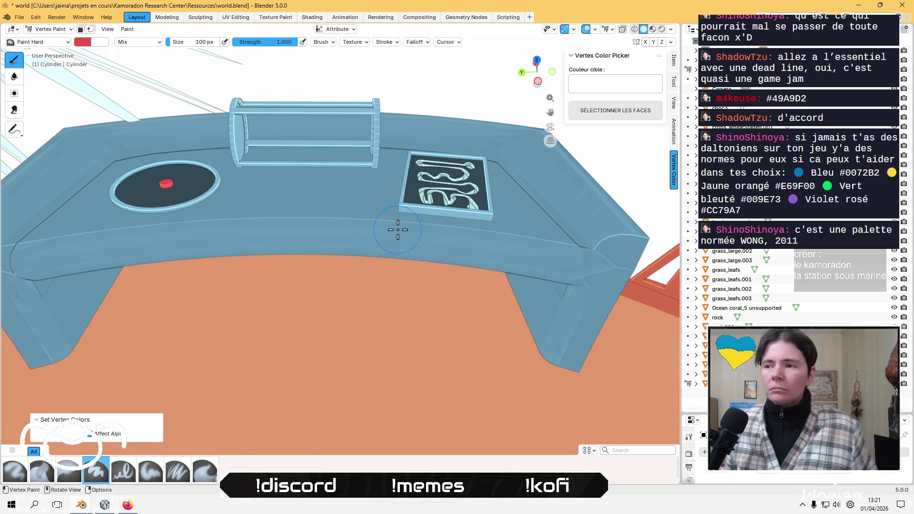
pyautogui.moveTo(387, 163); pyautogui.dragTo(420, 291, button='middle')
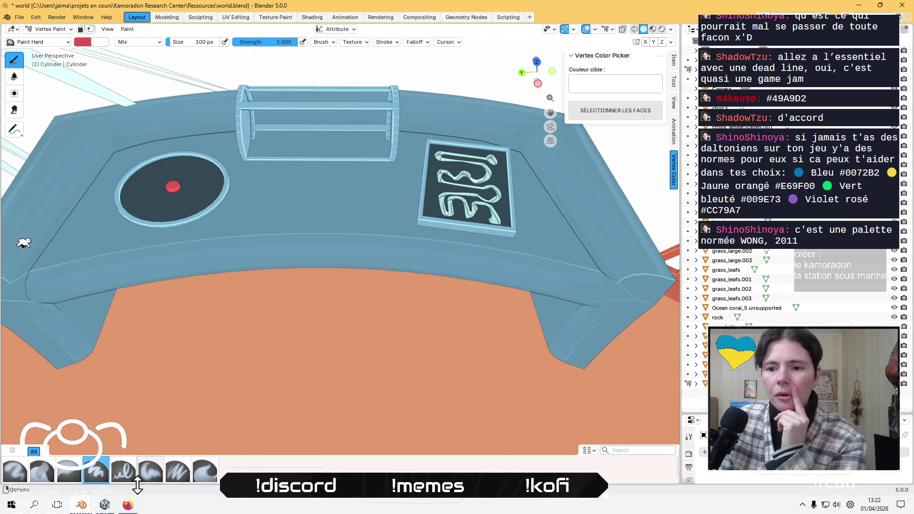
pyautogui.moveTo(129, 508)
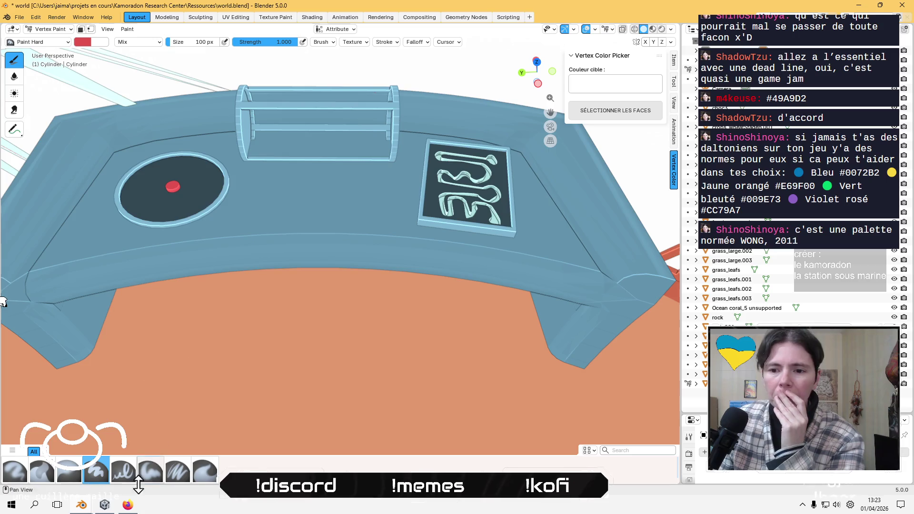
pyautogui.click(133, 506)
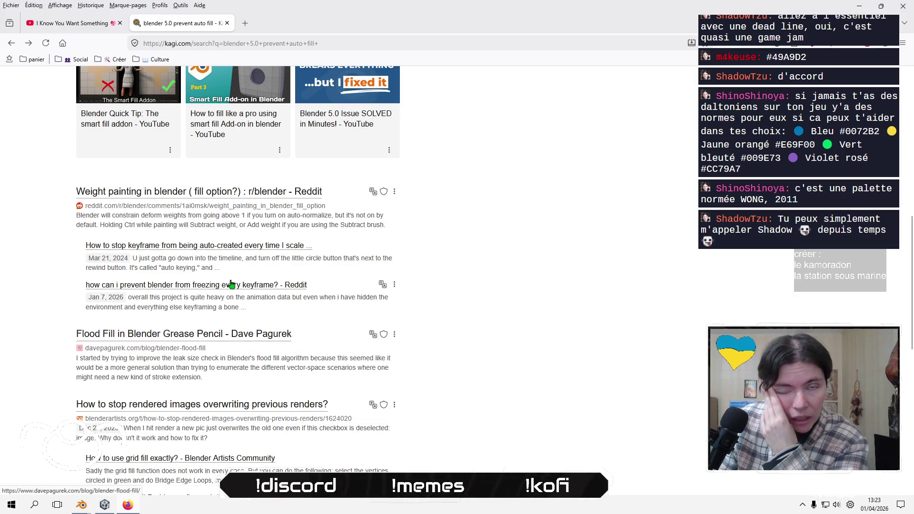
# Play the Essentials Radio chill beats video on YouTube and minimise Firefox.
pyautogui.click(71, 23)
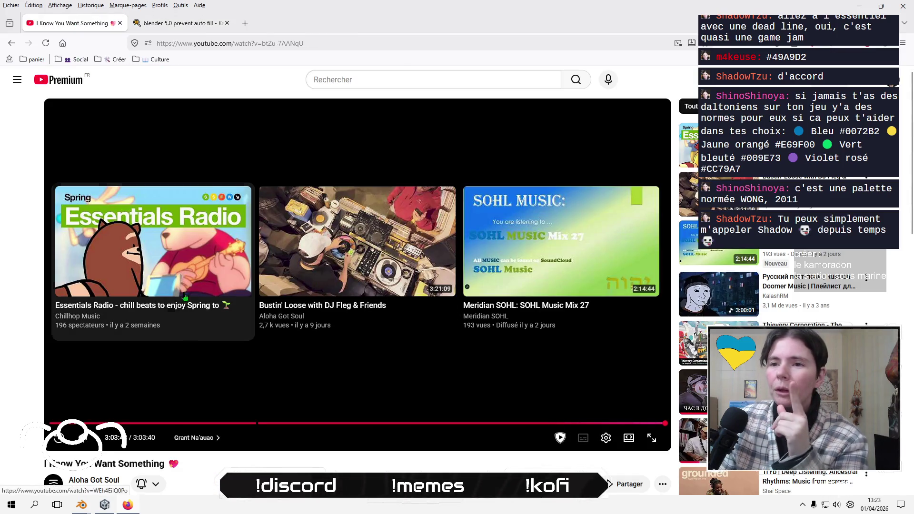
pyautogui.click(181, 311)
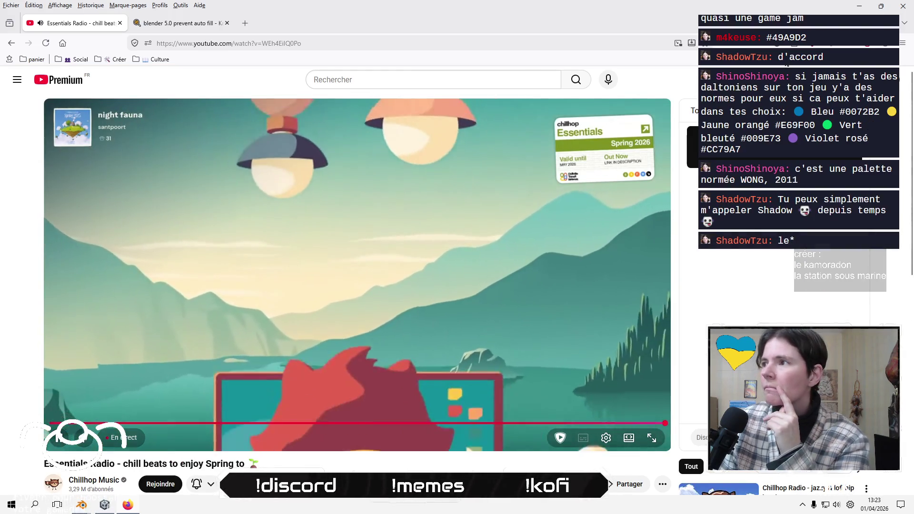
pyautogui.click(861, 8)
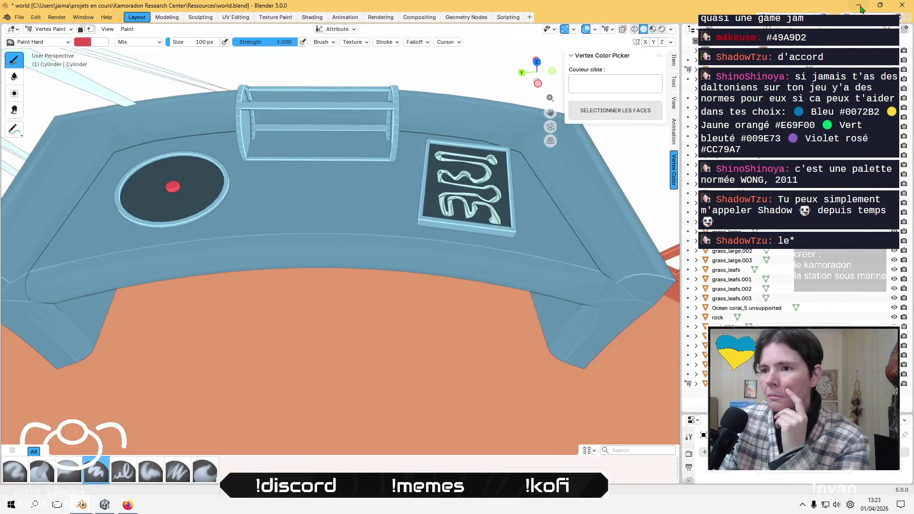
# Return to Object Mode and select the 3E maze plate (Cube.006) on the desk.
pyautogui.moveTo(497, 233); pyautogui.dragTo(506, 218, button='middle')
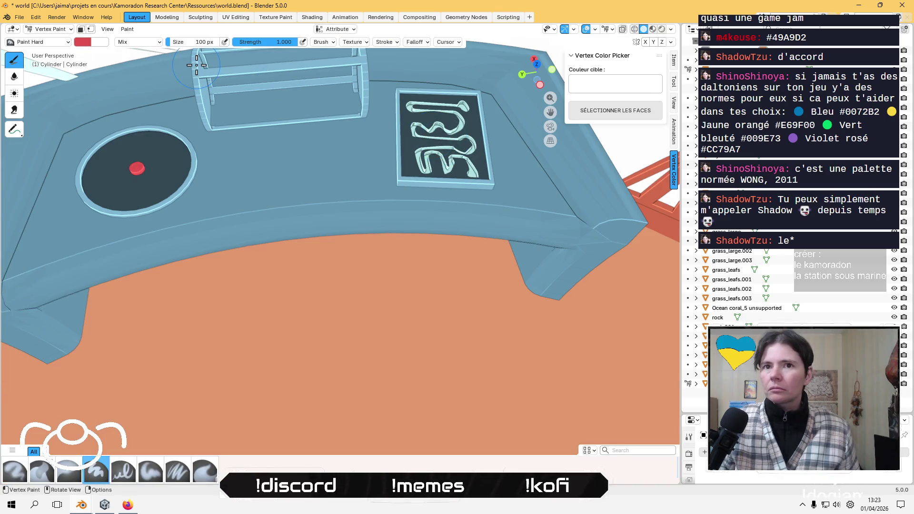
pyautogui.click(50, 29)
pyautogui.click(47, 34)
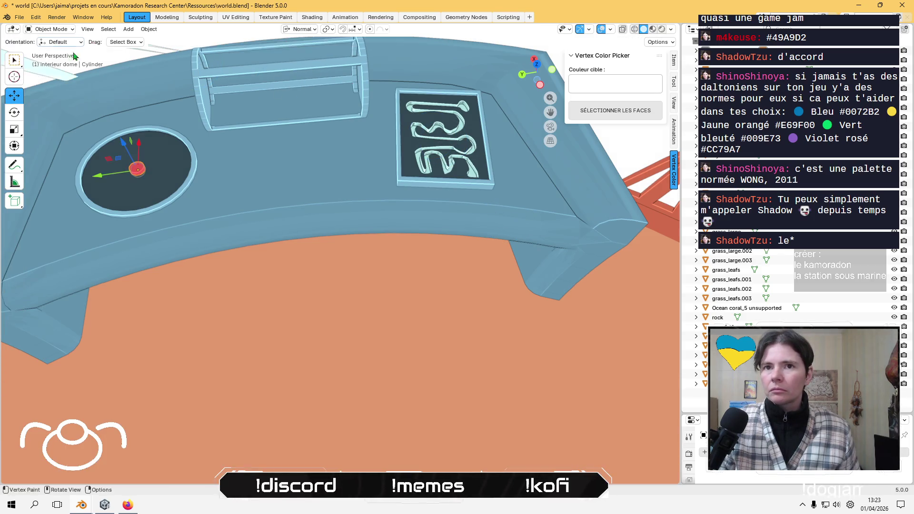
pyautogui.click(461, 156)
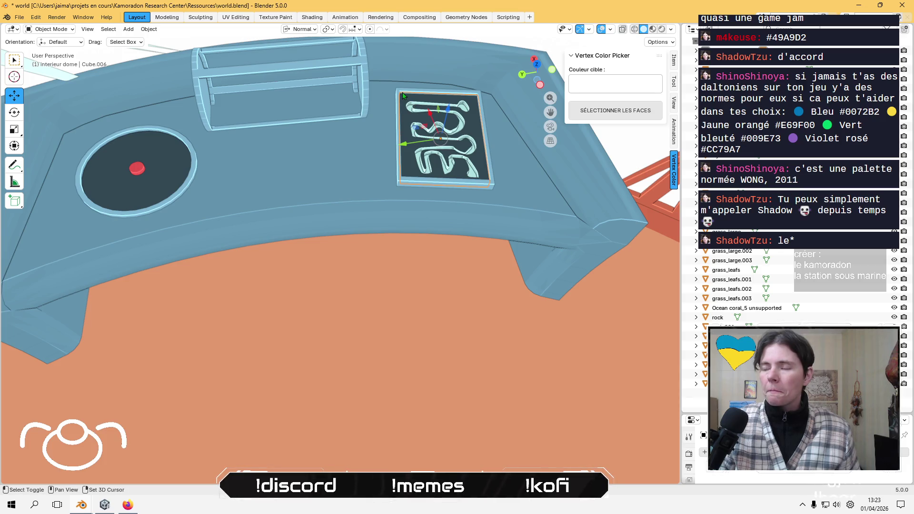
# Zoom in on the plate and make Annotate the active tool.
pyautogui.scroll(2, 367, 214)
pyautogui.scroll(3, 357, 257)
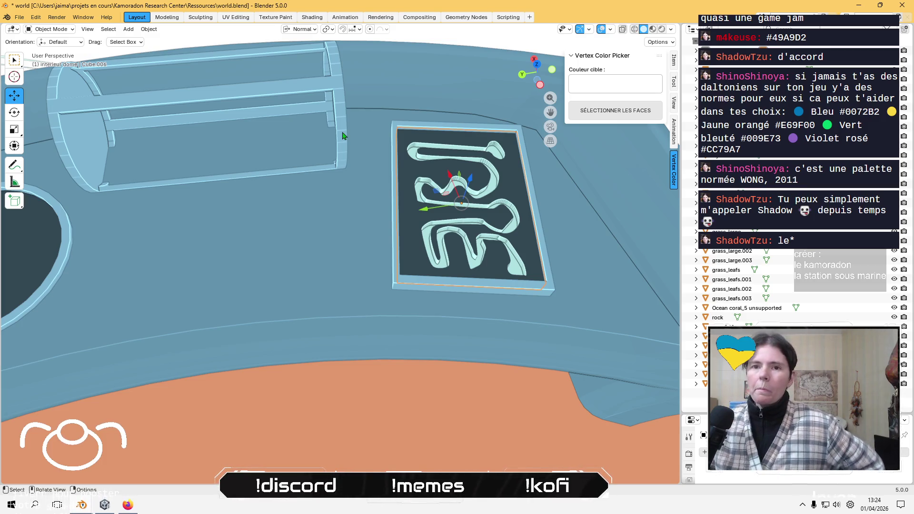
pyautogui.click(14, 164)
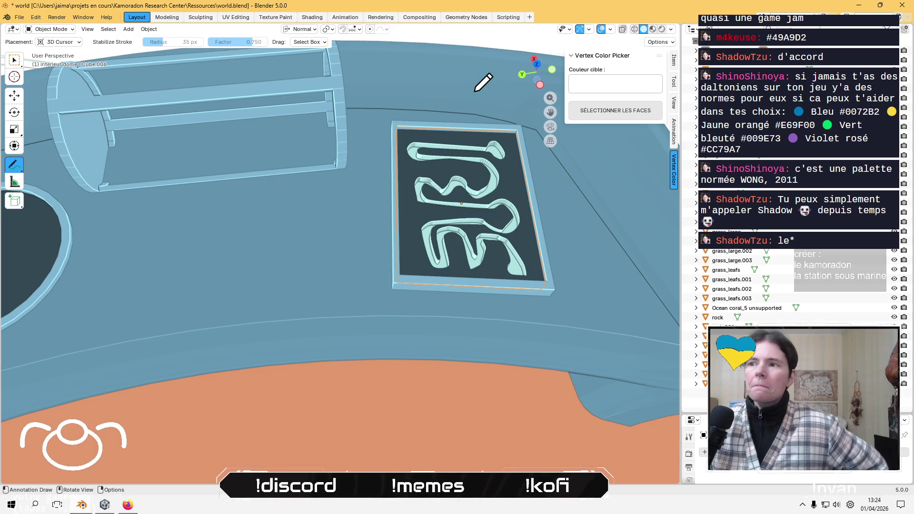
# Draw a freehand annotation stroke tracing a winding path over the 3E plate.
pyautogui.moveTo(503, 83)
pyautogui.mouseDown()
pyautogui.moveTo(489, 82)
pyautogui.moveTo(509, 93)
pyautogui.moveTo(485, 98)
pyautogui.moveTo(506, 73)
pyautogui.moveTo(518, 94)
pyautogui.moveTo(488, 106)
pyautogui.moveTo(499, 158)
pyautogui.moveTo(529, 200)
pyautogui.moveTo(525, 236)
pyautogui.moveTo(458, 190)
pyautogui.moveTo(428, 238)
pyautogui.moveTo(397, 195)
pyautogui.moveTo(423, 125)
pyautogui.moveTo(346, 114)
pyautogui.moveTo(402, 143)
pyautogui.moveTo(380, 208)
pyautogui.moveTo(396, 251)
pyautogui.moveTo(457, 251)
pyautogui.moveTo(476, 224)
pyautogui.moveTo(524, 260)
pyautogui.moveTo(545, 206)
pyautogui.moveTo(501, 109)
pyautogui.moveTo(479, 112)
pyautogui.moveTo(495, 169)
pyautogui.moveTo(528, 215)
pyautogui.moveTo(508, 238)
pyautogui.moveTo(488, 197)
pyautogui.moveTo(447, 205)
pyautogui.moveTo(424, 230)
pyautogui.moveTo(403, 193)
pyautogui.moveTo(425, 139)
pyautogui.moveTo(375, 116)
pyautogui.moveTo(342, 116)
pyautogui.mouseUp()
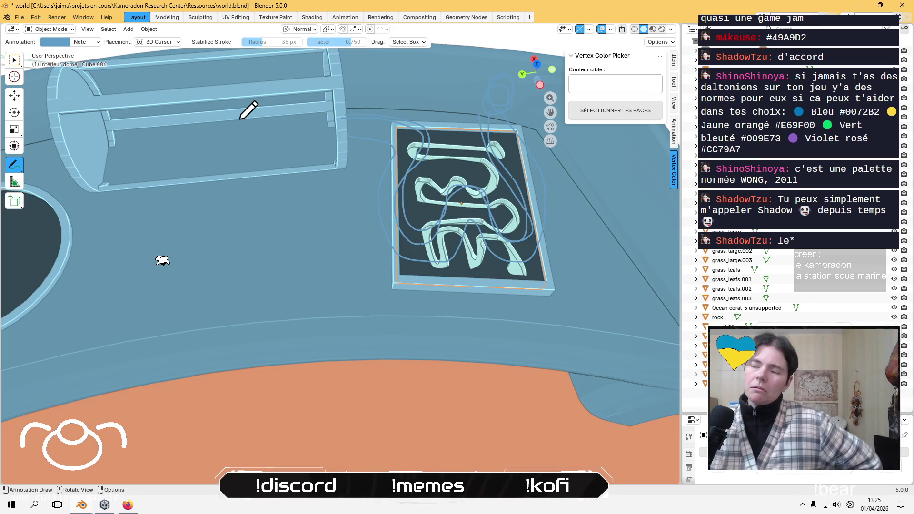
pyautogui.moveTo(293, 159)
pyautogui.mouseDown(button='middle')
pyautogui.moveTo(293, 175)
pyautogui.moveTo(305, 168)
pyautogui.moveTo(304, 149)
pyautogui.moveTo(284, 144)
pyautogui.moveTo(314, 179)
pyautogui.moveTo(298, 179)
pyautogui.moveTo(297, 188)
pyautogui.mouseUp(button='middle')
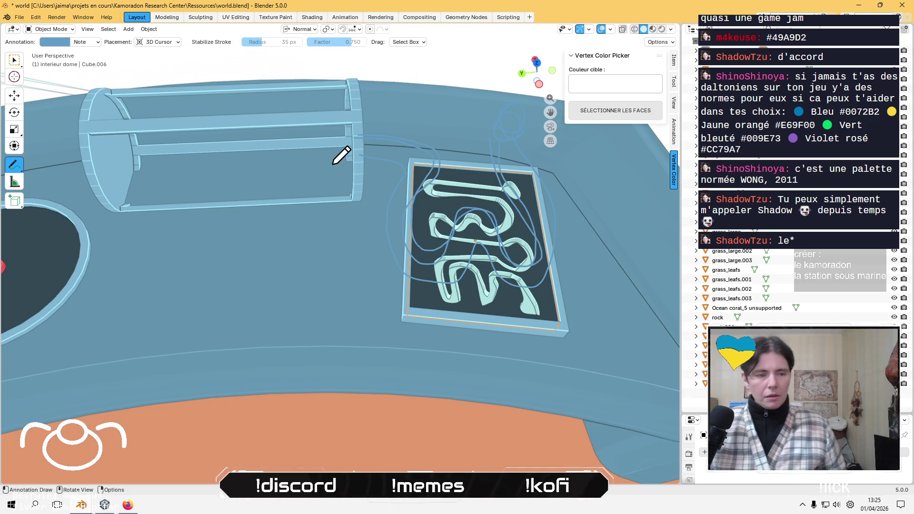
pyautogui.press('Tab')
pyautogui.press('Tab')
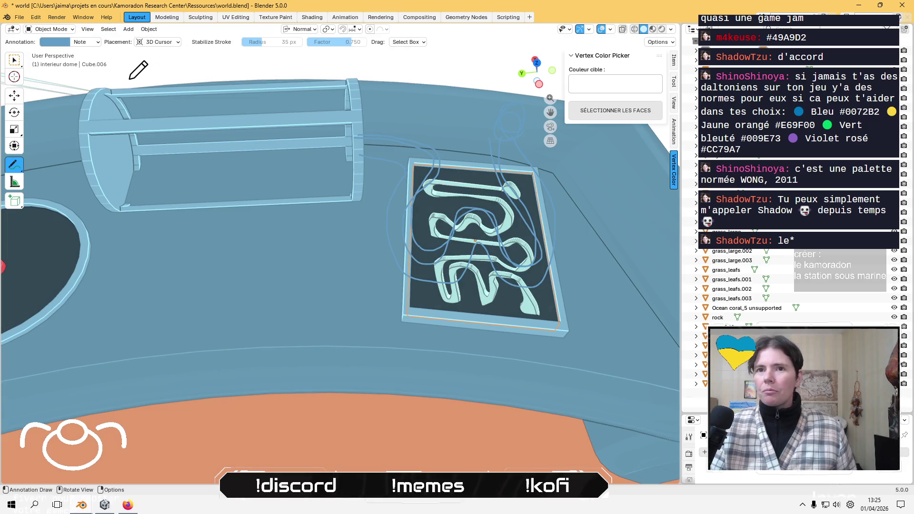
# With the Move tool active, hide the dark maze panel and the plate frame beneath it.
pyautogui.click(15, 95)
pyautogui.press('h')
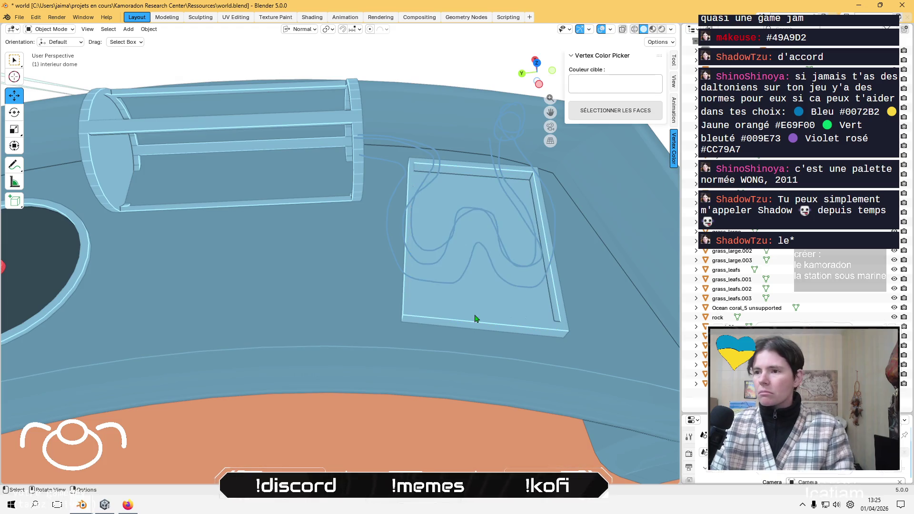
pyautogui.click(476, 318)
pyautogui.press('h')
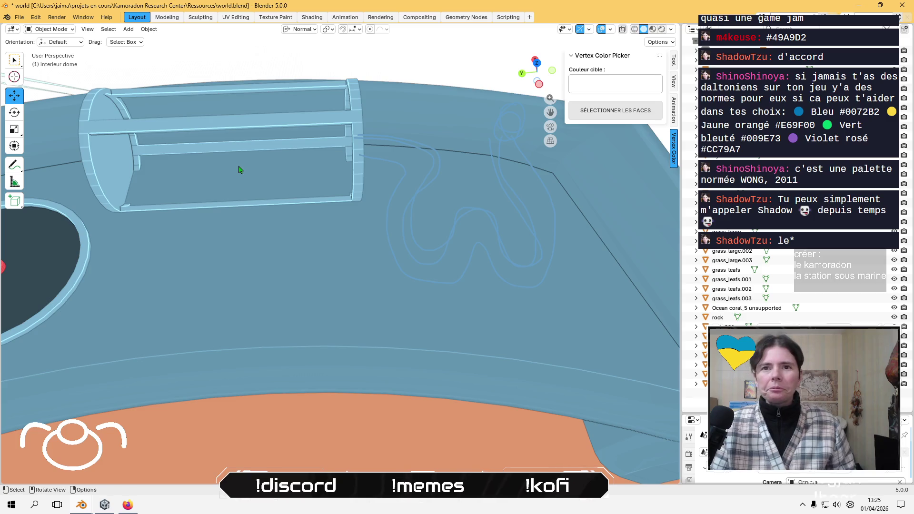
pyautogui.click(128, 30)
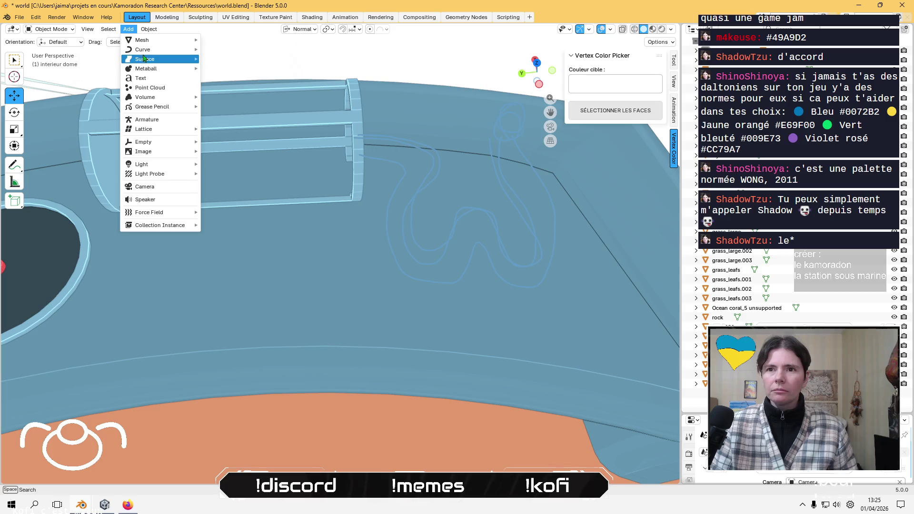
# Add a Bézier curve to the scene from the Curve submenu.
pyautogui.moveTo(154, 51)
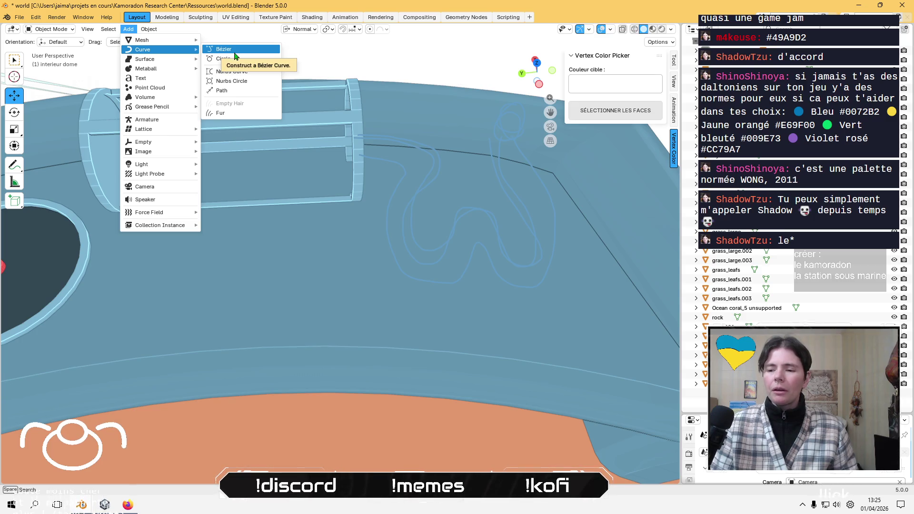
pyautogui.click(234, 56)
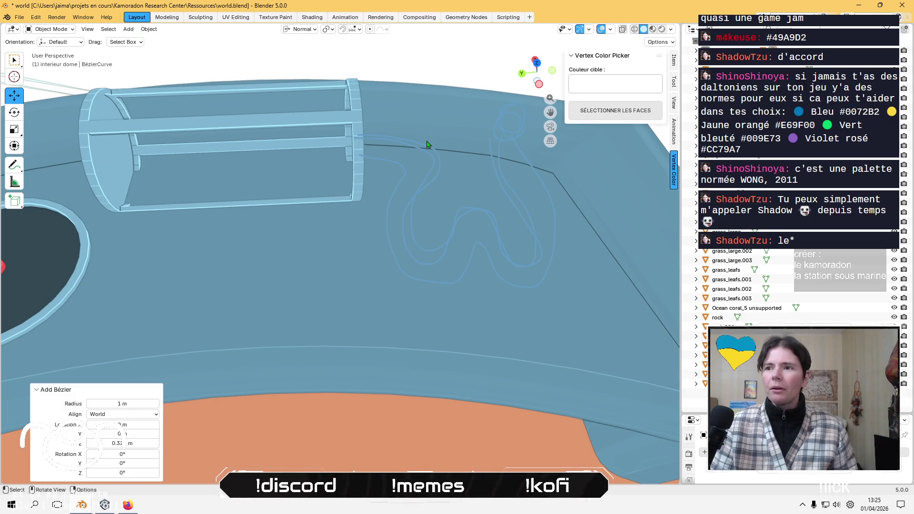
pyautogui.scroll(-5, 355, 196)
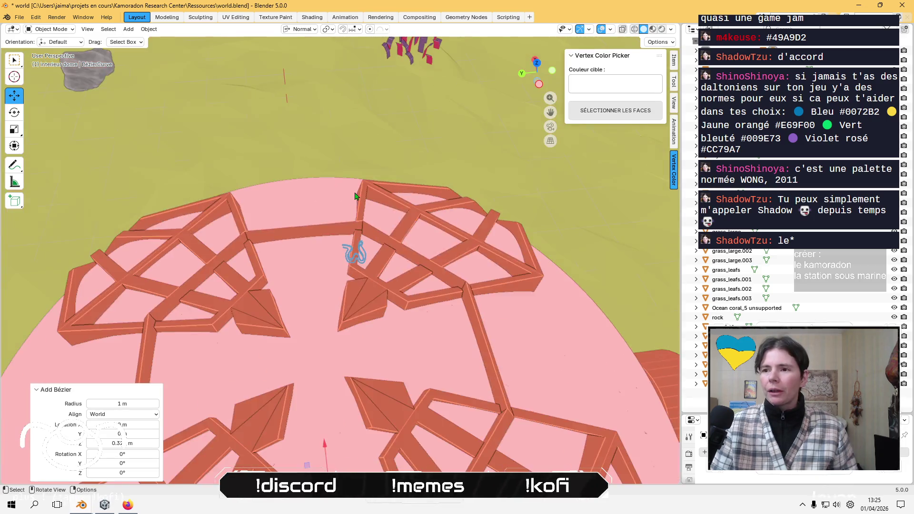
pyautogui.scroll(2, 356, 196)
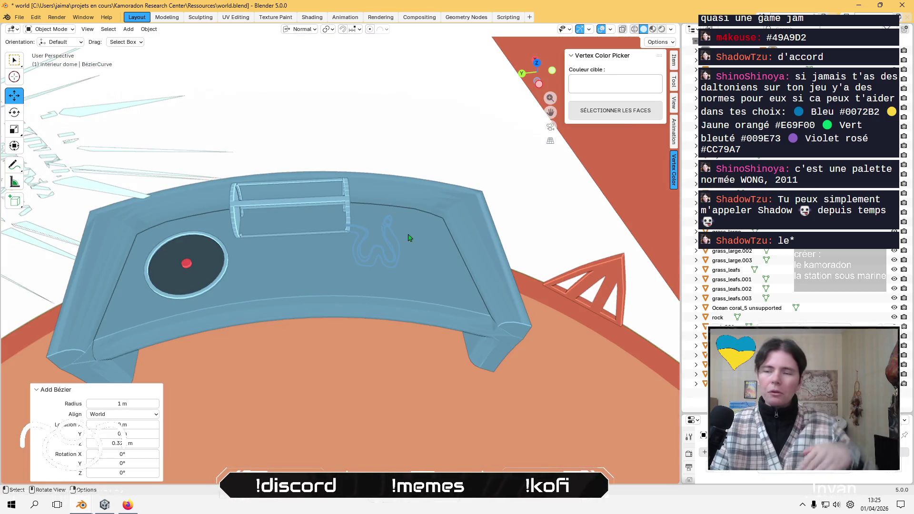
pyautogui.moveTo(399, 210)
pyautogui.mouseDown(button='middle')
pyautogui.moveTo(408, 269)
pyautogui.moveTo(415, 203)
pyautogui.moveTo(394, 138)
pyautogui.moveTo(395, 253)
pyautogui.mouseUp(button='middle')
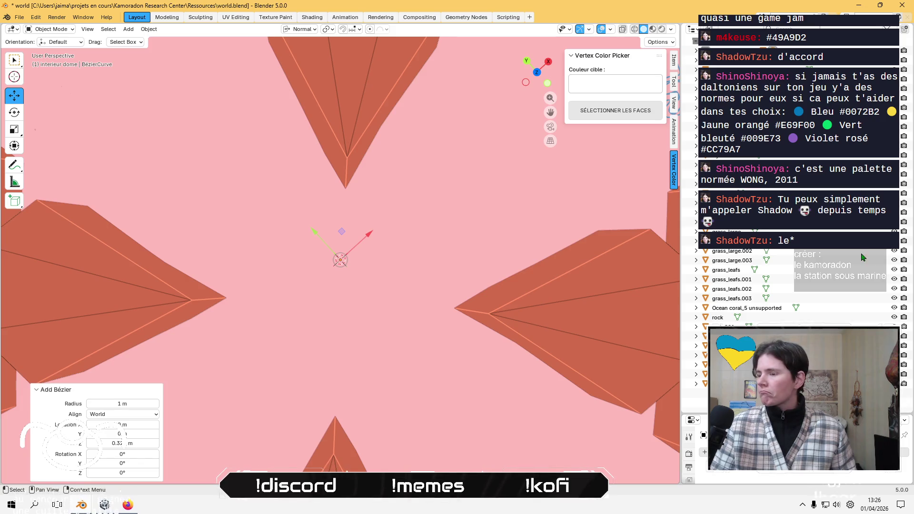
# Unhide all geometry with Alt+H, then slide the new curve along the X axis.
pyautogui.hotkey('alt', 'h')
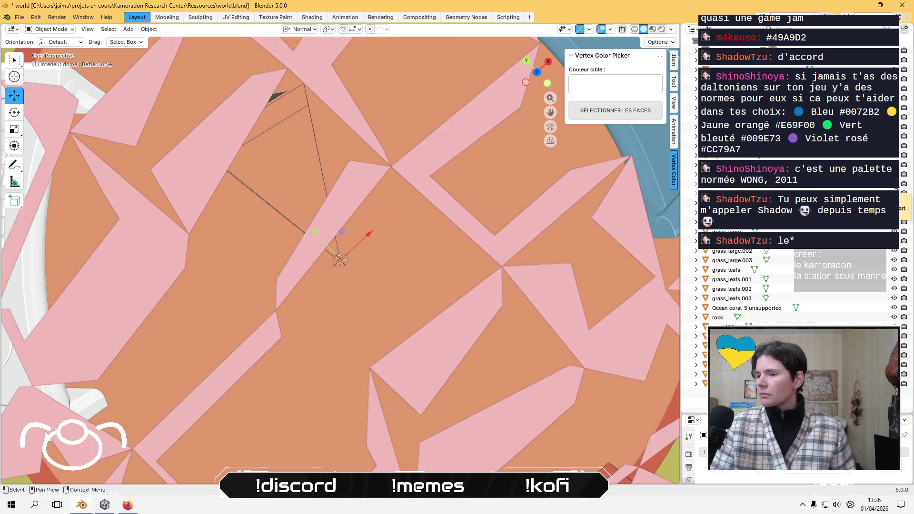
pyautogui.scroll(-8, 422, 284)
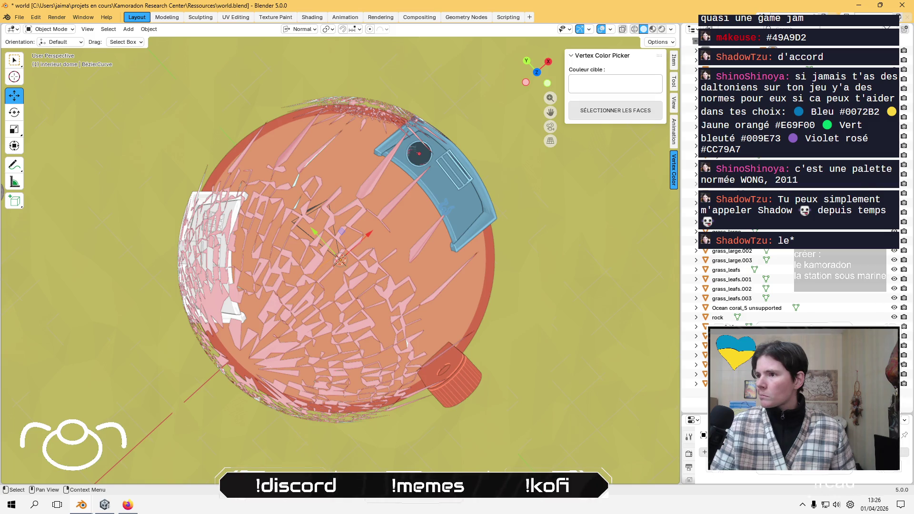
pyautogui.press('KP_7')
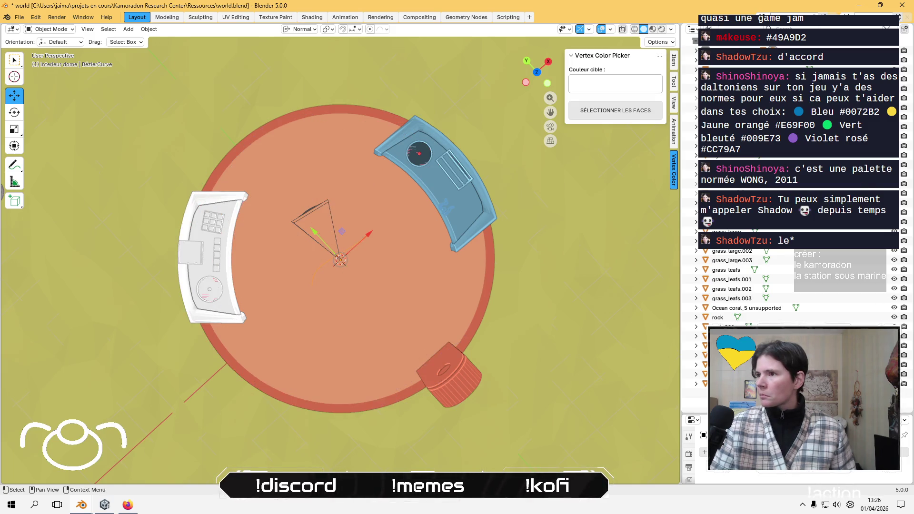
pyautogui.moveTo(357, 300); pyautogui.dragTo(413, 236, button='middle')
pyautogui.scroll(6, 379, 257)
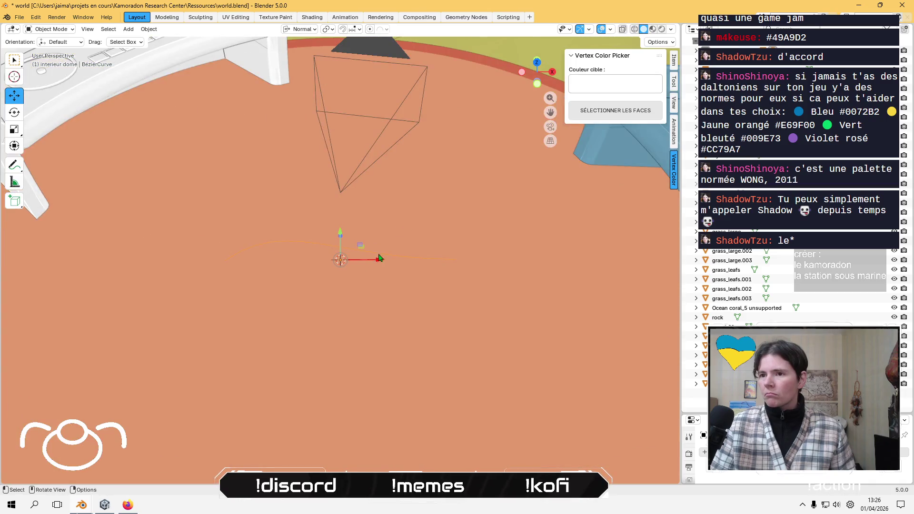
pyautogui.moveTo(375, 262)
pyautogui.mouseDown()
pyautogui.moveTo(633, 238)
pyautogui.moveTo(410, 259)
pyautogui.mouseUp()
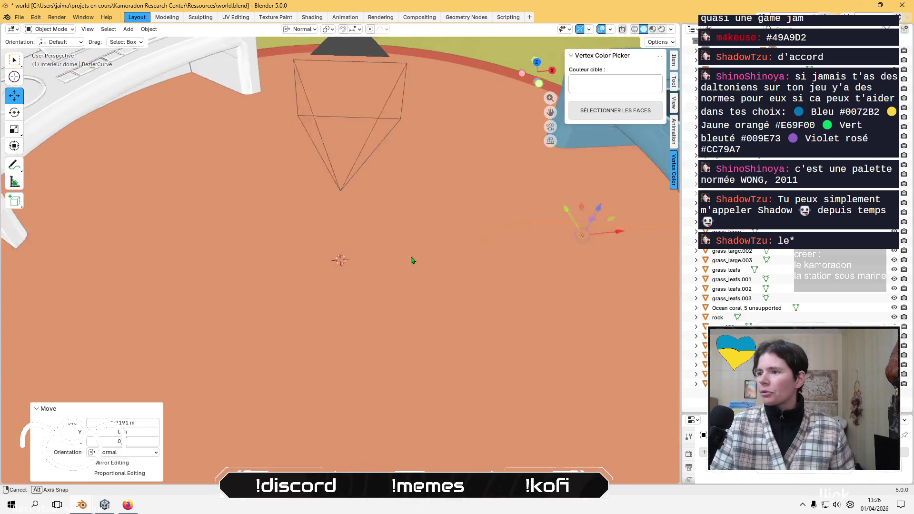
# In top view, slide the BezierCurve across toward the console desk.
pyautogui.moveTo(410, 259); pyautogui.dragTo(505, 242, button='middle')
pyautogui.scroll(-2, 427, 239)
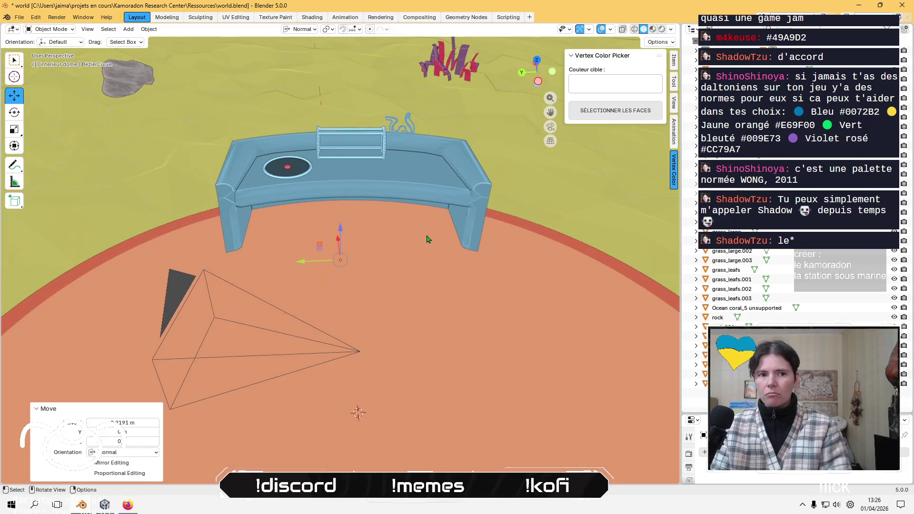
pyautogui.scroll(3, 427, 238)
pyautogui.moveTo(426, 238); pyautogui.dragTo(430, 275, button='middle')
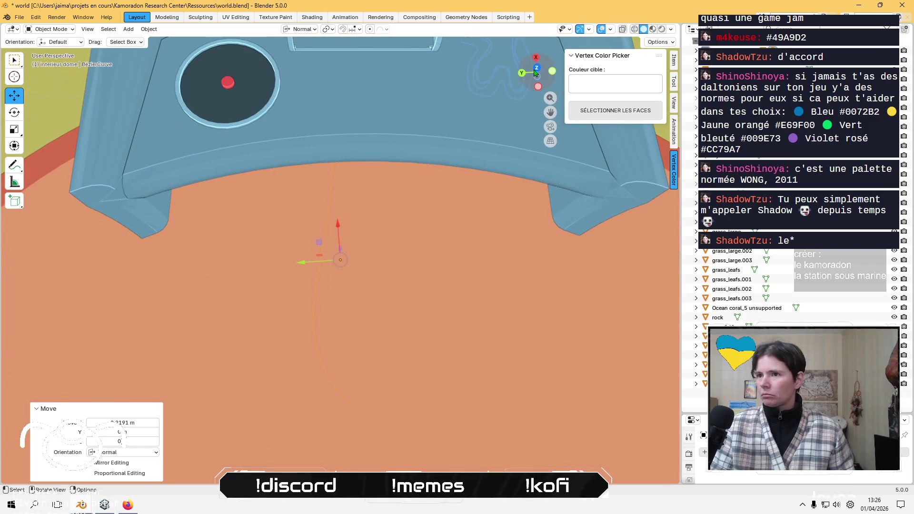
pyautogui.click(535, 69)
pyautogui.moveTo(359, 244); pyautogui.dragTo(435, 390)
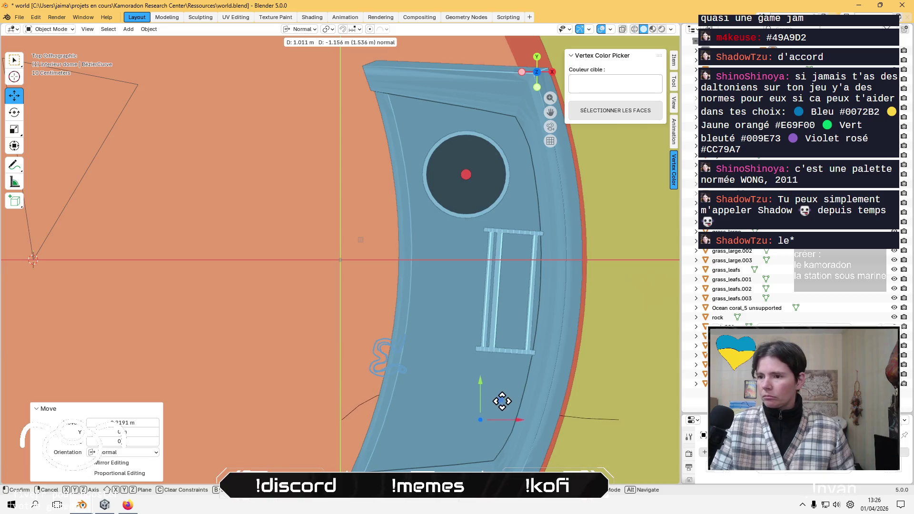
# Lift the curve onto the desk top beside the cylinder cage and enter Edit Mode.
pyautogui.moveTo(502, 401); pyautogui.dragTo(490, 398)
pyautogui.moveTo(491, 397)
pyautogui.mouseDown(button='middle')
pyautogui.moveTo(573, 369)
pyautogui.moveTo(490, 241)
pyautogui.moveTo(445, 307)
pyautogui.mouseUp(button='middle')
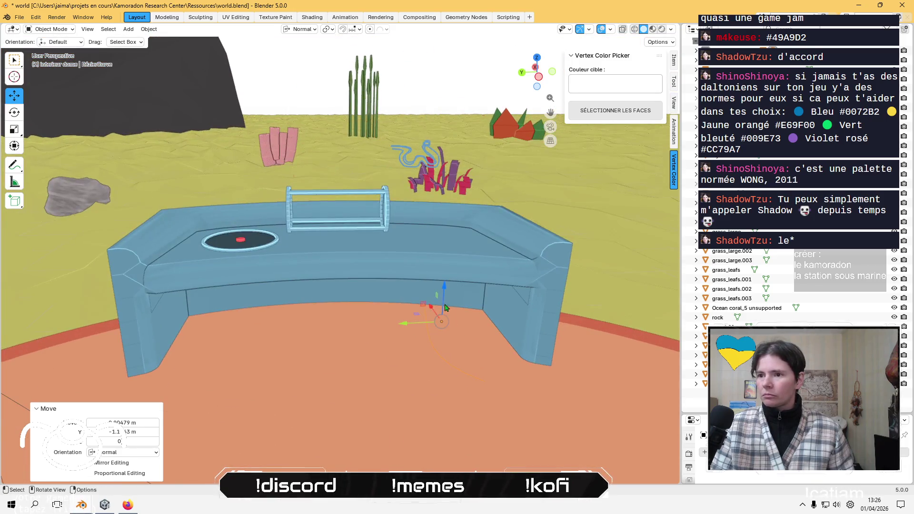
pyautogui.moveTo(445, 307); pyautogui.dragTo(444, 258)
pyautogui.moveTo(453, 197); pyautogui.dragTo(455, 204)
pyautogui.scroll(5, 421, 300)
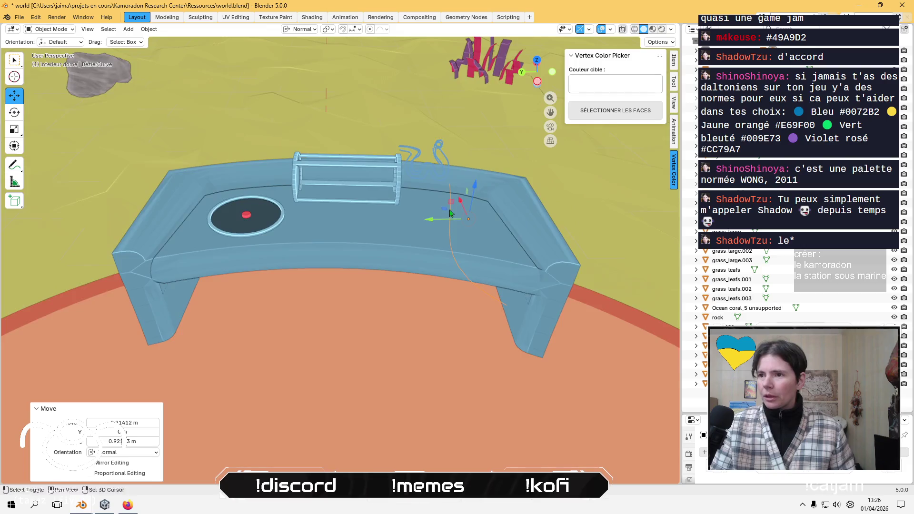
pyautogui.moveTo(455, 296)
pyautogui.mouseDown(button='middle')
pyautogui.moveTo(407, 301)
pyautogui.moveTo(407, 341)
pyautogui.moveTo(398, 306)
pyautogui.mouseUp(button='middle')
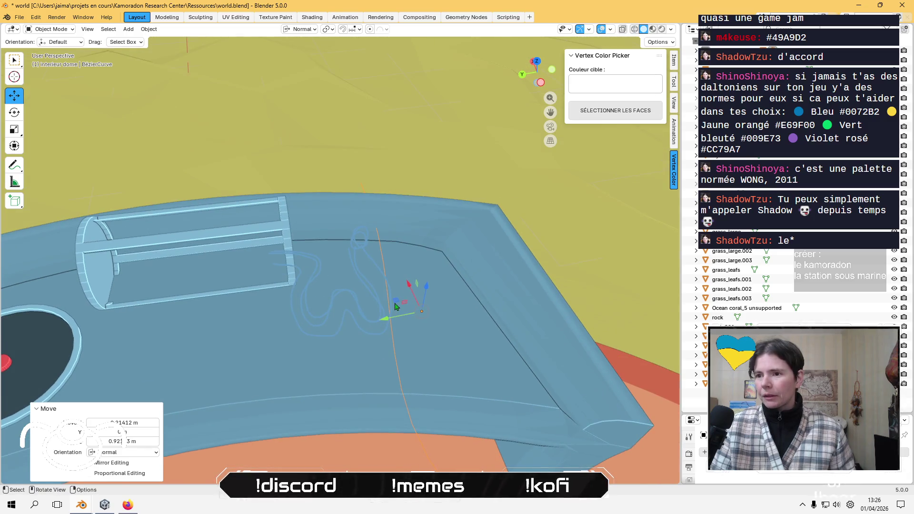
pyautogui.moveTo(398, 306); pyautogui.dragTo(410, 300)
pyautogui.click(410, 300)
pyautogui.moveTo(411, 299)
pyautogui.mouseDown(button='middle')
pyautogui.moveTo(312, 298)
pyautogui.moveTo(405, 392)
pyautogui.mouseUp(button='middle')
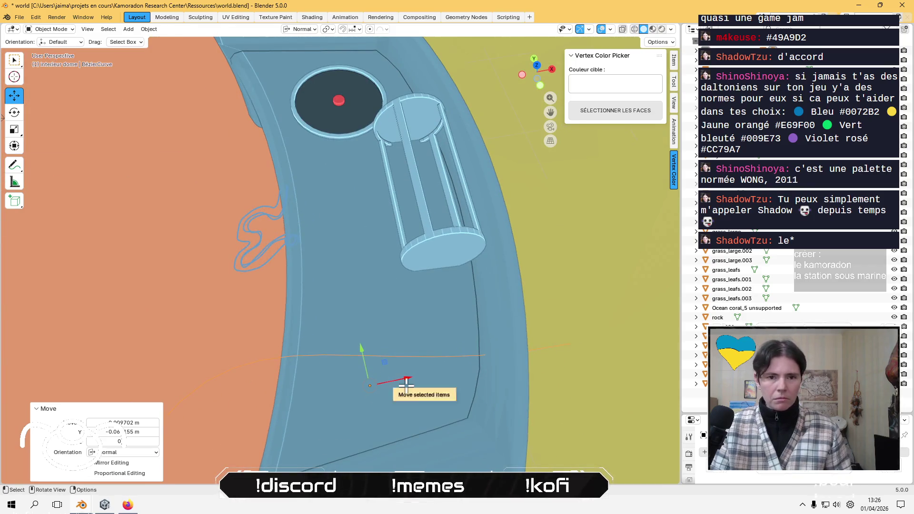
pyautogui.press('Tab')
pyautogui.moveTo(465, 373)
pyautogui.mouseDown(button='middle')
pyautogui.moveTo(492, 350)
pyautogui.moveTo(475, 327)
pyautogui.mouseUp(button='middle')
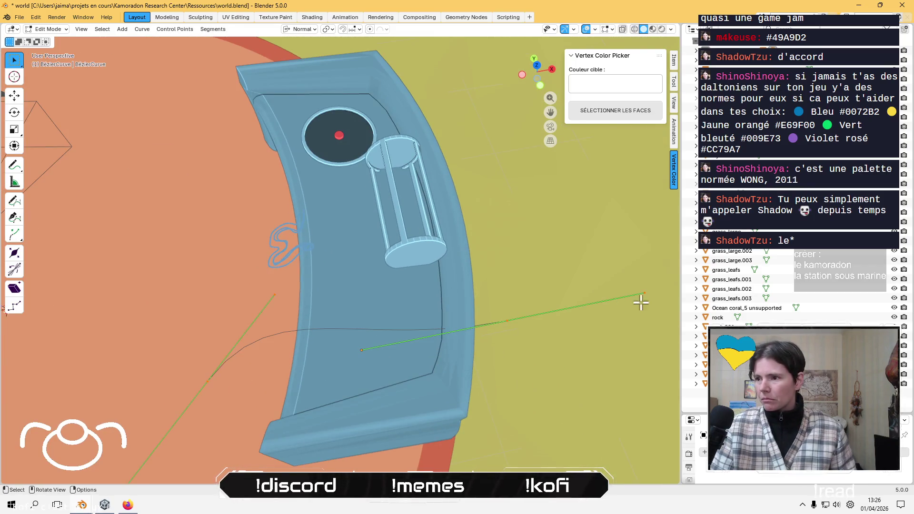
# Reposition the curve point's handles toward the desk edge using G moves.
pyautogui.press('g')
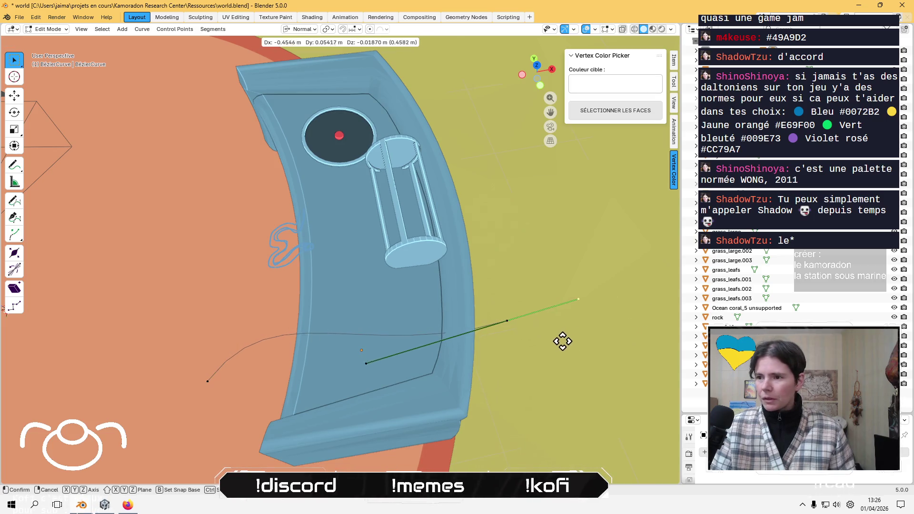
pyautogui.click(530, 347)
pyautogui.press('g')
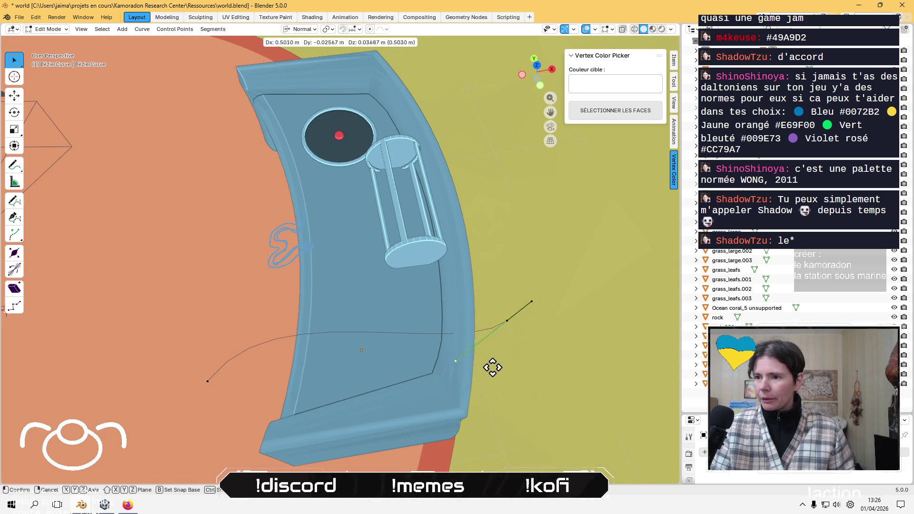
pyautogui.click(515, 360)
pyautogui.scroll(3, 522, 343)
pyautogui.click(650, 376)
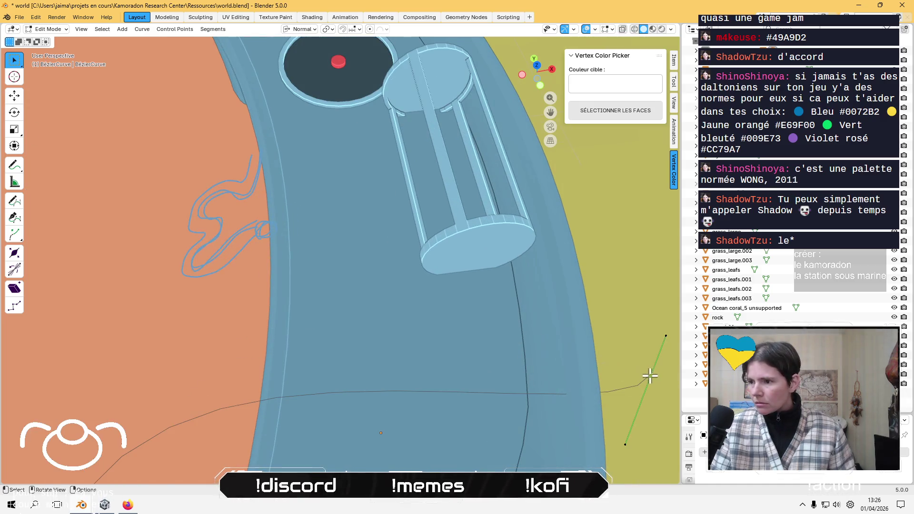
pyautogui.press('g')
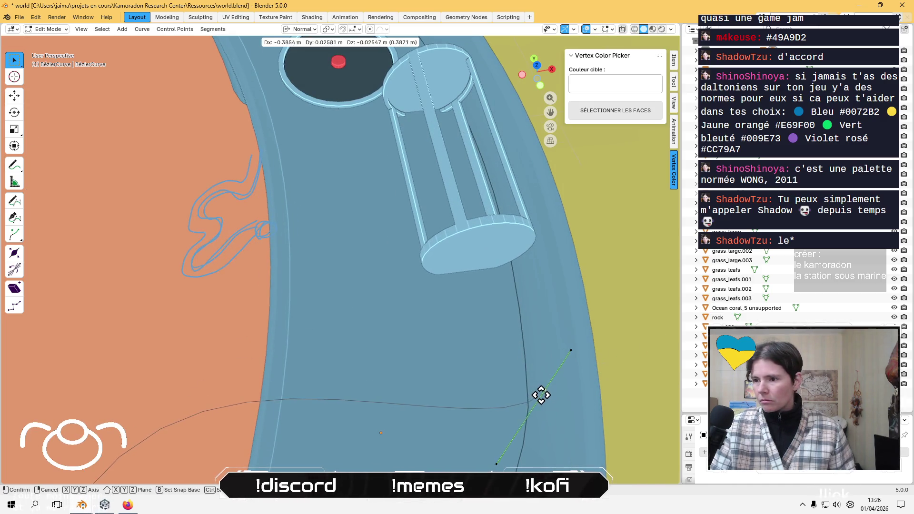
pyautogui.click(544, 400)
# Nudge a curve control point a few centimetres and enable the Move tool's axis handles.
pyautogui.moveTo(502, 361)
pyautogui.mouseDown(button='middle')
pyautogui.moveTo(498, 302)
pyautogui.moveTo(437, 314)
pyautogui.moveTo(401, 309)
pyautogui.moveTo(414, 275)
pyautogui.moveTo(486, 284)
pyautogui.moveTo(414, 322)
pyautogui.moveTo(487, 301)
pyautogui.moveTo(541, 337)
pyautogui.moveTo(489, 292)
pyautogui.mouseUp(button='middle')
pyautogui.press('g')
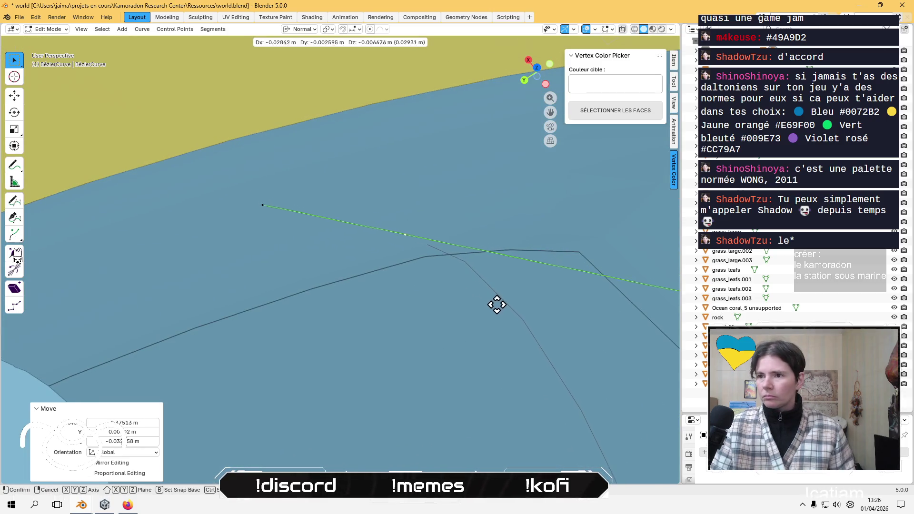
pyautogui.click(512, 311)
pyautogui.moveTo(511, 310)
pyautogui.mouseDown(button='middle')
pyautogui.moveTo(450, 241)
pyautogui.moveTo(452, 214)
pyautogui.moveTo(168, 176)
pyautogui.mouseUp(button='middle')
pyautogui.click(17, 101)
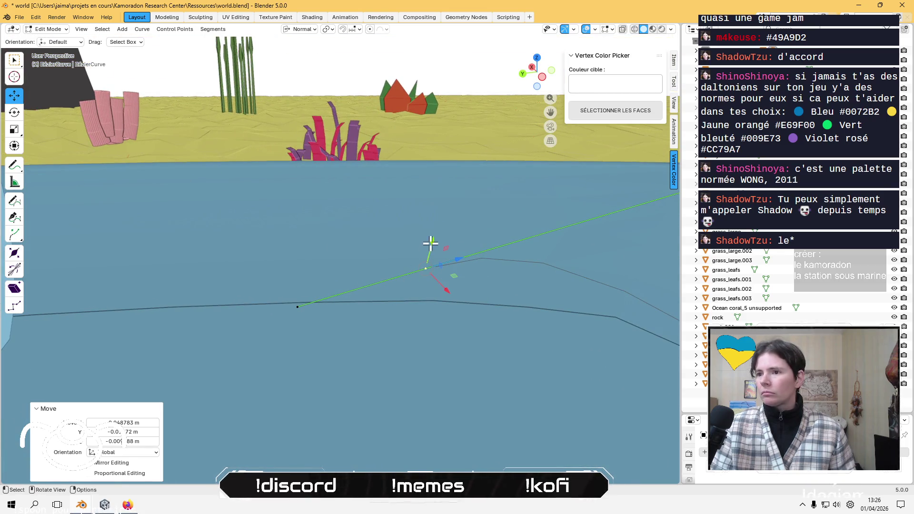
pyautogui.moveTo(430, 243)
pyautogui.mouseDown(button='middle')
pyautogui.moveTo(369, 236)
pyautogui.moveTo(334, 159)
pyautogui.moveTo(157, 81)
pyautogui.moveTo(96, 37)
pyautogui.mouseUp(button='middle')
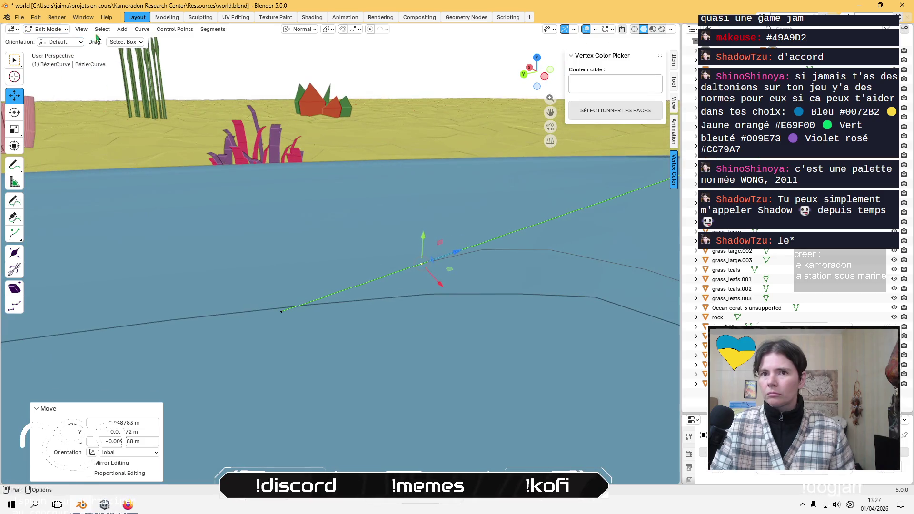
pyautogui.click(62, 42)
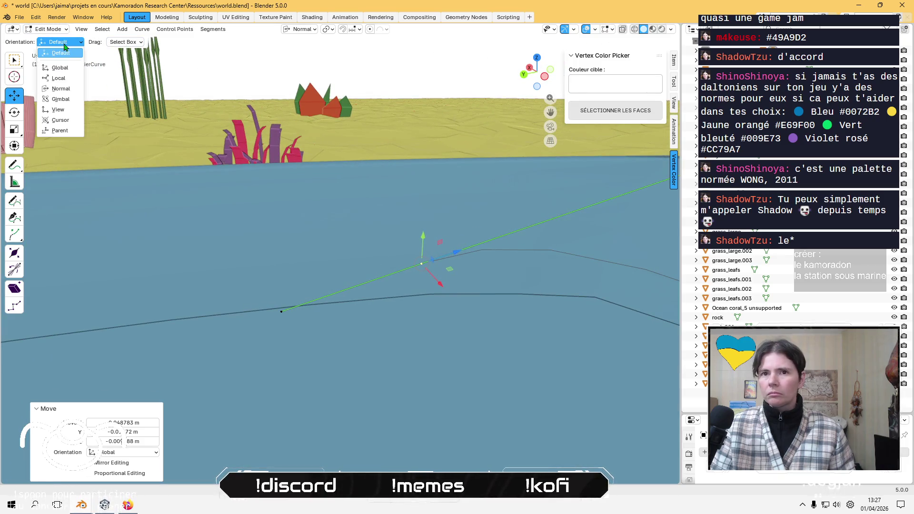
# Set the transform orientation to Global and reposition one of the curve's handles.
pyautogui.click(60, 68)
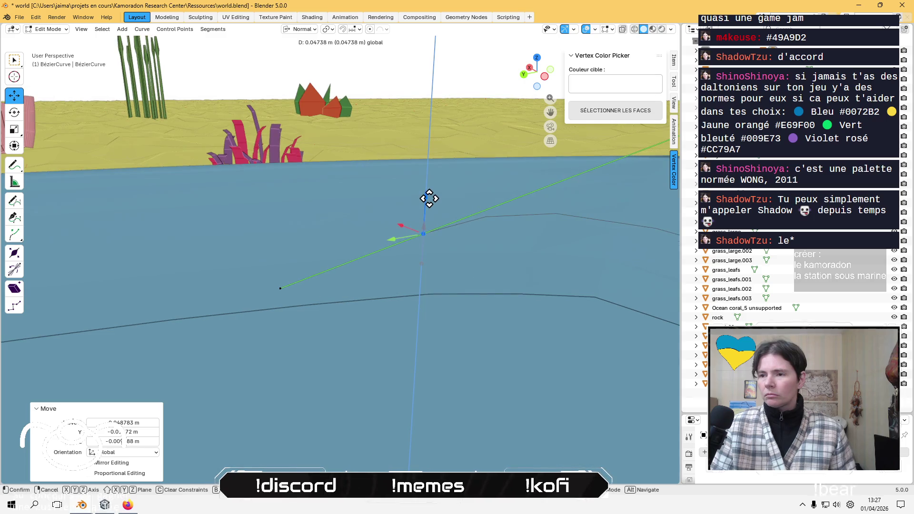
pyautogui.moveTo(428, 198)
pyautogui.mouseDown(button='middle')
pyautogui.moveTo(418, 186)
pyautogui.moveTo(504, 220)
pyautogui.moveTo(287, 367)
pyautogui.moveTo(379, 334)
pyautogui.moveTo(410, 289)
pyautogui.mouseUp(button='middle')
pyautogui.press('g')
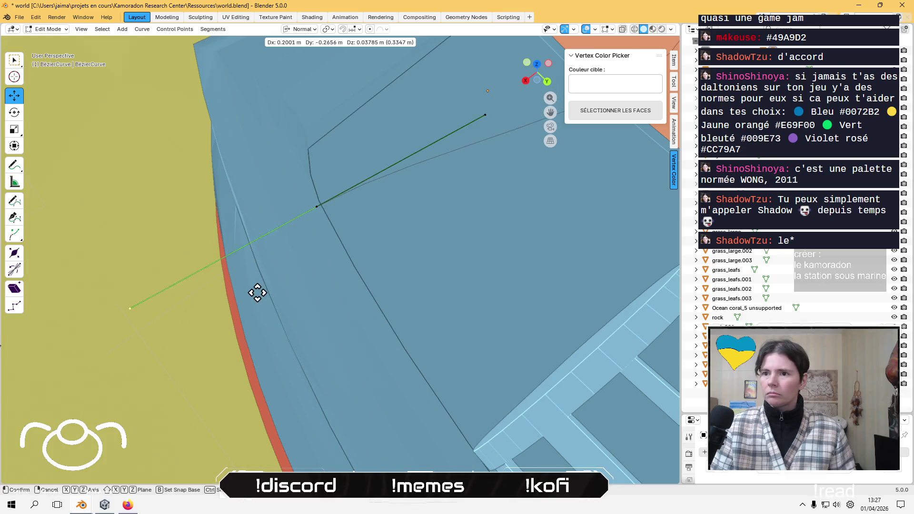
pyautogui.click(320, 259)
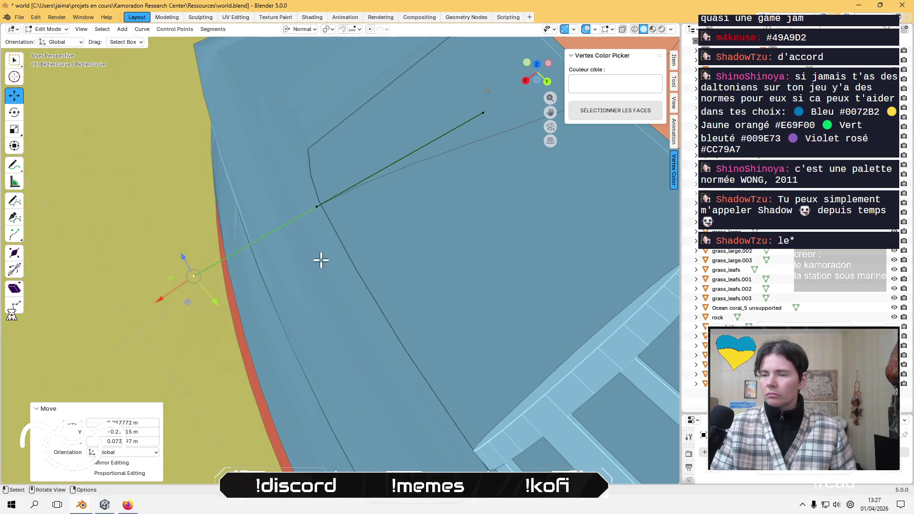
pyautogui.moveTo(320, 258)
pyautogui.mouseDown(button='middle')
pyautogui.moveTo(393, 255)
pyautogui.moveTo(500, 273)
pyautogui.moveTo(379, 288)
pyautogui.moveTo(406, 434)
pyautogui.moveTo(405, 418)
pyautogui.mouseUp(button='middle')
# Move the curve's bottom endpoint from in front of the desk up onto it near the cage.
pyautogui.click(381, 410)
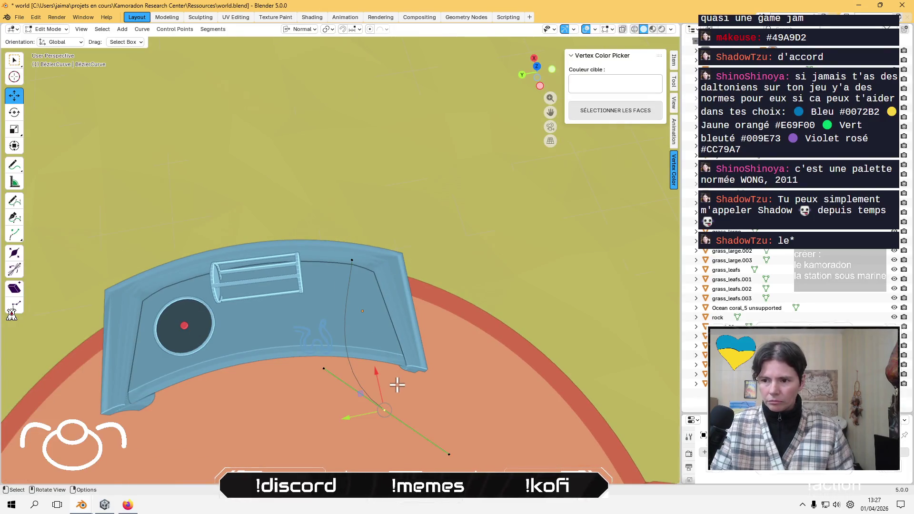
pyautogui.press('g')
pyautogui.click(355, 282)
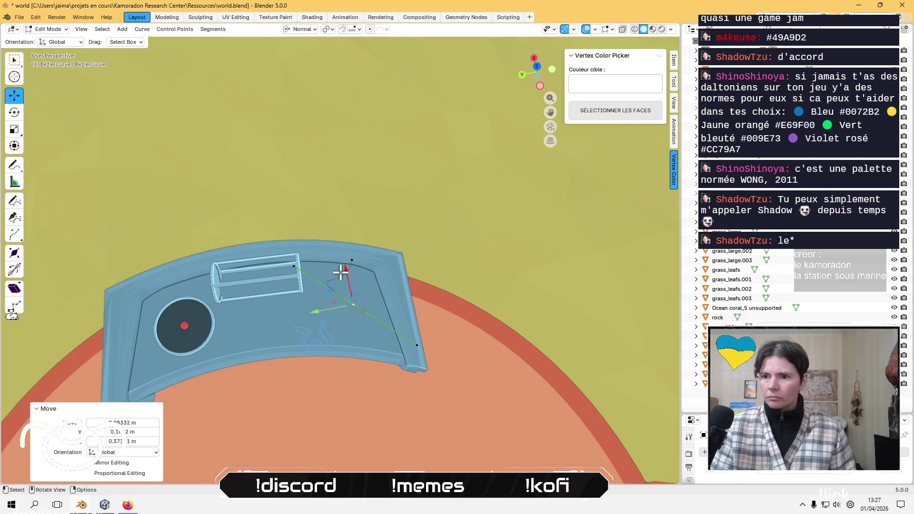
pyautogui.scroll(-3, 321, 261)
pyautogui.scroll(2, 333, 261)
pyautogui.press('g')
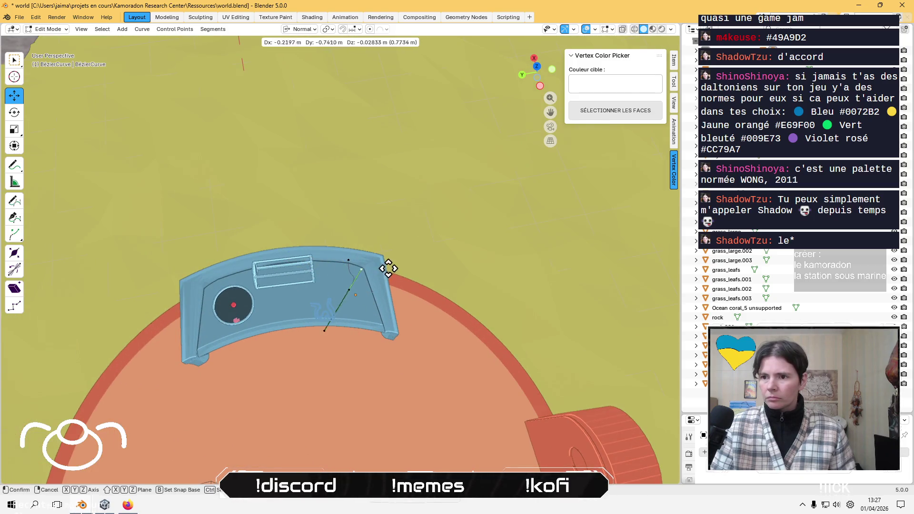
pyautogui.click(394, 269)
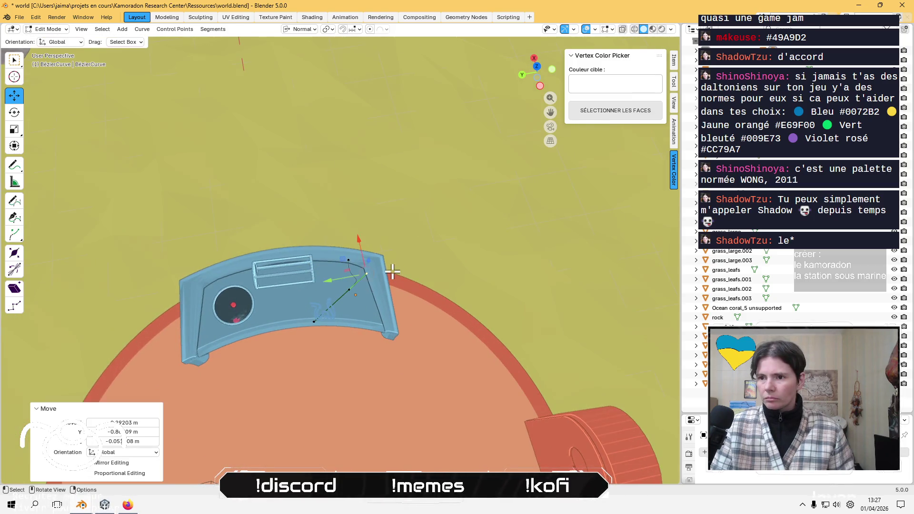
pyautogui.scroll(3, 388, 291)
pyautogui.press('g')
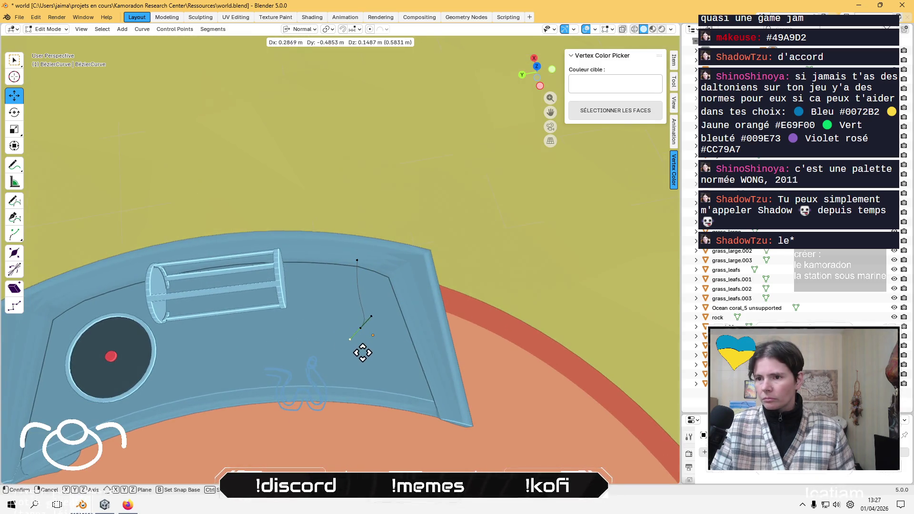
pyautogui.click(355, 355)
pyautogui.press('g')
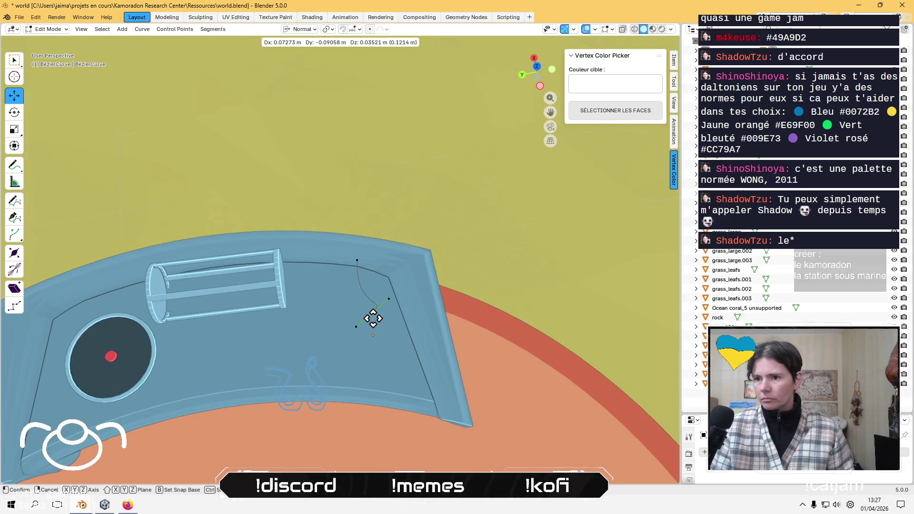
pyautogui.click(372, 322)
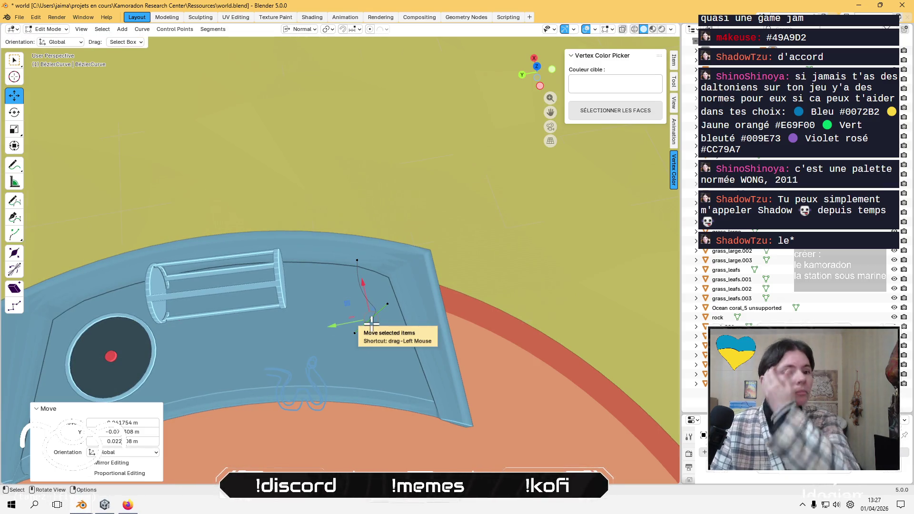
# Lower the selected curve point vertically toward the desk surface.
pyautogui.scroll(5, 372, 321)
pyautogui.moveTo(373, 323)
pyautogui.mouseDown(button='middle')
pyautogui.moveTo(359, 278)
pyautogui.moveTo(328, 279)
pyautogui.mouseUp(button='middle')
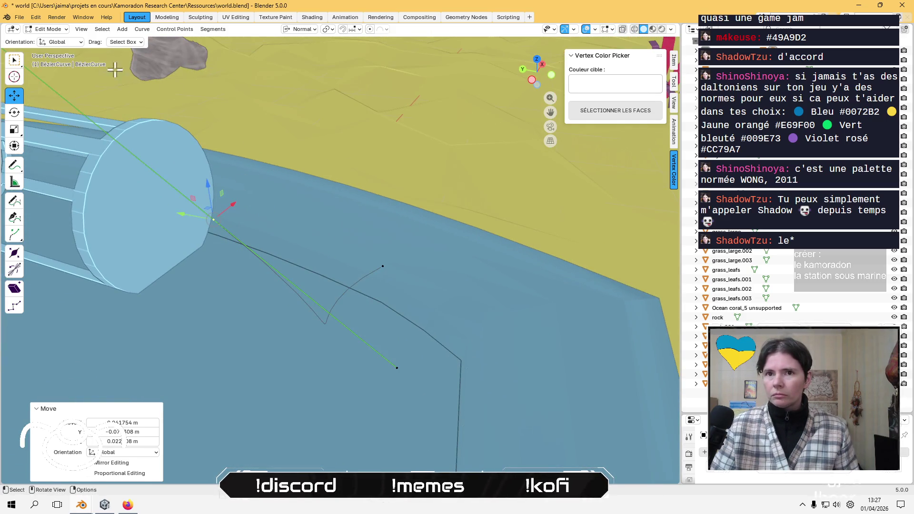
pyautogui.moveTo(199, 184); pyautogui.dragTo(209, 269)
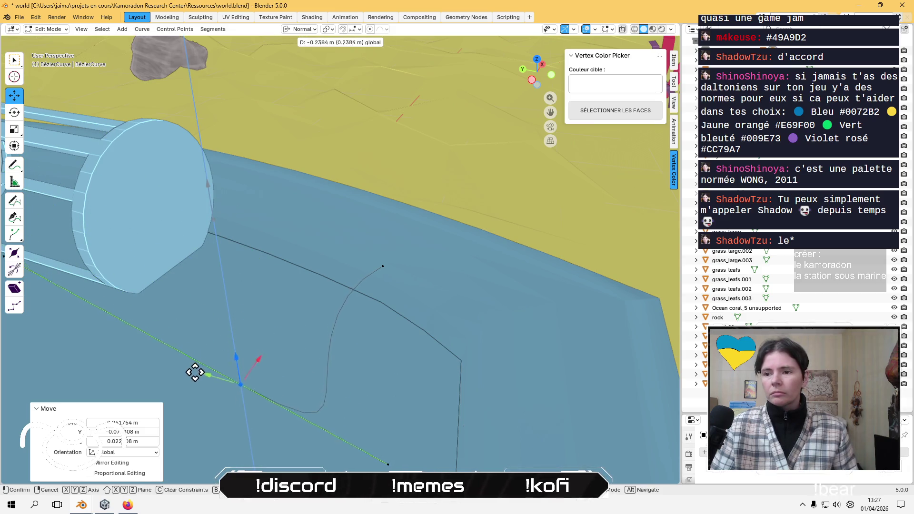
pyautogui.moveTo(209, 412); pyautogui.dragTo(210, 409)
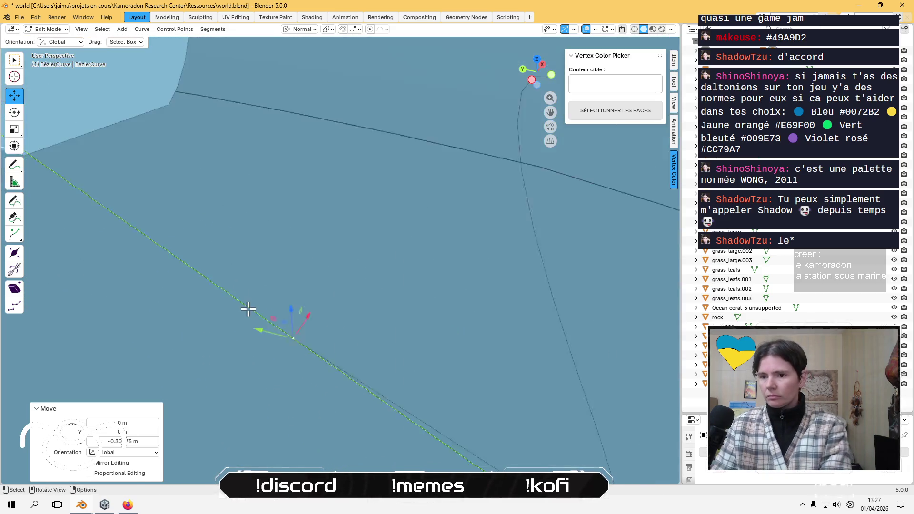
pyautogui.press('KP_Decimal')
pyautogui.scroll(-5, 255, 302)
pyautogui.moveTo(275, 302)
pyautogui.mouseDown(button='middle')
pyautogui.moveTo(346, 267)
pyautogui.moveTo(334, 284)
pyautogui.mouseUp(button='middle')
pyautogui.moveTo(337, 217); pyautogui.dragTo(339, 264)
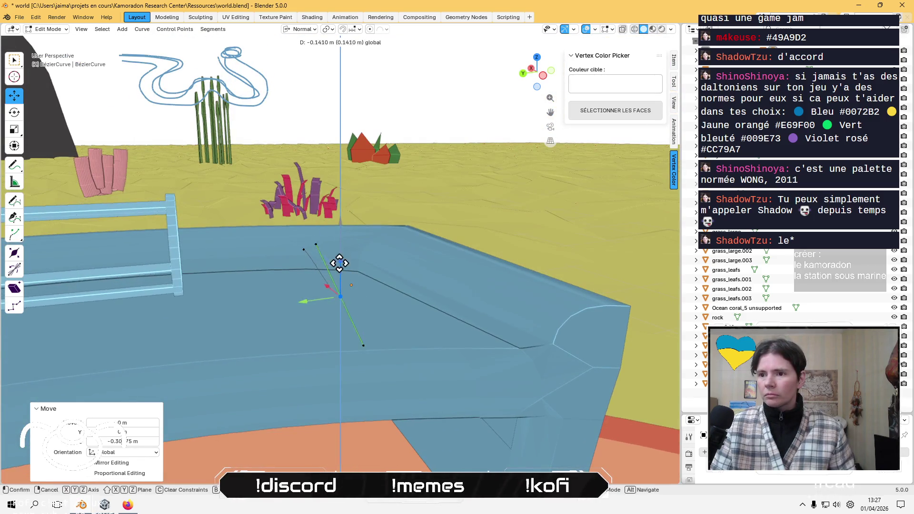
# Lower the point's handles onto the desk and swing the upper handle across its surface.
pyautogui.click(345, 256)
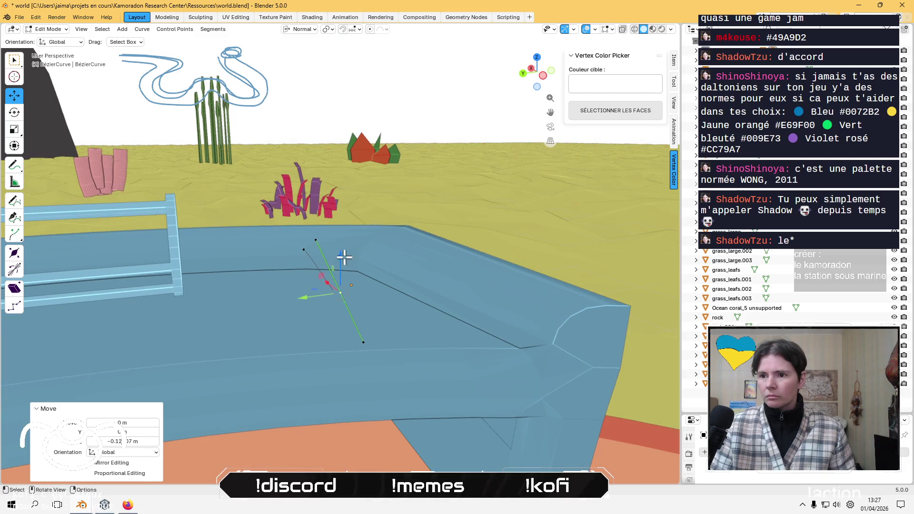
pyautogui.click(316, 236)
pyautogui.moveTo(324, 211); pyautogui.dragTo(292, 237)
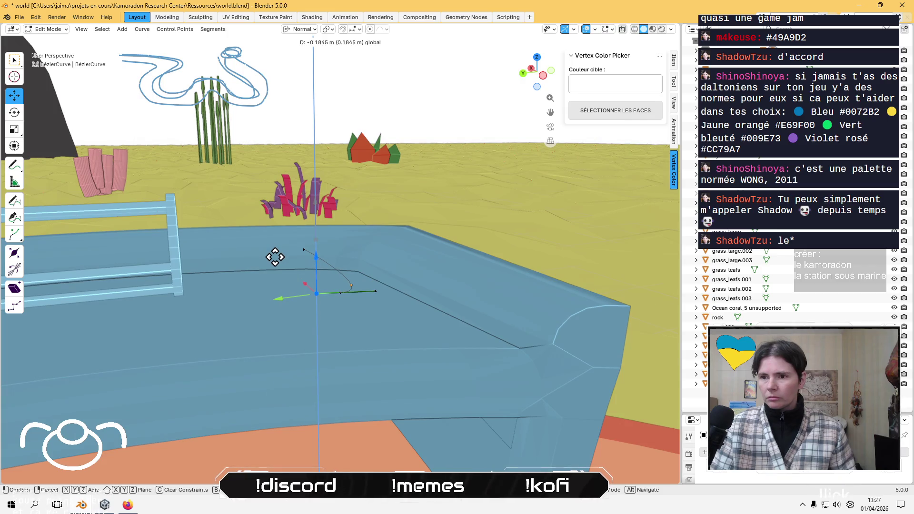
pyautogui.click(275, 257)
pyautogui.moveTo(320, 261); pyautogui.dragTo(331, 286, button='middle')
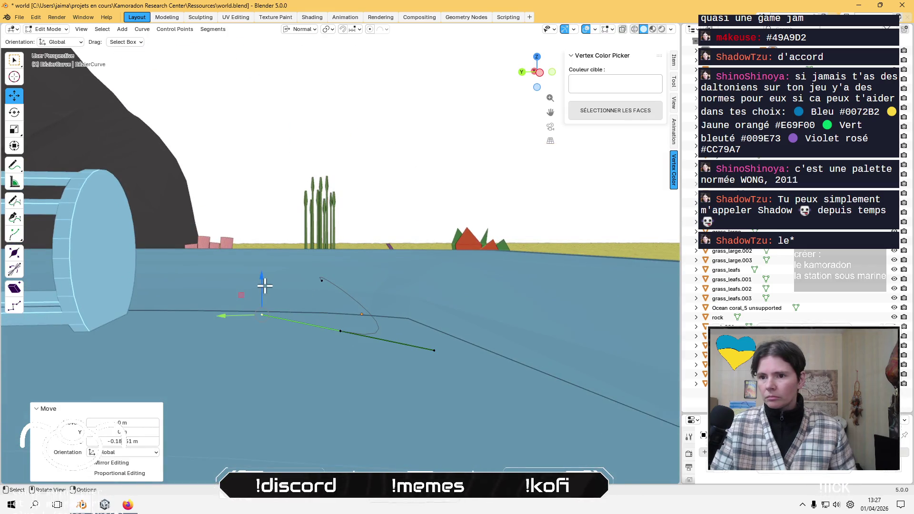
pyautogui.moveTo(265, 286); pyautogui.dragTo(257, 304)
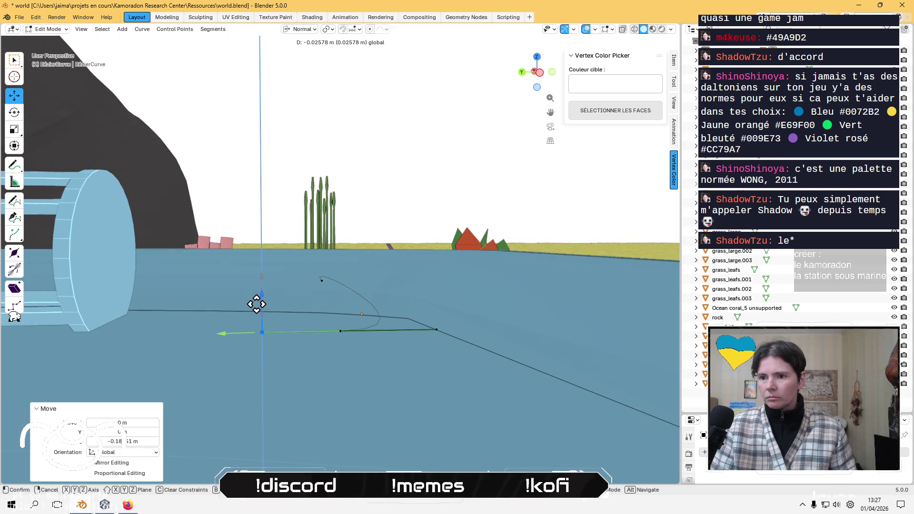
pyautogui.click(257, 302)
pyautogui.moveTo(271, 292)
pyautogui.mouseDown(button='middle')
pyautogui.moveTo(302, 367)
pyautogui.moveTo(338, 203)
pyautogui.mouseUp(button='middle')
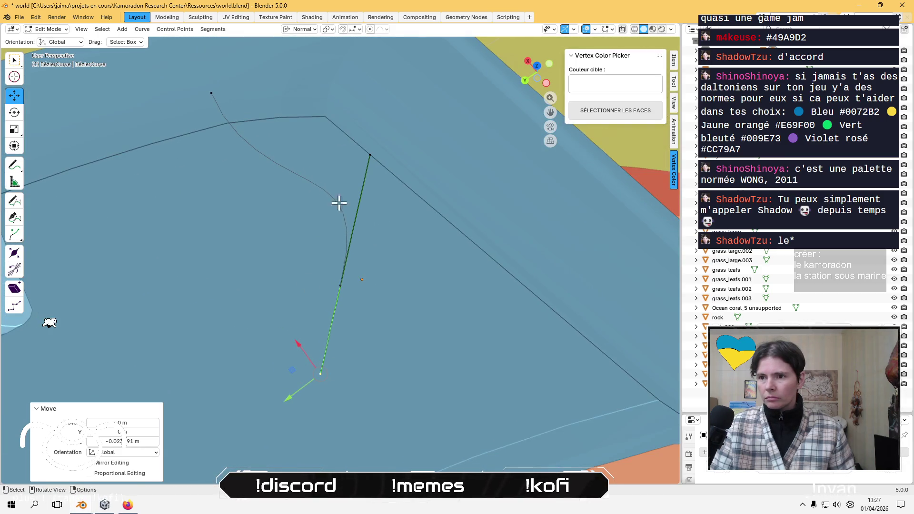
pyautogui.click(371, 152)
pyautogui.moveTo(351, 152)
pyautogui.mouseDown()
pyautogui.moveTo(338, 171)
pyautogui.moveTo(345, 202)
pyautogui.moveTo(345, 179)
pyautogui.moveTo(363, 197)
pyautogui.moveTo(363, 186)
pyautogui.mouseUp()
pyautogui.moveTo(363, 186)
pyautogui.mouseDown(button='middle')
pyautogui.moveTo(316, 184)
pyautogui.moveTo(305, 137)
pyautogui.moveTo(319, 163)
pyautogui.mouseUp(button='middle')
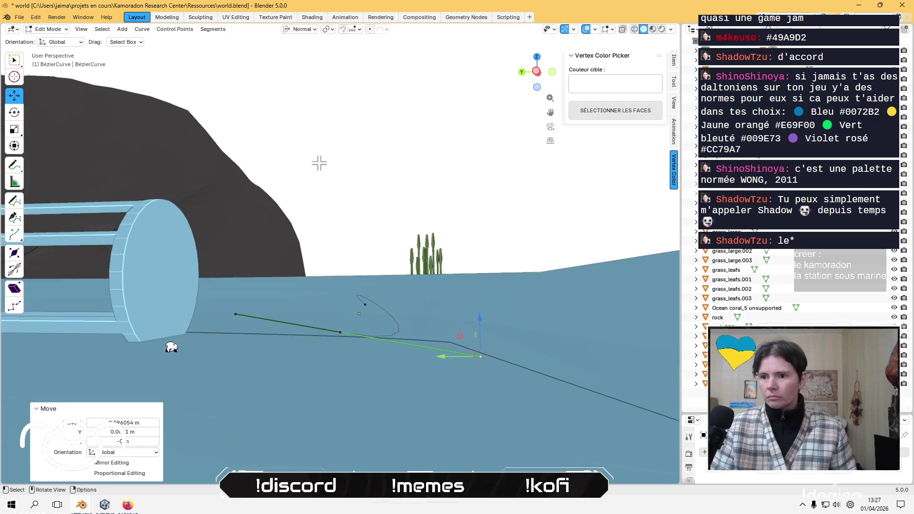
# Lower the middle curve point straight down along Z to desk height.
pyautogui.click(338, 321)
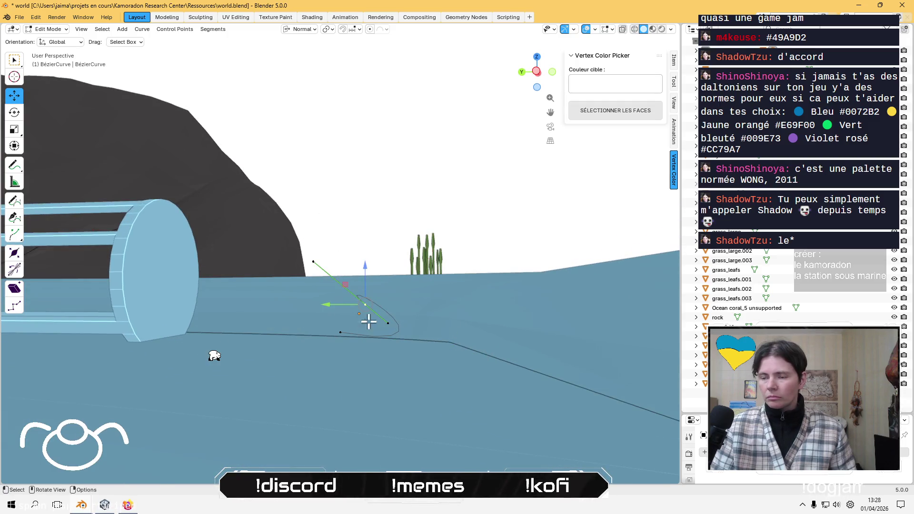
pyautogui.moveTo(367, 331)
pyautogui.mouseDown(button='middle')
pyautogui.moveTo(300, 373)
pyautogui.moveTo(403, 346)
pyautogui.mouseUp(button='middle')
pyautogui.moveTo(329, 326)
pyautogui.mouseDown(button='middle')
pyautogui.moveTo(282, 296)
pyautogui.moveTo(275, 198)
pyautogui.moveTo(240, 224)
pyautogui.moveTo(197, 222)
pyautogui.moveTo(136, 196)
pyautogui.moveTo(90, 189)
pyautogui.moveTo(98, 202)
pyautogui.moveTo(317, 222)
pyautogui.moveTo(340, 319)
pyautogui.moveTo(263, 297)
pyautogui.moveTo(294, 289)
pyautogui.moveTo(265, 308)
pyautogui.moveTo(257, 271)
pyautogui.mouseUp(button='middle')
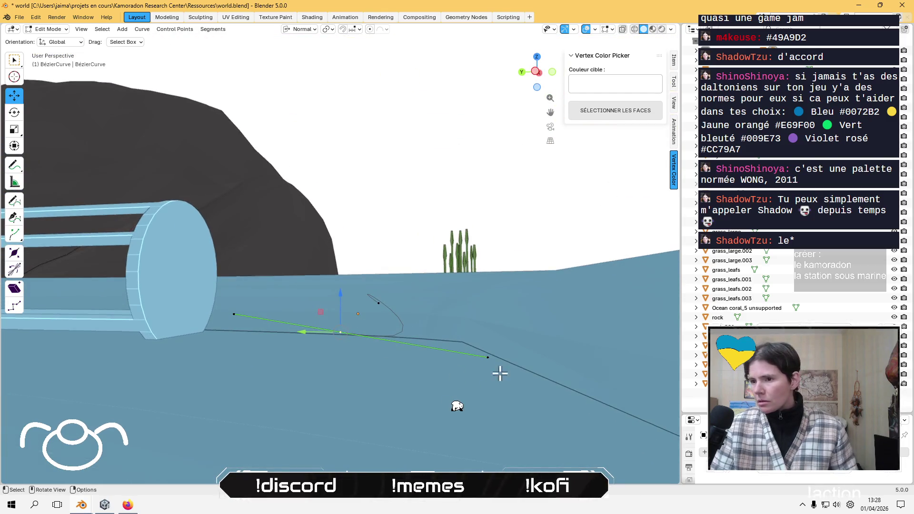
pyautogui.moveTo(482, 340); pyautogui.dragTo(482, 289)
pyautogui.click(335, 328)
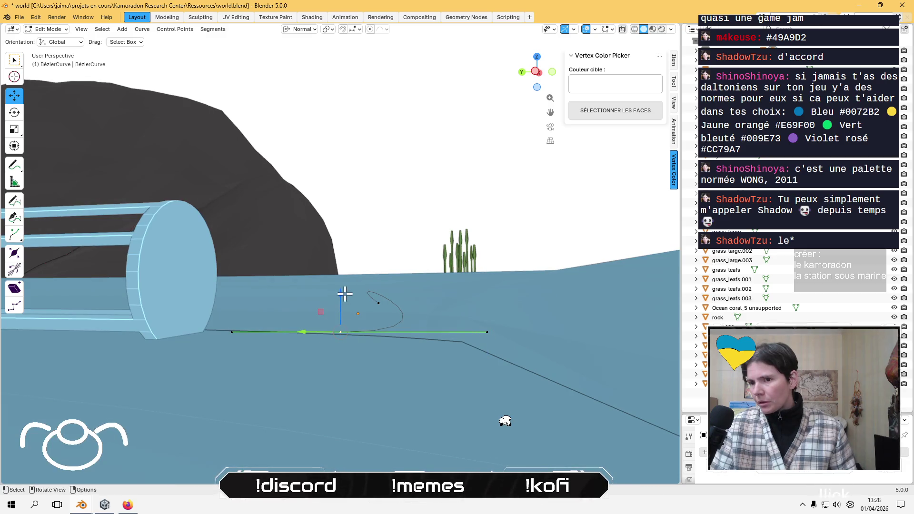
pyautogui.press('g')
pyautogui.press('z')
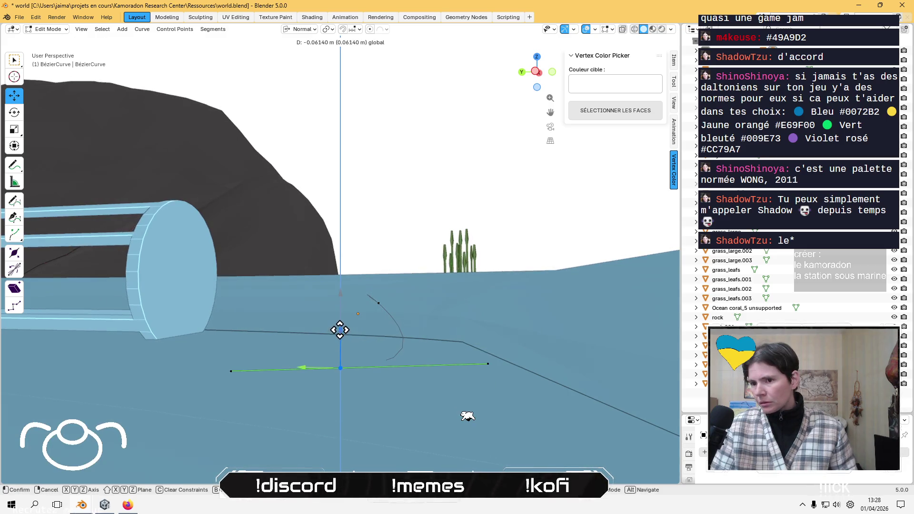
pyautogui.click(340, 331)
# Reposition the curve's left end point and drop the middle point again along Z.
pyautogui.moveTo(365, 369)
pyautogui.mouseDown(button='middle')
pyautogui.moveTo(359, 361)
pyautogui.moveTo(460, 430)
pyautogui.moveTo(406, 359)
pyautogui.moveTo(365, 332)
pyautogui.moveTo(366, 312)
pyautogui.mouseUp(button='middle')
pyautogui.click(175, 339)
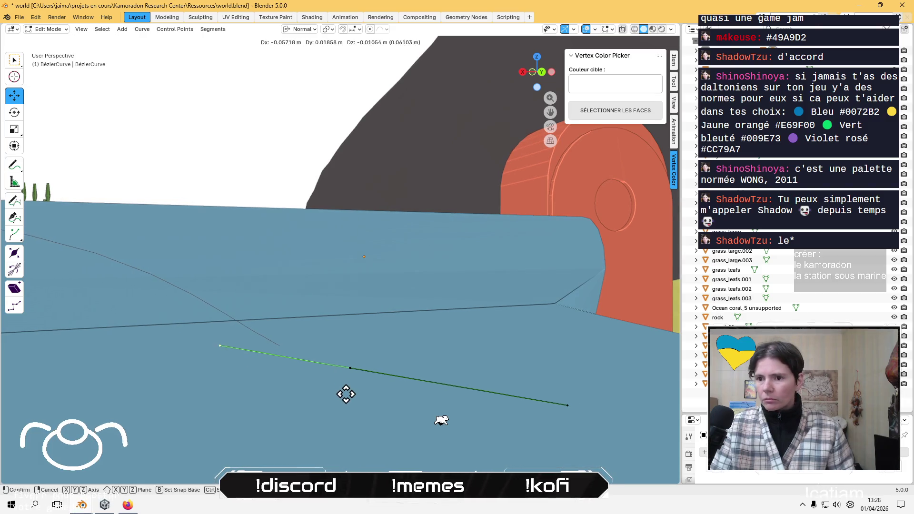
pyautogui.click(460, 384)
pyautogui.press('g')
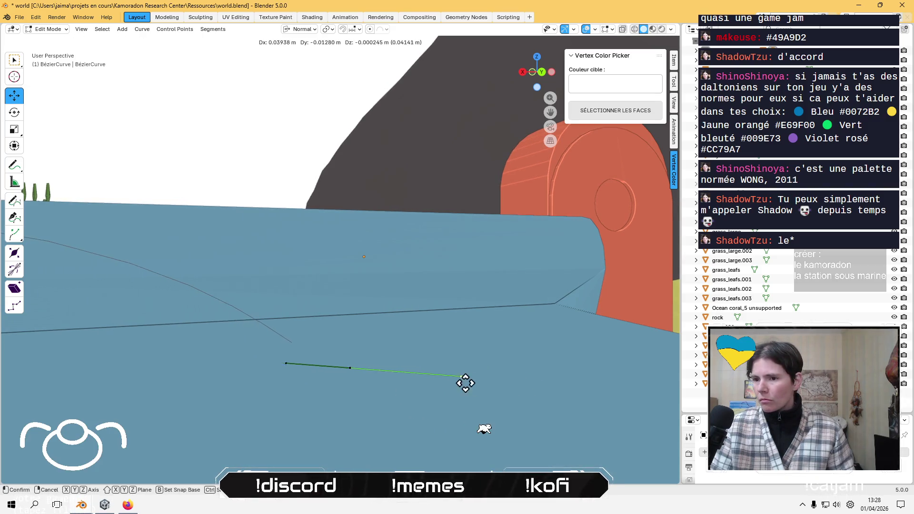
pyautogui.click(376, 370)
pyautogui.click(360, 355)
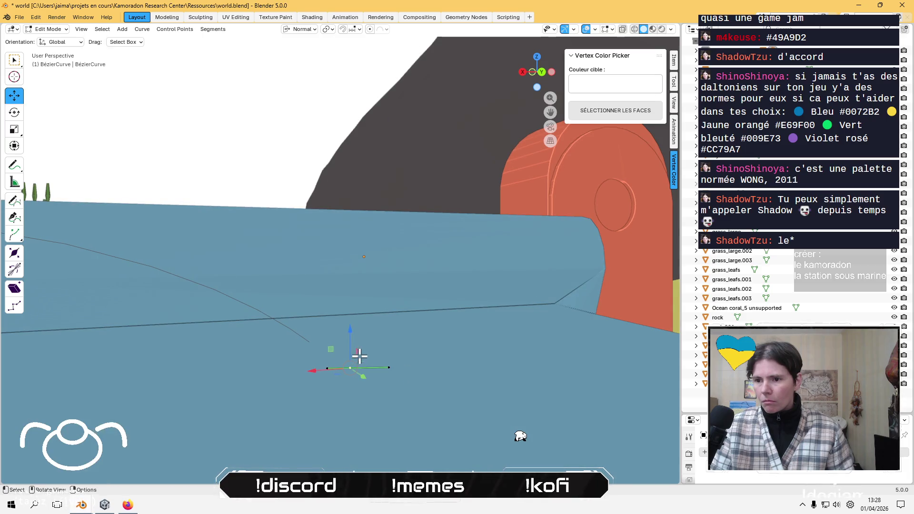
pyautogui.press('g')
pyautogui.press('z')
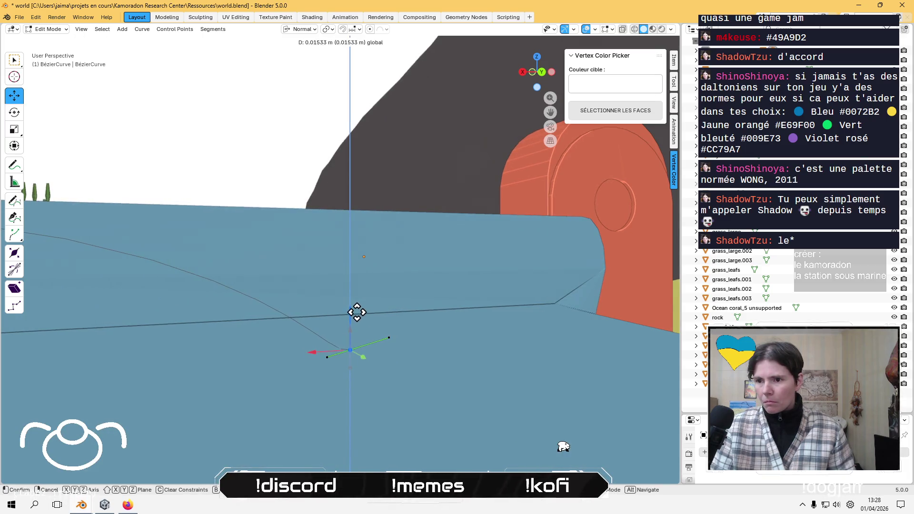
pyautogui.click(357, 311)
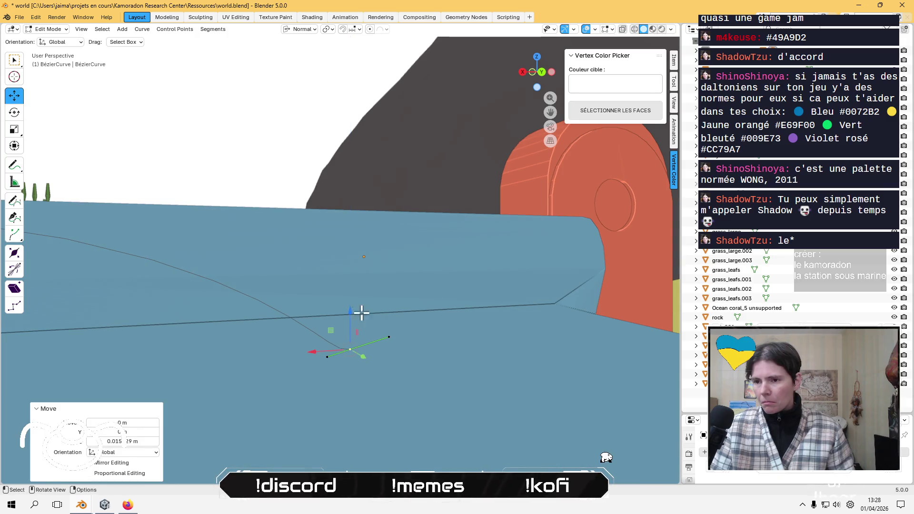
# Move the curve point's right handle vertically along Z.
pyautogui.moveTo(361, 312)
pyautogui.mouseDown(button='middle')
pyautogui.moveTo(281, 331)
pyautogui.moveTo(347, 333)
pyautogui.moveTo(329, 332)
pyautogui.mouseUp(button='middle')
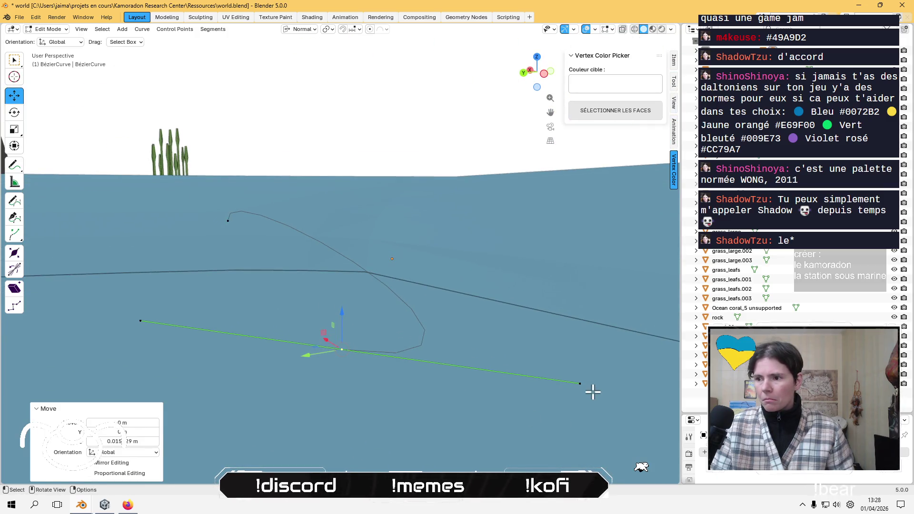
pyautogui.click(581, 383)
pyautogui.press('g')
pyautogui.press('z')
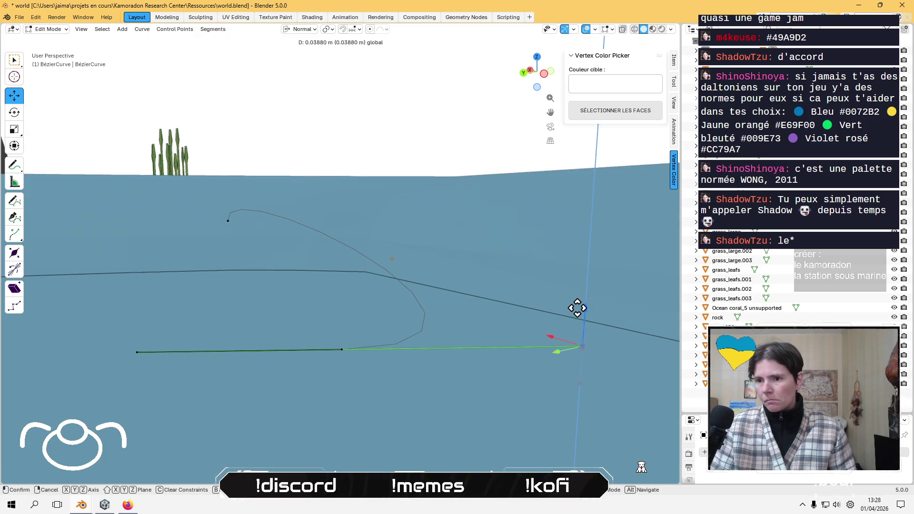
pyautogui.click(577, 308)
# Lower another curve handle along the vertical axis toward the desk.
pyautogui.moveTo(537, 330)
pyautogui.mouseDown(button='middle')
pyautogui.moveTo(475, 300)
pyautogui.moveTo(501, 314)
pyautogui.mouseUp(button='middle')
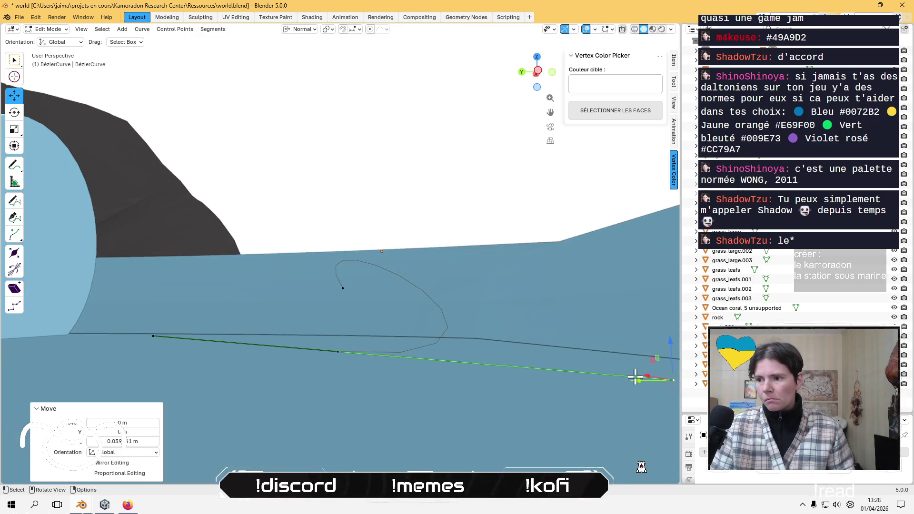
pyautogui.moveTo(671, 348)
pyautogui.keyDown('shift'); pyautogui.mouseDown(button='middle')
pyautogui.moveTo(665, 316)
pyautogui.moveTo(487, 350)
pyautogui.moveTo(501, 408)
pyautogui.mouseUp(button='middle'); pyautogui.keyUp('shift')
pyautogui.moveTo(356, 350)
pyautogui.mouseDown(button='middle')
pyautogui.moveTo(253, 377)
pyautogui.moveTo(167, 377)
pyautogui.moveTo(160, 352)
pyautogui.moveTo(149, 351)
pyautogui.moveTo(376, 393)
pyautogui.moveTo(392, 359)
pyautogui.mouseUp(button='middle')
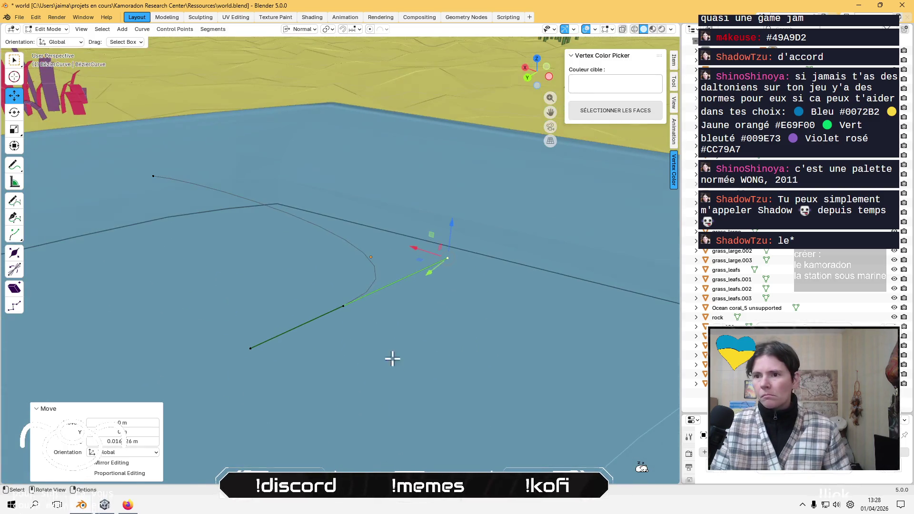
pyautogui.moveTo(162, 202)
pyautogui.mouseDown(button='middle')
pyautogui.moveTo(137, 196)
pyautogui.moveTo(196, 177)
pyautogui.mouseUp(button='middle')
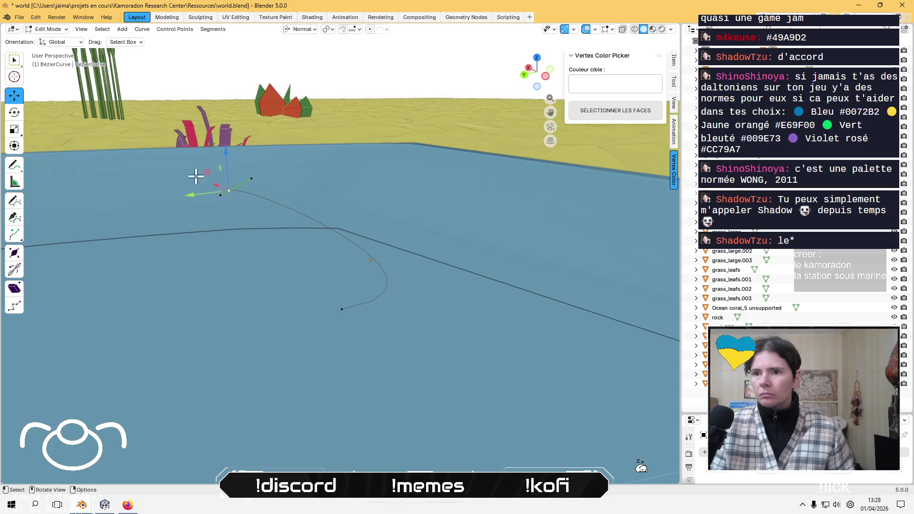
pyautogui.moveTo(251, 143); pyautogui.dragTo(253, 165)
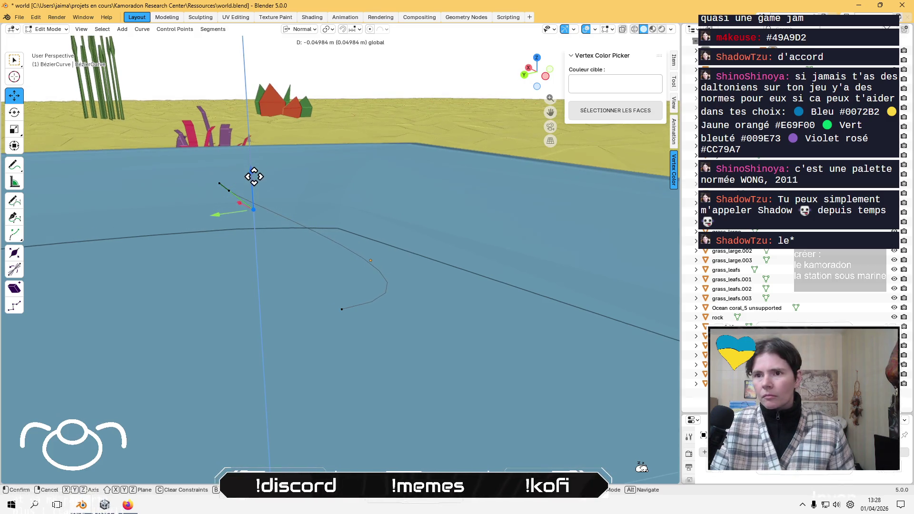
pyautogui.moveTo(253, 202); pyautogui.dragTo(254, 203)
pyautogui.moveTo(254, 203)
pyautogui.mouseDown(button='middle')
pyautogui.moveTo(139, 243)
pyautogui.moveTo(72, 217)
pyautogui.moveTo(201, 279)
pyautogui.moveTo(238, 204)
pyautogui.moveTo(159, 208)
pyautogui.moveTo(219, 279)
pyautogui.moveTo(295, 300)
pyautogui.mouseUp(button='middle')
pyautogui.click(341, 284)
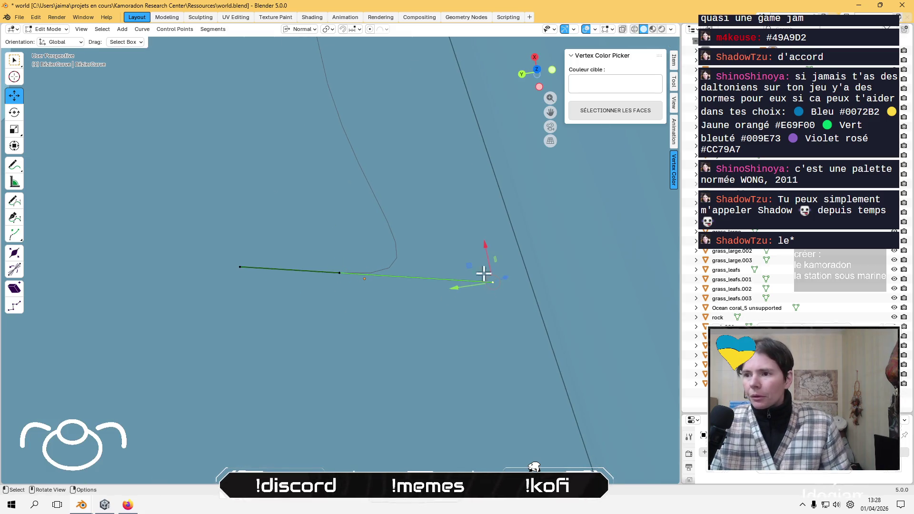
# In top view, swing the last point's handle about 0.08 m then -0.05 m along Y.
pyautogui.click(536, 70)
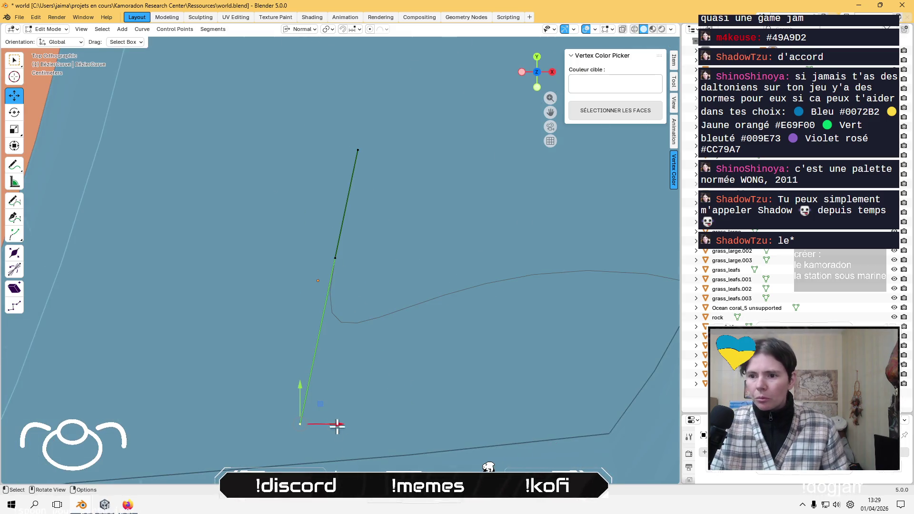
pyautogui.moveTo(320, 403)
pyautogui.mouseDown()
pyautogui.moveTo(384, 379)
pyautogui.moveTo(414, 351)
pyautogui.moveTo(444, 345)
pyautogui.moveTo(436, 347)
pyautogui.mouseUp()
pyautogui.scroll(-4, 397, 303)
pyautogui.keyDown('shift'); pyautogui.moveTo(338, 265); pyautogui.dragTo(338, 310, button='middle'); pyautogui.keyUp('shift')
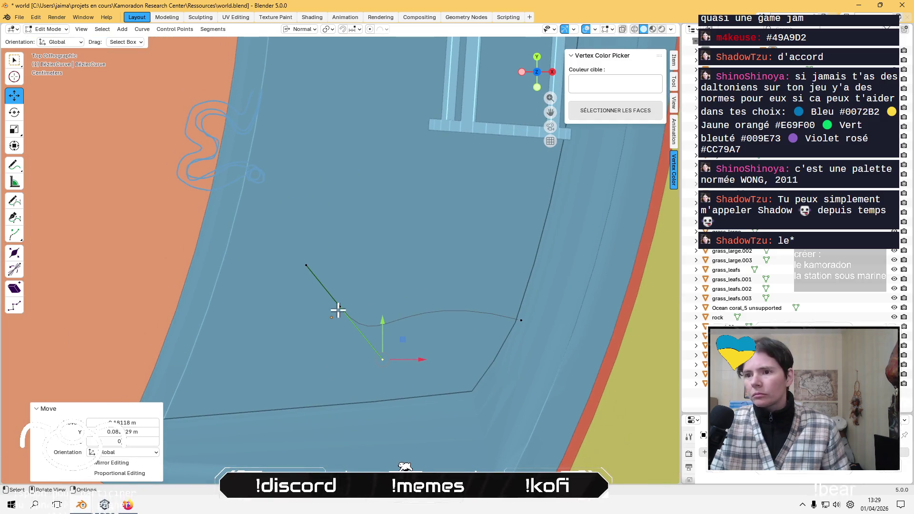
pyautogui.moveTo(327, 314)
pyautogui.mouseDown()
pyautogui.moveTo(342, 307)
pyautogui.moveTo(300, 337)
pyautogui.mouseUp()
pyautogui.moveTo(300, 337)
pyautogui.mouseDown(button='middle')
pyautogui.moveTo(452, 255)
pyautogui.moveTo(451, 233)
pyautogui.moveTo(433, 241)
pyautogui.moveTo(381, 228)
pyautogui.moveTo(378, 259)
pyautogui.moveTo(397, 279)
pyautogui.moveTo(448, 253)
pyautogui.moveTo(302, 210)
pyautogui.mouseUp(button='middle')
pyautogui.click(299, 212)
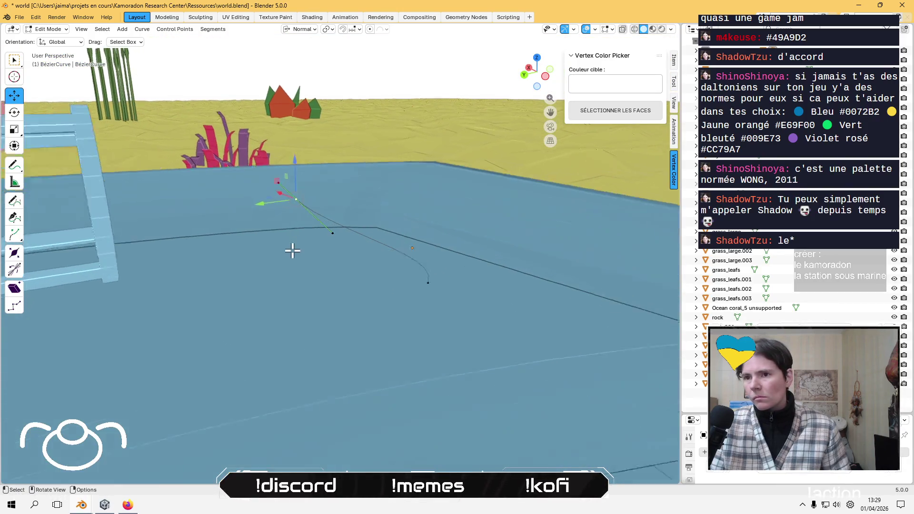
# Check the curve's S-shaped drop from a side orthographic view.
pyautogui.moveTo(293, 251)
pyautogui.mouseDown(button='middle')
pyautogui.moveTo(269, 208)
pyautogui.moveTo(257, 218)
pyautogui.moveTo(272, 219)
pyautogui.mouseUp(button='middle')
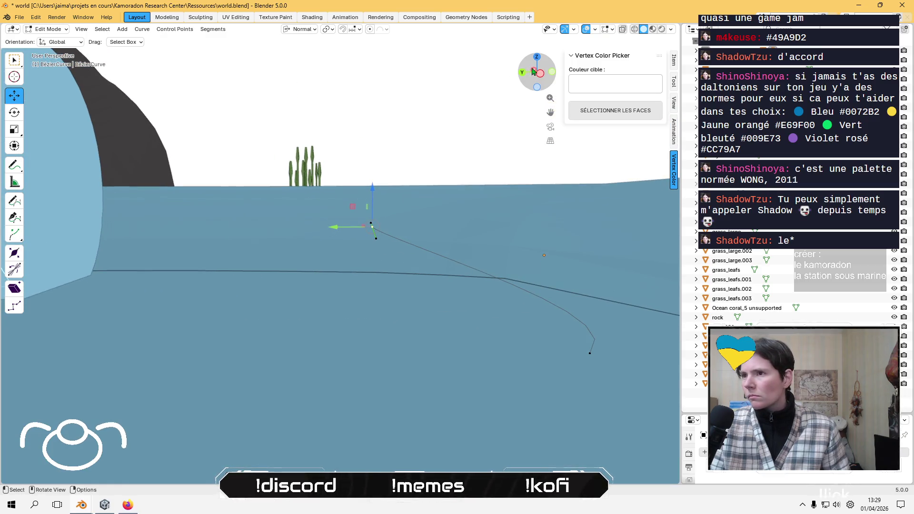
pyautogui.click(539, 74)
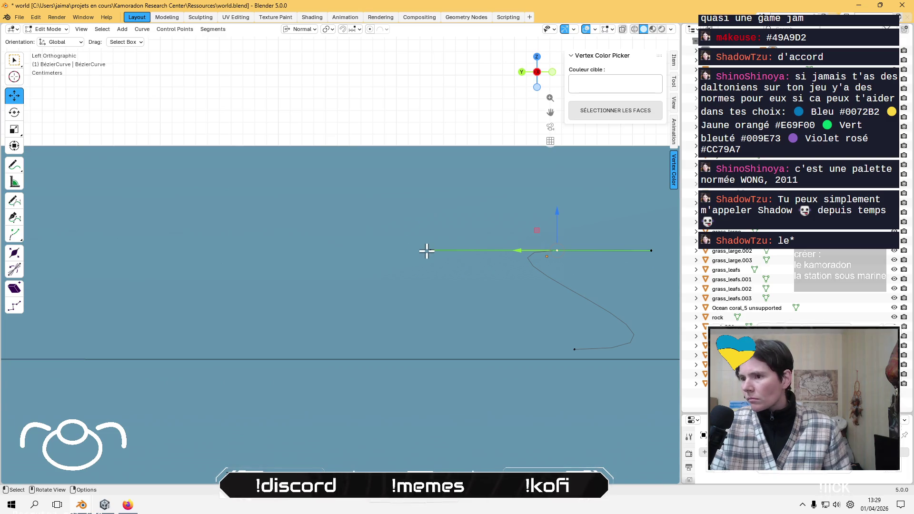
pyautogui.moveTo(426, 251)
pyautogui.mouseDown(button='middle')
pyautogui.moveTo(434, 279)
pyautogui.moveTo(487, 312)
pyautogui.moveTo(462, 290)
pyautogui.moveTo(465, 313)
pyautogui.moveTo(349, 276)
pyautogui.moveTo(337, 316)
pyautogui.moveTo(359, 213)
pyautogui.moveTo(370, 273)
pyautogui.mouseUp(button='middle')
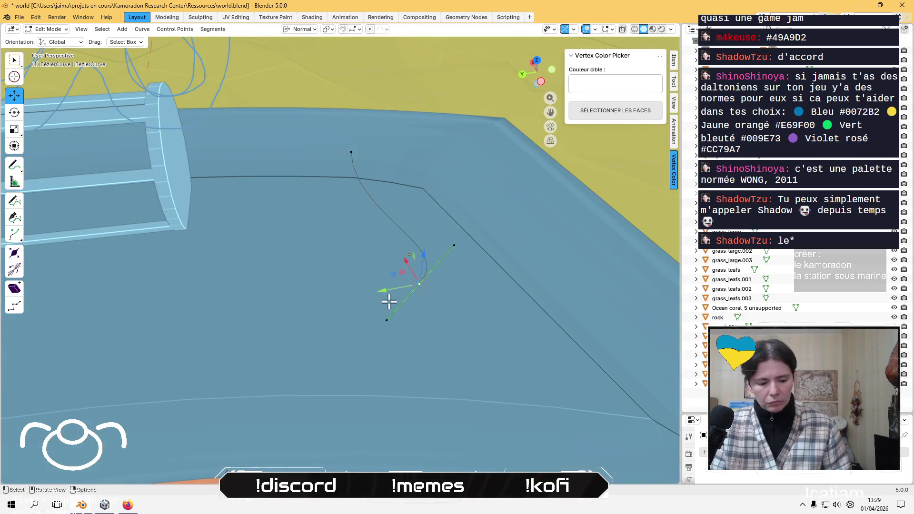
# Place an extruded curve point, add another, and lower it to desk height.
pyautogui.press('g')
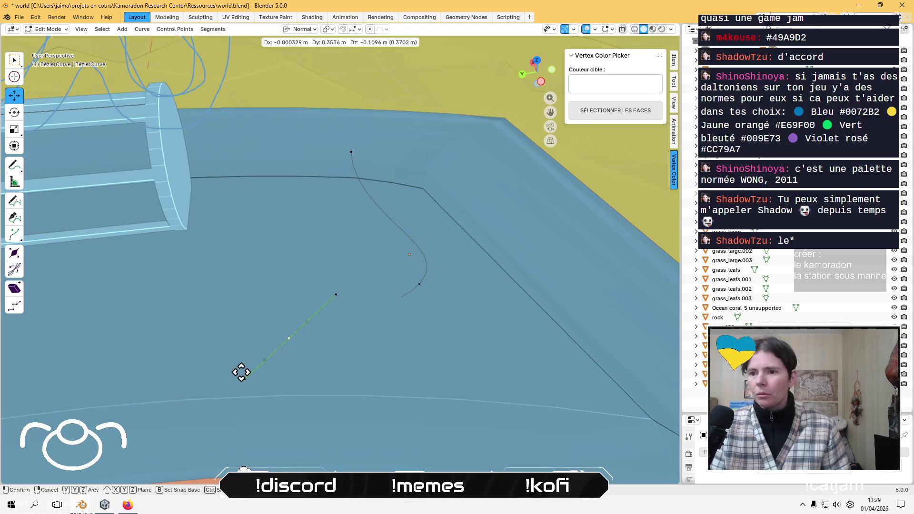
pyautogui.click(240, 375)
pyautogui.keyDown('ctrl'); pyautogui.rightClick(338, 293); pyautogui.keyUp('ctrl')
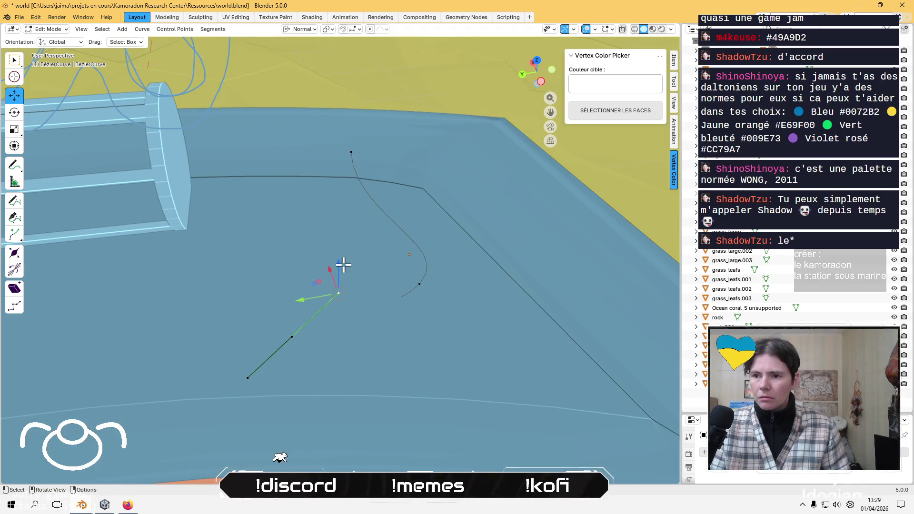
pyautogui.moveTo(342, 265); pyautogui.dragTo(345, 300)
pyautogui.click(347, 309)
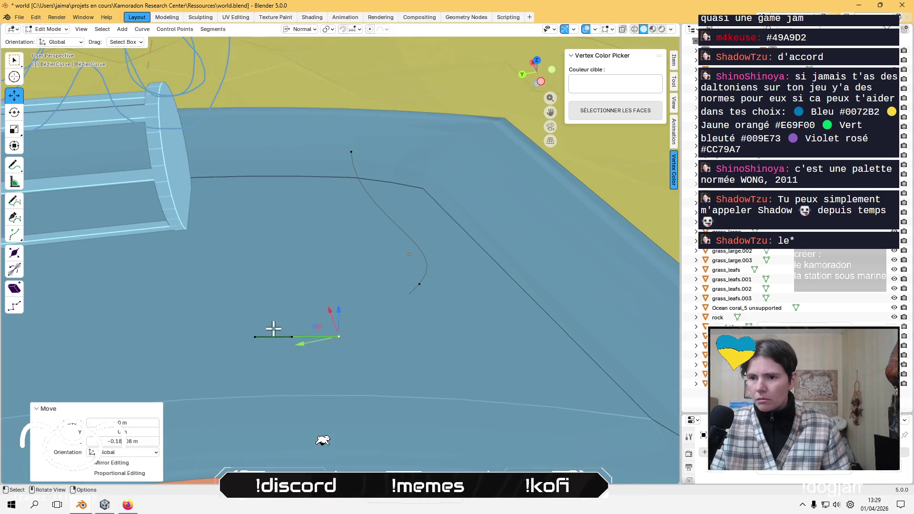
# Adjust the next curve point's and handle's heights with vertical (Z) moves.
pyautogui.click(273, 327)
pyautogui.press('g')
pyautogui.press('z')
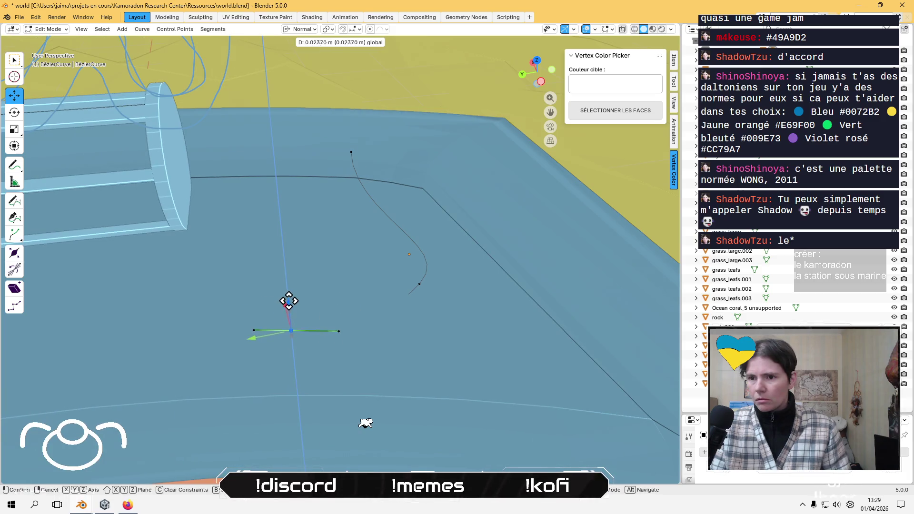
pyautogui.click(303, 249)
pyautogui.moveTo(308, 268); pyautogui.dragTo(290, 234, button='middle')
pyautogui.moveTo(235, 220)
pyautogui.mouseDown()
pyautogui.moveTo(236, 297)
pyautogui.moveTo(242, 280)
pyautogui.mouseUp()
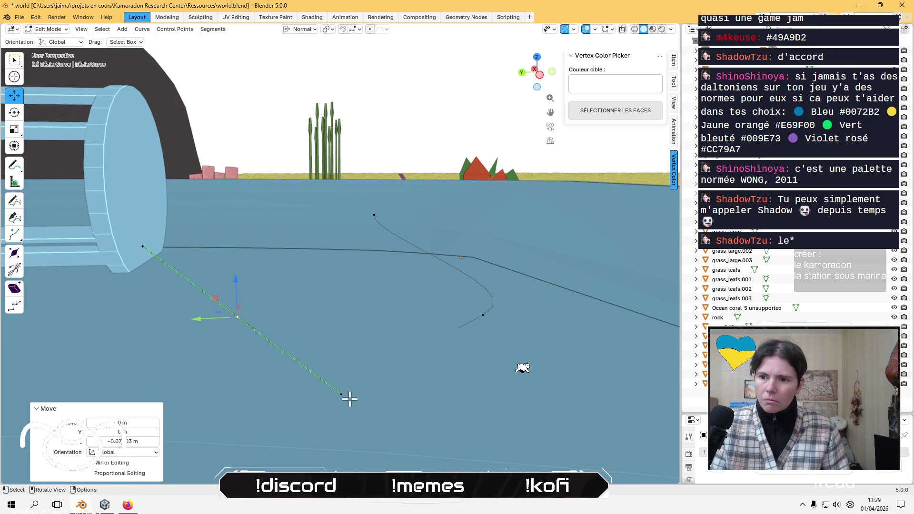
pyautogui.press('g')
pyautogui.press('z')
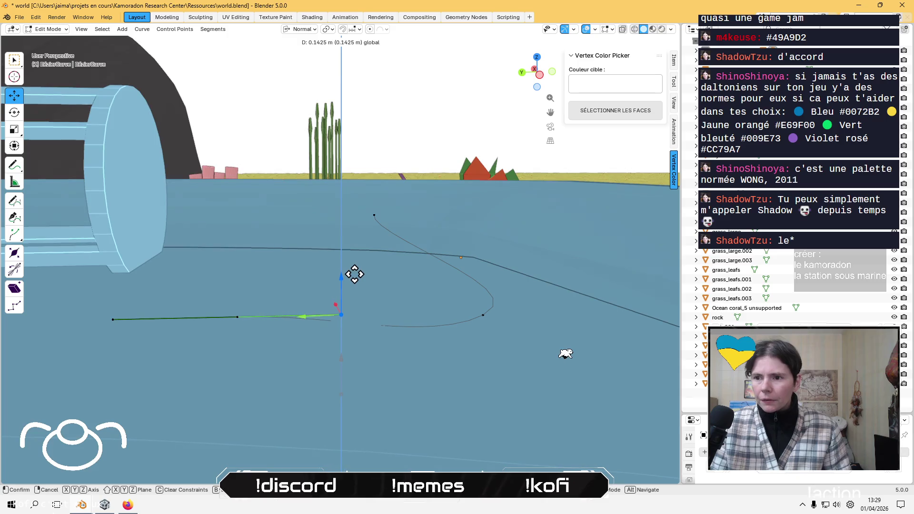
pyautogui.click(353, 271)
# Slide a handle end across the desk plane and reposition its curve point.
pyautogui.moveTo(320, 261)
pyautogui.mouseDown(button='middle')
pyautogui.moveTo(284, 279)
pyautogui.moveTo(281, 309)
pyautogui.moveTo(404, 332)
pyautogui.moveTo(392, 336)
pyautogui.mouseUp(button='middle')
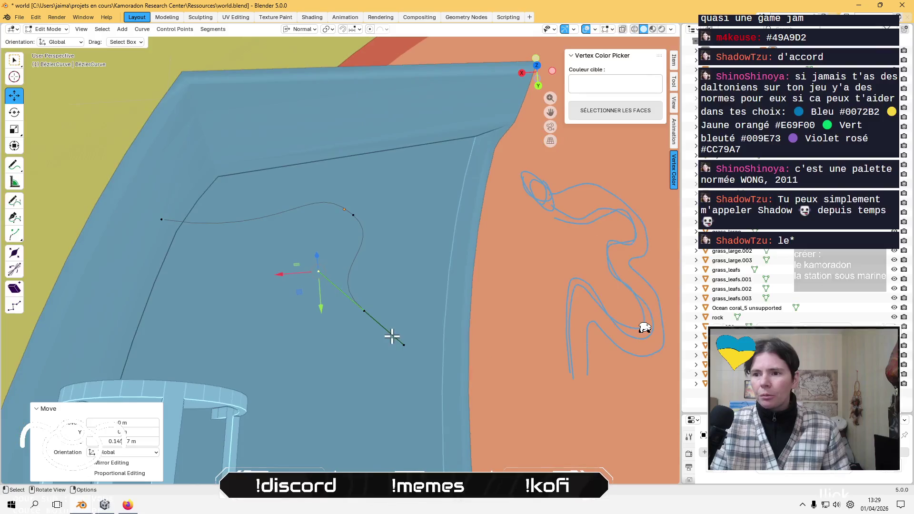
pyautogui.click(405, 348)
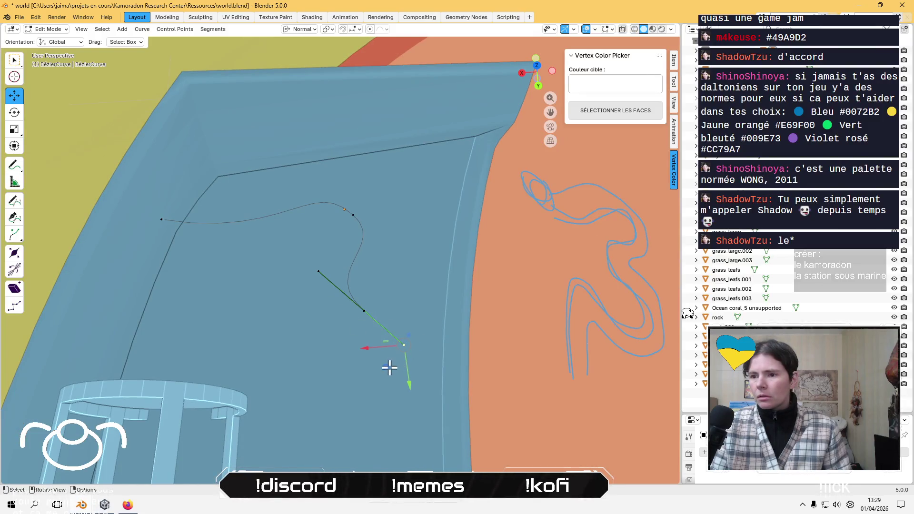
pyautogui.press('g')
pyautogui.hotkey('shift', 'z')
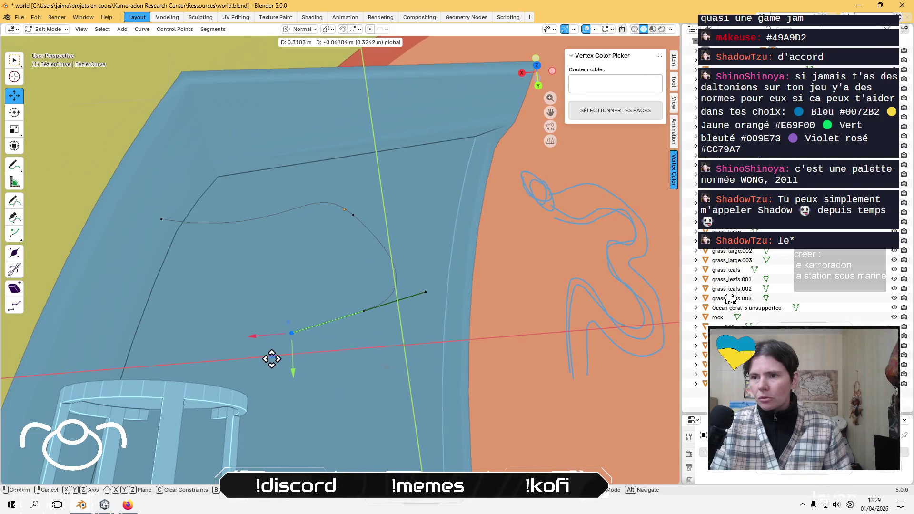
pyautogui.click(292, 369)
pyautogui.moveTo(292, 370)
pyautogui.mouseDown(button='middle')
pyautogui.moveTo(384, 357)
pyautogui.moveTo(296, 276)
pyautogui.mouseUp(button='middle')
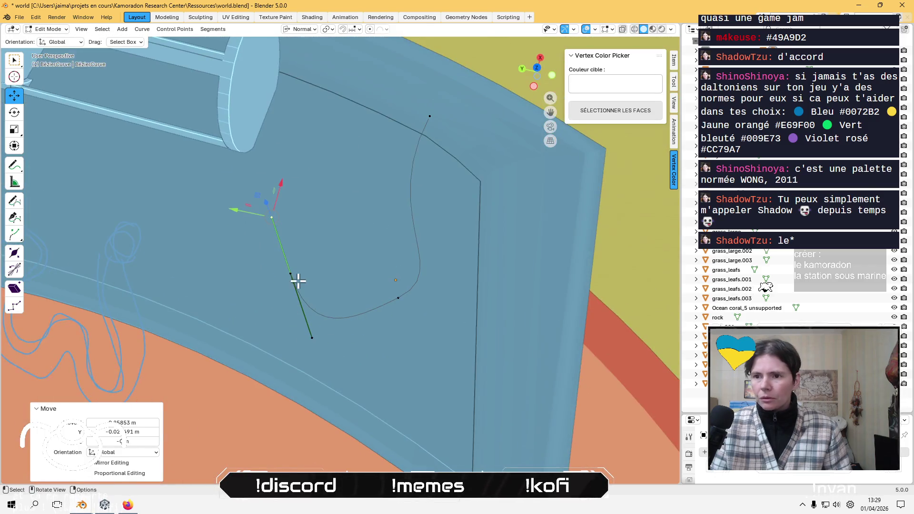
pyautogui.press('g')
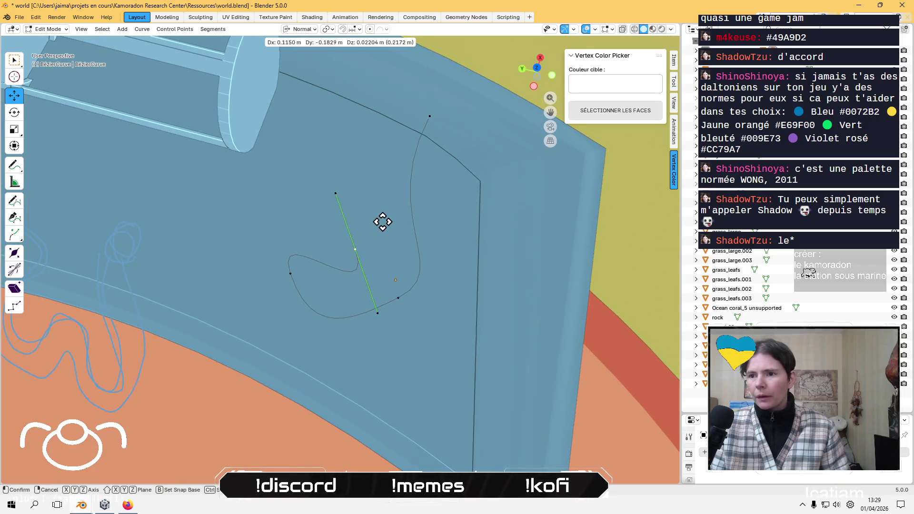
pyautogui.click(386, 216)
pyautogui.click(391, 301)
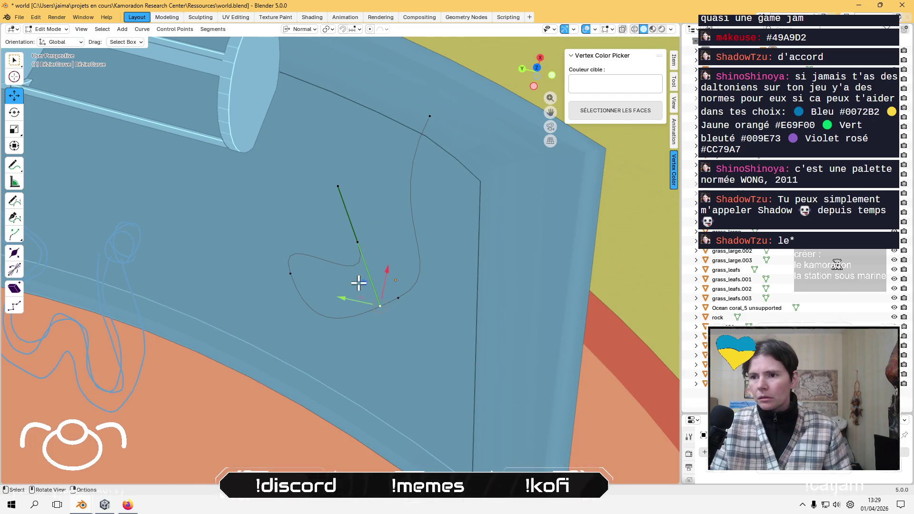
# Extrude a new end point and move it toward the cage in Top view.
pyautogui.moveTo(359, 282)
pyautogui.mouseDown()
pyautogui.moveTo(310, 262)
pyautogui.moveTo(301, 197)
pyautogui.moveTo(293, 224)
pyautogui.moveTo(302, 241)
pyautogui.moveTo(351, 239)
pyautogui.mouseUp()
pyautogui.click(353, 240)
pyautogui.press('g')
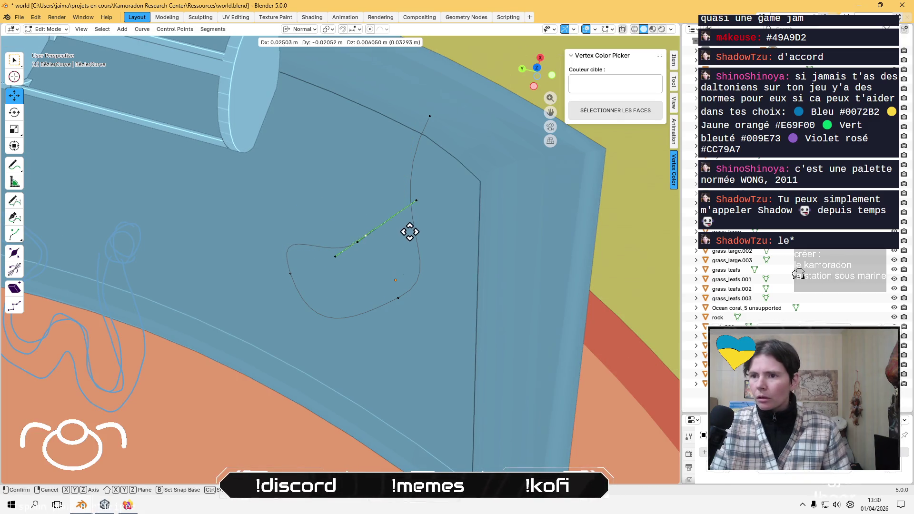
pyautogui.click(380, 158)
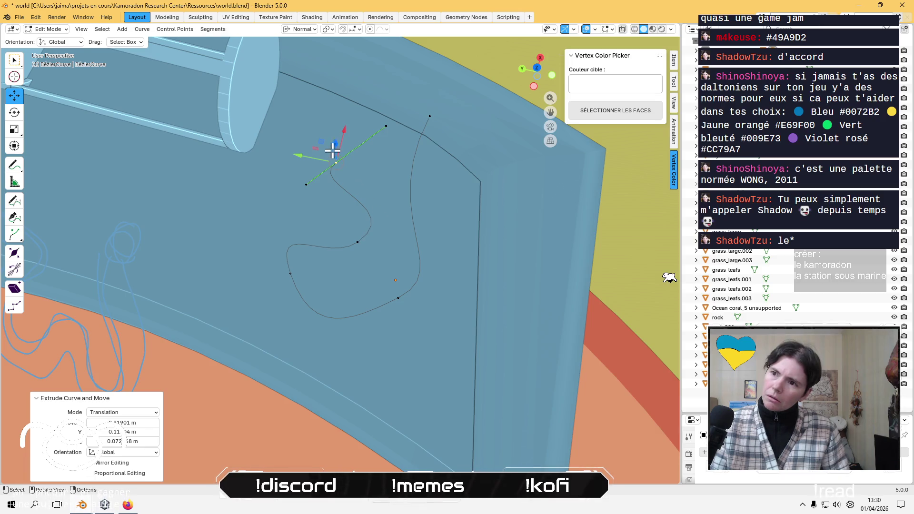
pyautogui.moveTo(328, 163); pyautogui.dragTo(510, 45, button='middle')
pyautogui.click(537, 72)
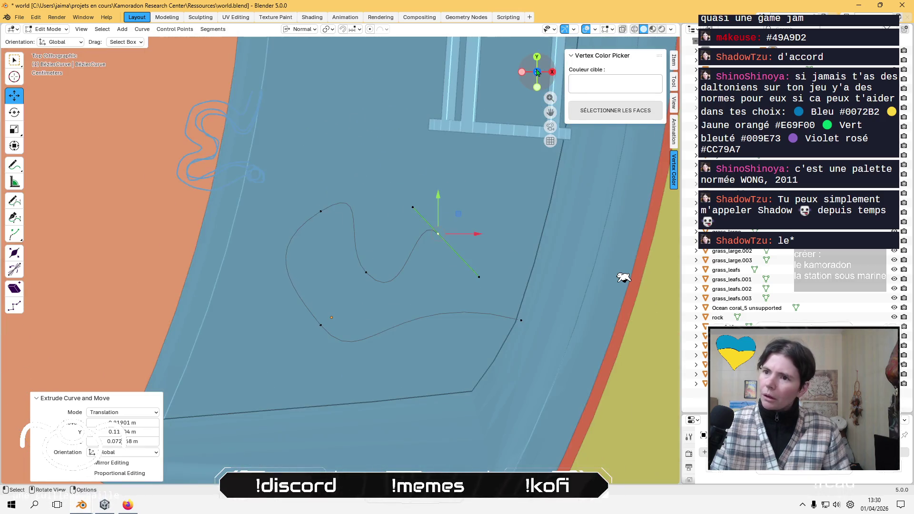
pyautogui.press('g')
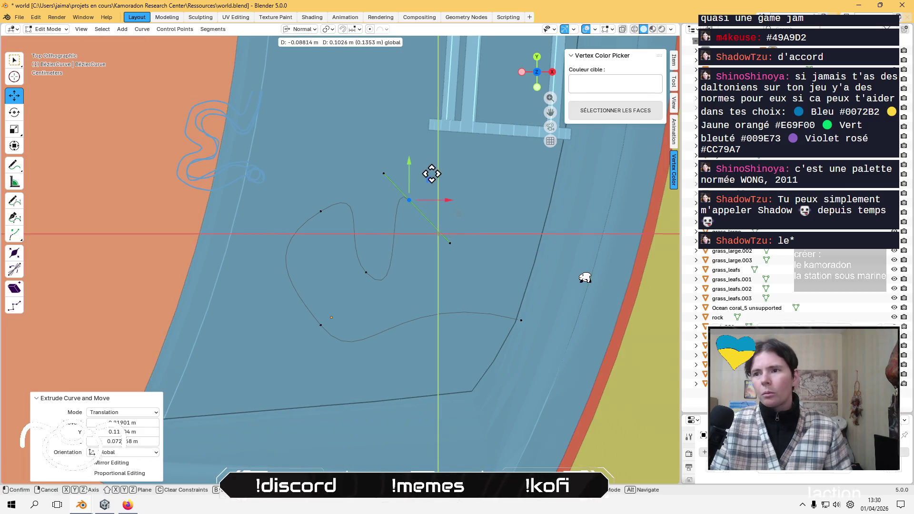
pyautogui.click(390, 122)
# Straighten the handle along Y and reposition its top endpoint.
pyautogui.press('g')
pyautogui.press('y')
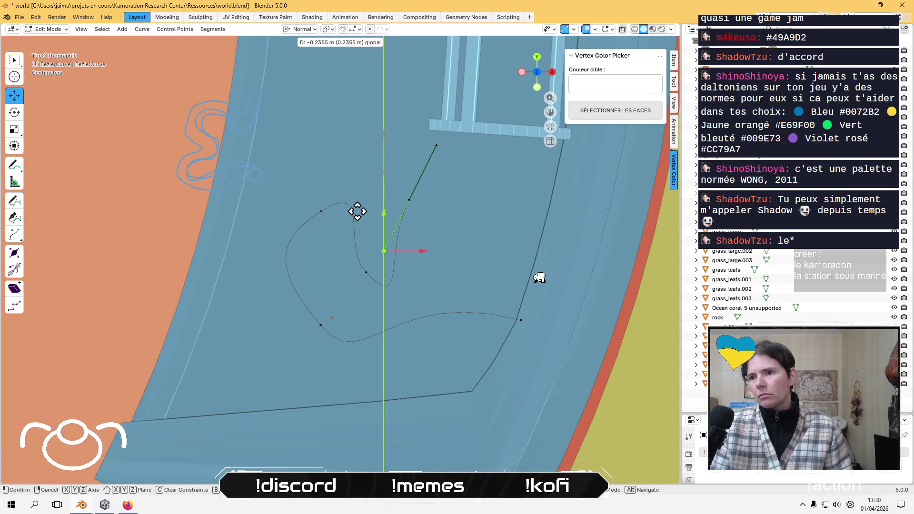
pyautogui.click(412, 231)
pyautogui.click(427, 148)
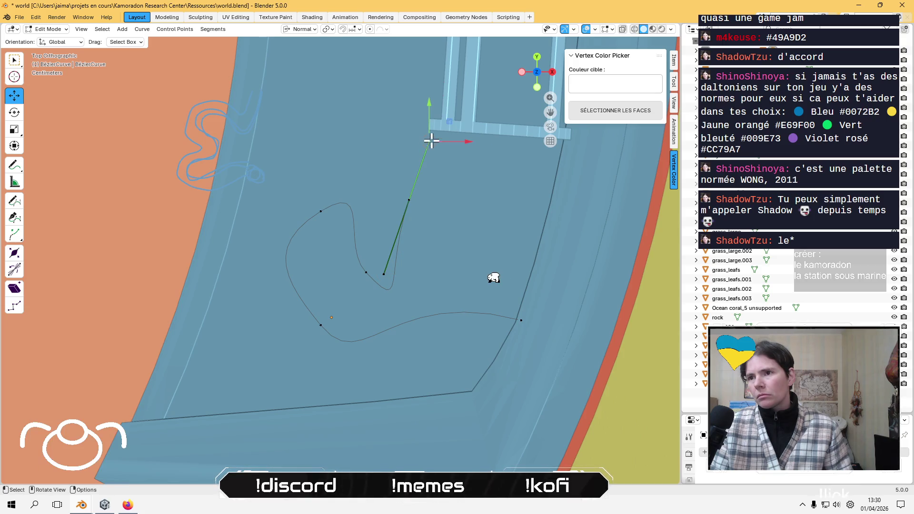
pyautogui.press('g')
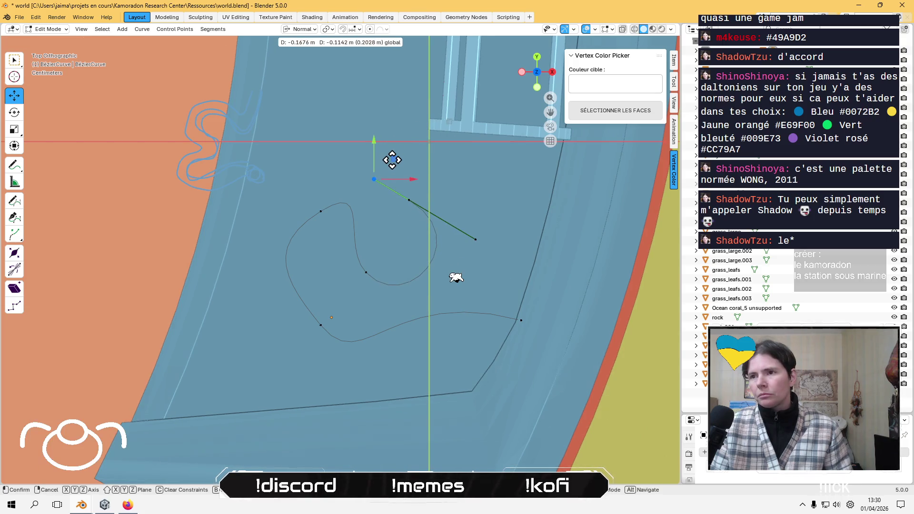
pyautogui.click(390, 156)
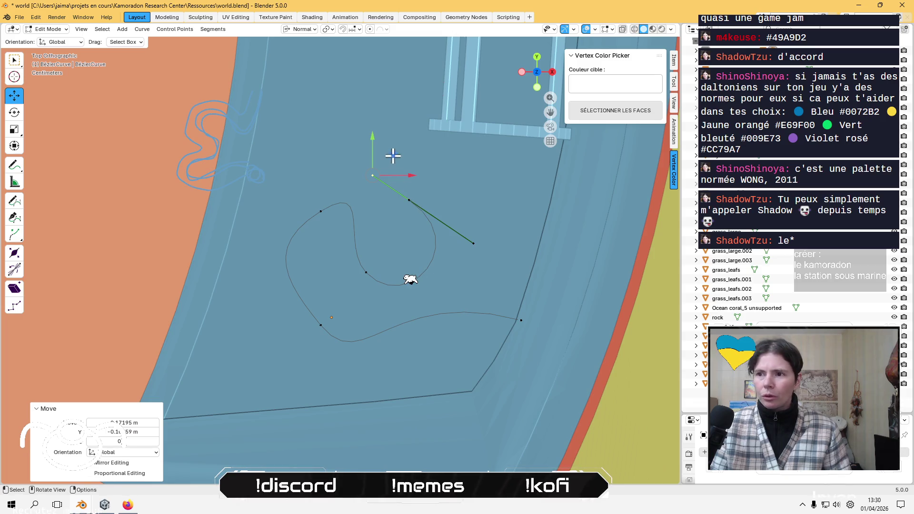
# Extrude another point near the cage and bend the end with its handle (about -0.14 m Y).
pyautogui.press('g')
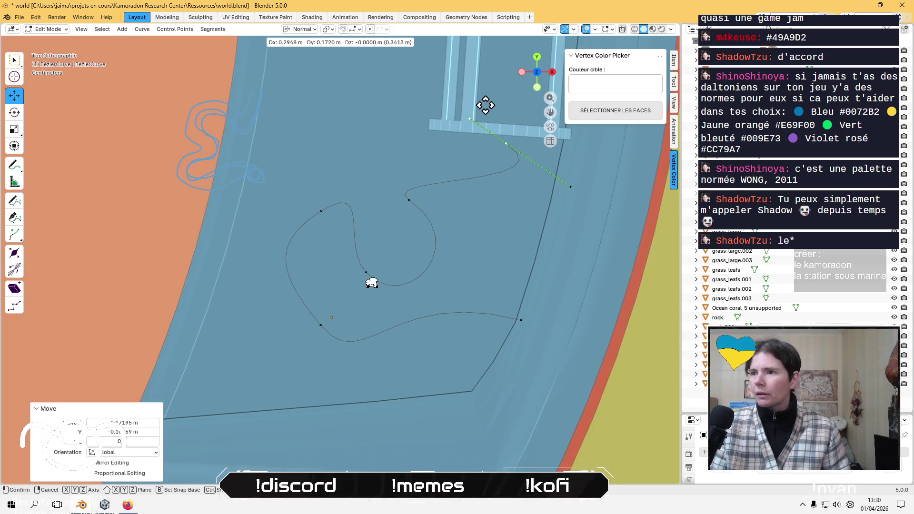
pyautogui.click(452, 206)
pyautogui.moveTo(453, 206); pyautogui.dragTo(497, 149, button='middle')
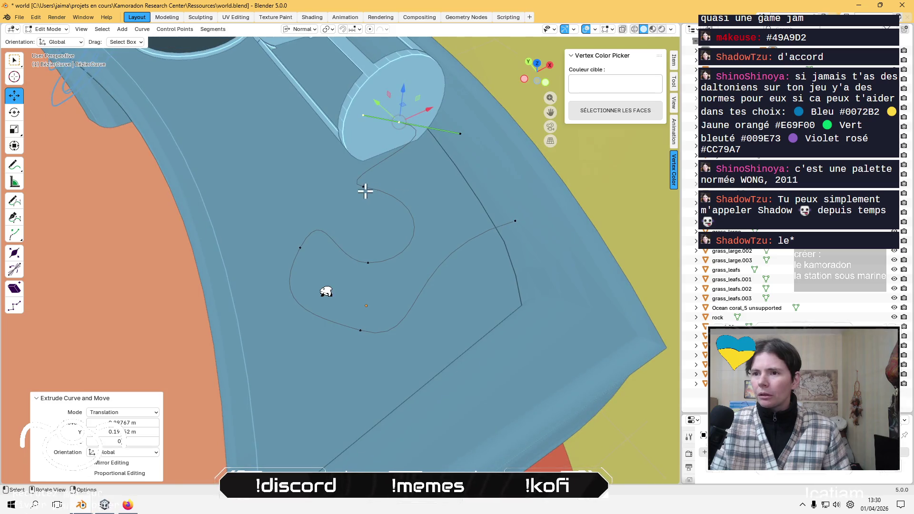
pyautogui.moveTo(366, 191)
pyautogui.mouseDown(button='middle')
pyautogui.moveTo(414, 212)
pyautogui.moveTo(434, 255)
pyautogui.moveTo(250, 220)
pyautogui.mouseUp(button='middle')
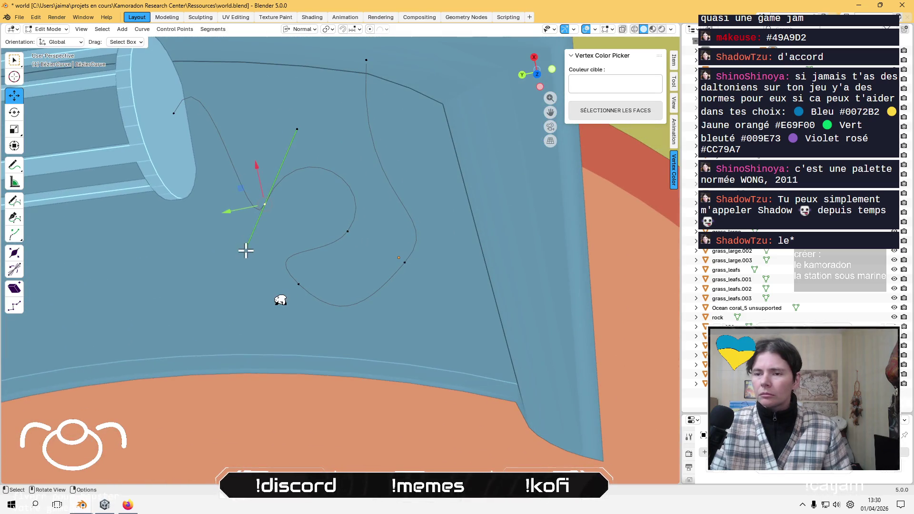
pyautogui.click(537, 68)
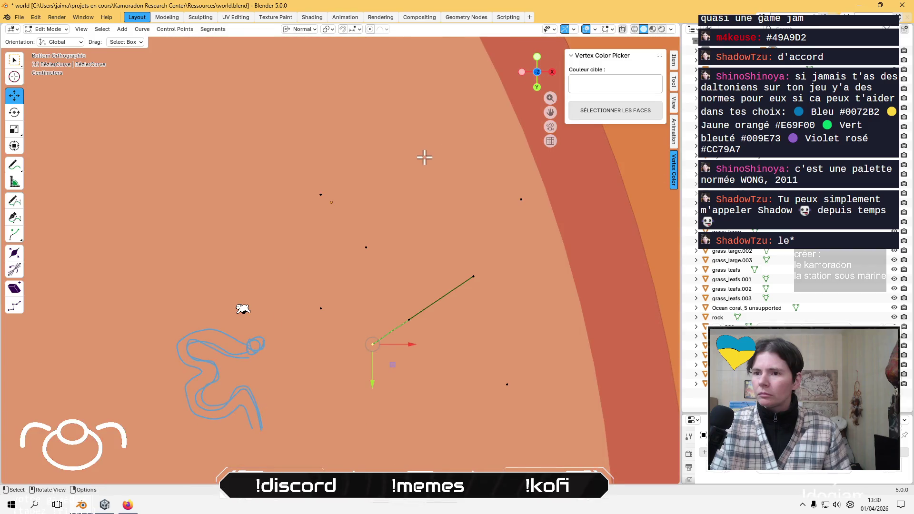
pyautogui.click(537, 73)
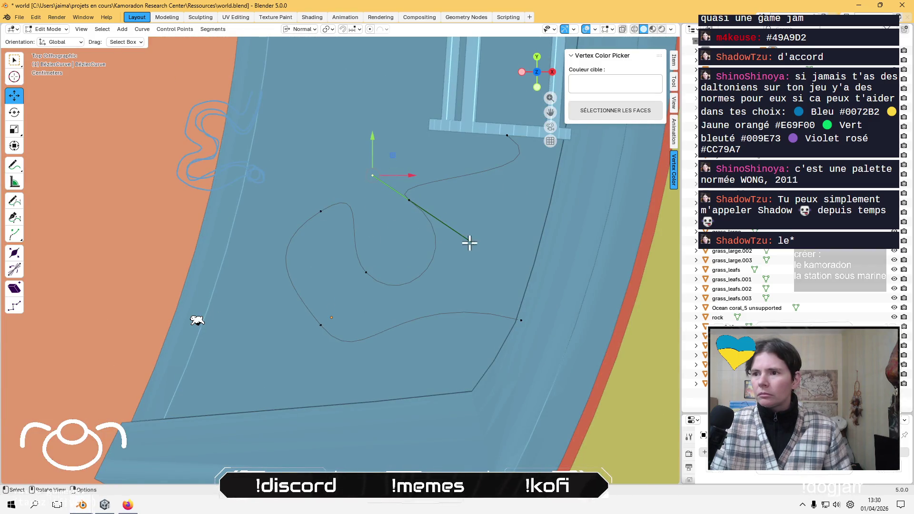
pyautogui.moveTo(396, 158)
pyautogui.mouseDown()
pyautogui.moveTo(407, 133)
pyautogui.moveTo(387, 182)
pyautogui.moveTo(391, 204)
pyautogui.moveTo(375, 200)
pyautogui.moveTo(389, 207)
pyautogui.mouseUp()
pyautogui.click(321, 211)
pyautogui.moveTo(424, 204); pyautogui.dragTo(335, 138, button='middle')
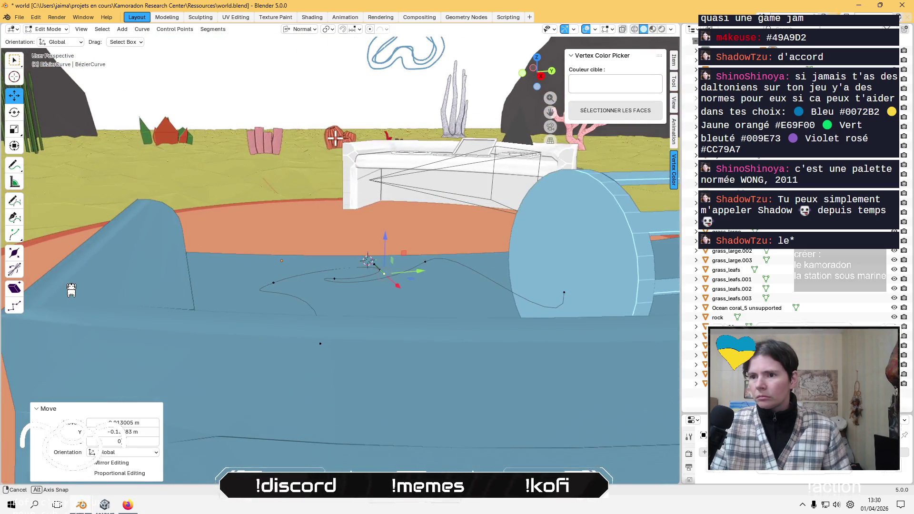
# Lower two raised curve points toward desk height, checking from the cage side.
pyautogui.click(416, 253)
pyautogui.moveTo(428, 223)
pyautogui.mouseDown()
pyautogui.moveTo(435, 275)
pyautogui.moveTo(437, 265)
pyautogui.mouseUp()
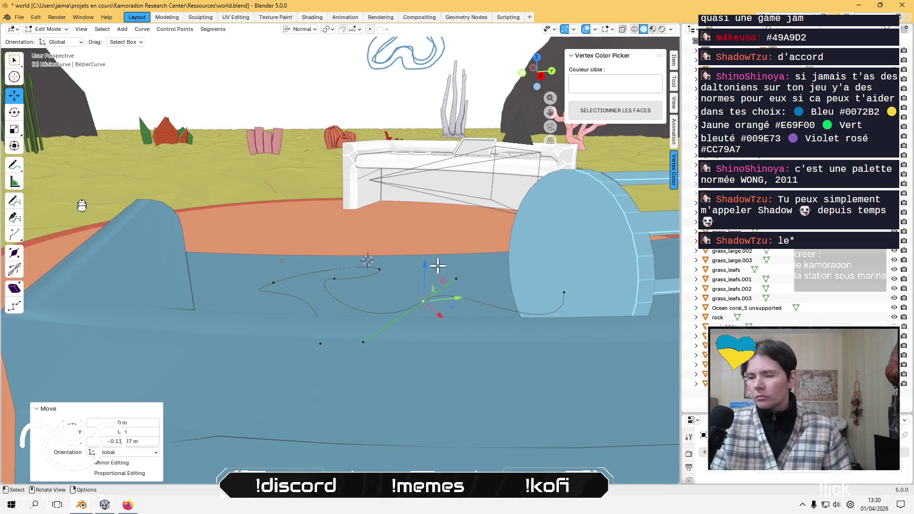
pyautogui.click(327, 277)
pyautogui.moveTo(337, 239); pyautogui.dragTo(332, 262)
pyautogui.moveTo(333, 262)
pyautogui.mouseDown(button='middle')
pyautogui.moveTo(518, 286)
pyautogui.moveTo(348, 259)
pyautogui.moveTo(406, 251)
pyautogui.moveTo(343, 285)
pyautogui.moveTo(304, 286)
pyautogui.mouseUp(button='middle')
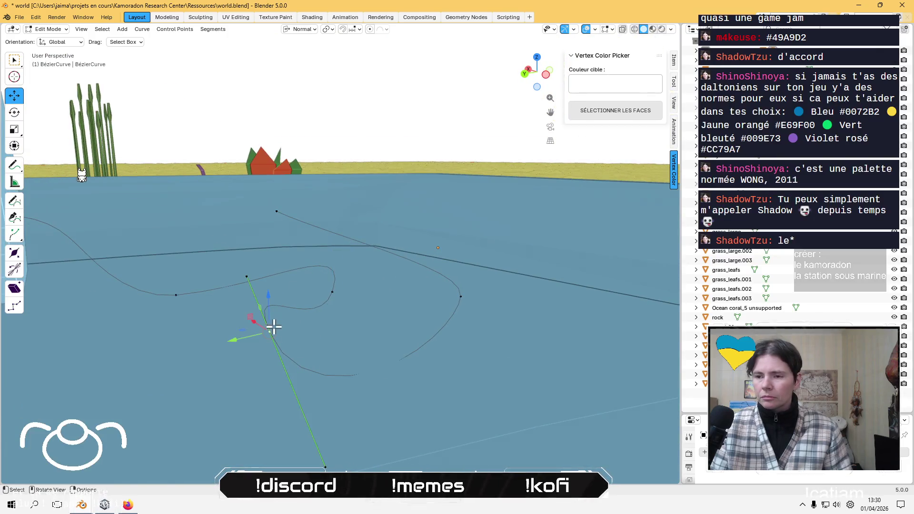
pyautogui.moveTo(274, 326)
pyautogui.mouseDown(button='middle')
pyautogui.moveTo(241, 295)
pyautogui.moveTo(152, 362)
pyautogui.mouseUp(button='middle')
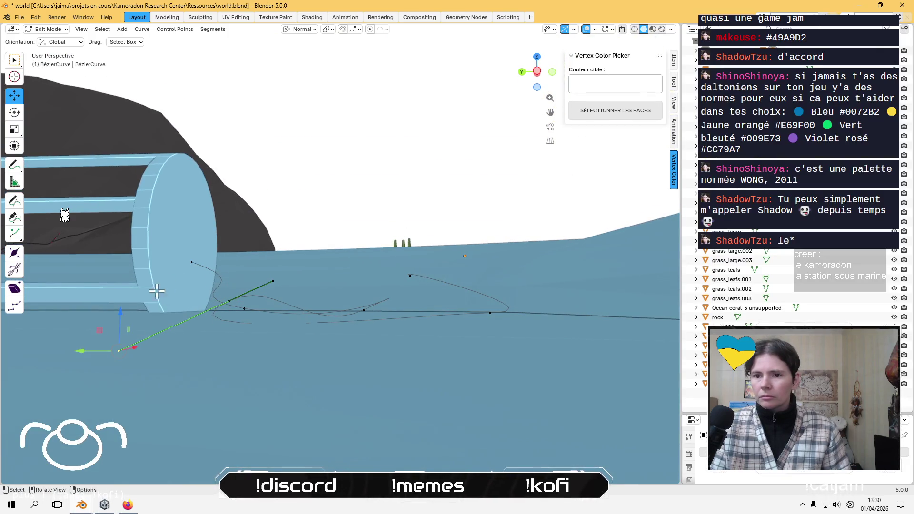
pyautogui.moveTo(120, 314); pyautogui.dragTo(125, 277)
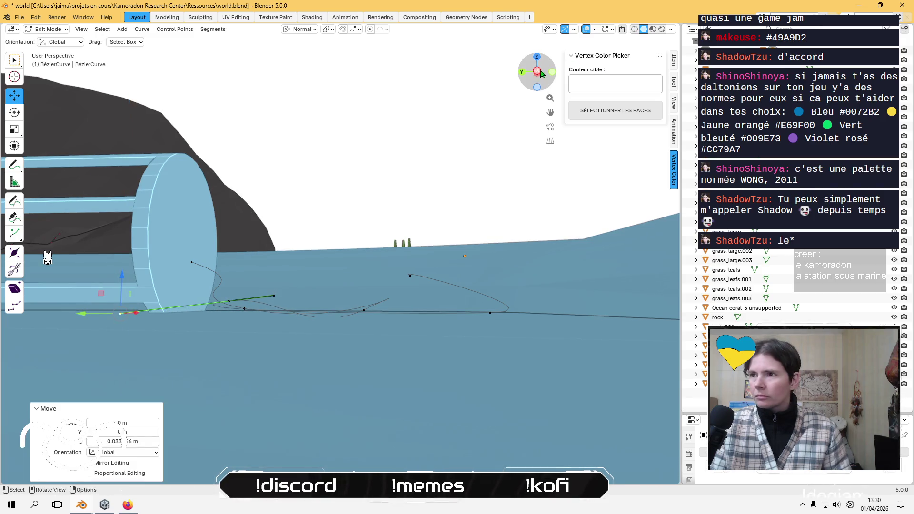
pyautogui.click(537, 72)
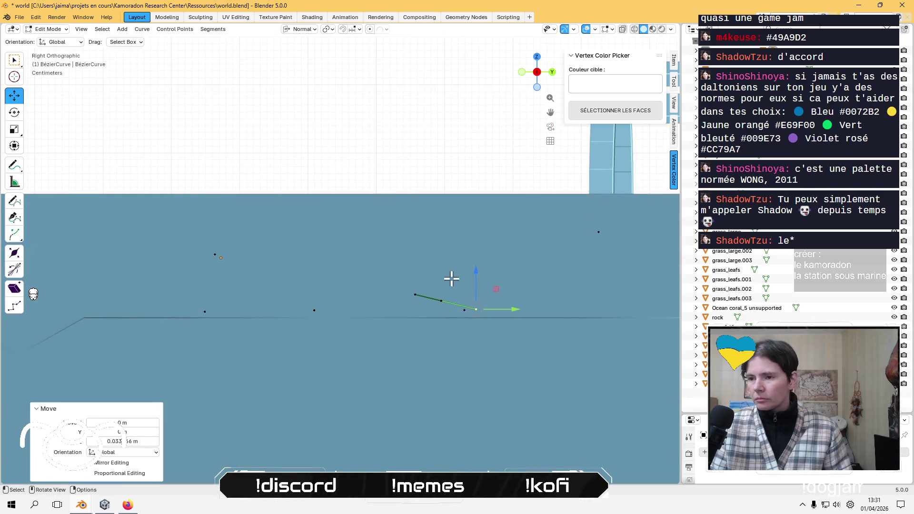
pyautogui.moveTo(451, 279)
pyautogui.mouseDown(button='middle')
pyautogui.moveTo(397, 304)
pyautogui.moveTo(434, 304)
pyautogui.moveTo(357, 288)
pyautogui.moveTo(343, 294)
pyautogui.mouseUp(button='middle')
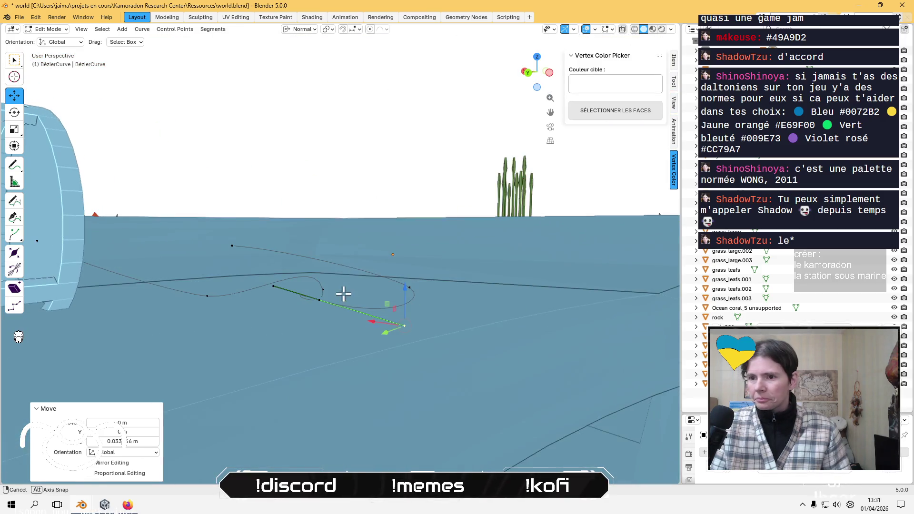
# Lower another control point vertically onto the desk with G Z.
pyautogui.click(273, 286)
pyautogui.press('g')
pyautogui.press('z')
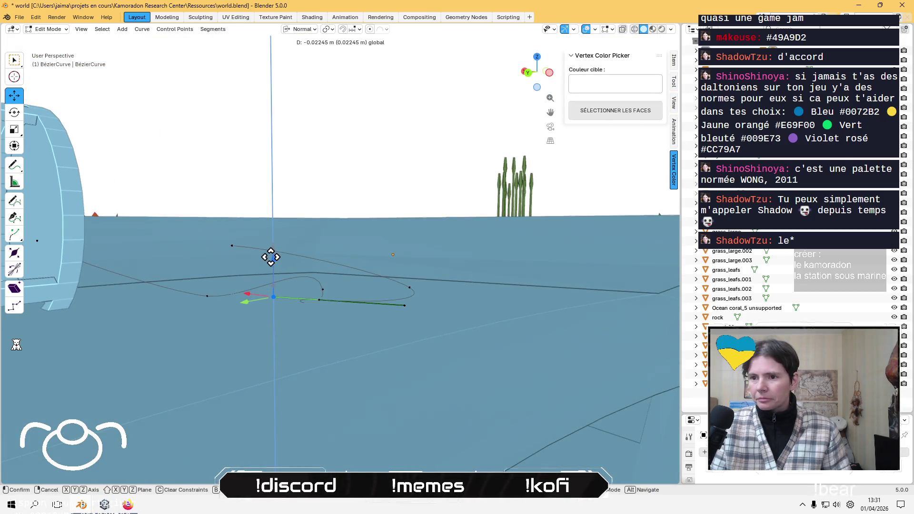
pyautogui.click(270, 256)
pyautogui.moveTo(271, 257)
pyautogui.mouseDown(button='middle')
pyautogui.moveTo(292, 288)
pyautogui.moveTo(285, 307)
pyautogui.moveTo(272, 270)
pyautogui.moveTo(284, 273)
pyautogui.moveTo(326, 161)
pyautogui.moveTo(355, 175)
pyautogui.moveTo(351, 195)
pyautogui.moveTo(387, 212)
pyautogui.moveTo(348, 224)
pyautogui.mouseUp(button='middle')
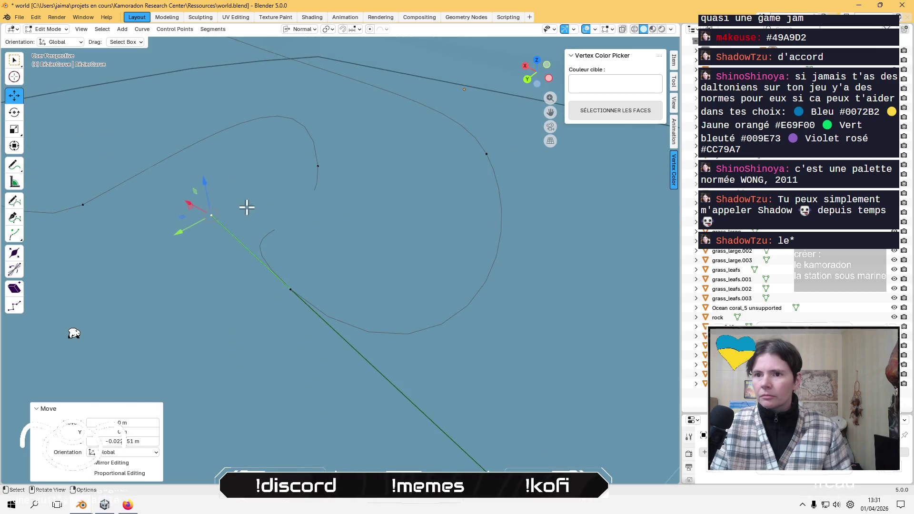
pyautogui.moveTo(309, 299)
pyautogui.mouseDown(button='middle')
pyautogui.moveTo(378, 257)
pyautogui.moveTo(364, 272)
pyautogui.moveTo(377, 270)
pyautogui.moveTo(341, 273)
pyautogui.moveTo(495, 228)
pyautogui.moveTo(486, 201)
pyautogui.mouseUp(button='middle')
pyautogui.moveTo(511, 180); pyautogui.dragTo(503, 194)
# Tune a control point's handle heights near the cylinder with the vertical gizmo.
pyautogui.click(120, 227)
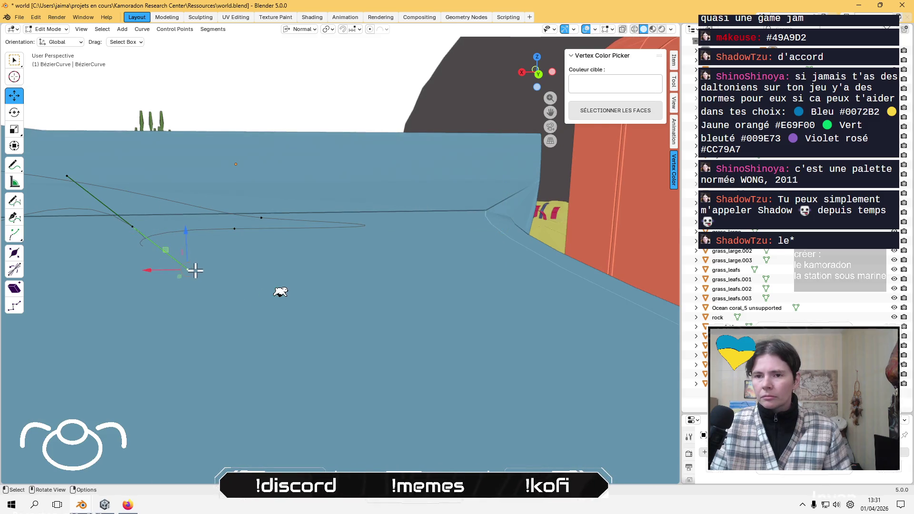
pyautogui.moveTo(195, 271)
pyautogui.mouseDown()
pyautogui.moveTo(188, 233)
pyautogui.moveTo(200, 200)
pyautogui.mouseUp()
pyautogui.moveTo(200, 200)
pyautogui.mouseDown(button='middle')
pyautogui.moveTo(188, 272)
pyautogui.moveTo(145, 228)
pyautogui.moveTo(114, 215)
pyautogui.moveTo(301, 176)
pyautogui.mouseUp(button='middle')
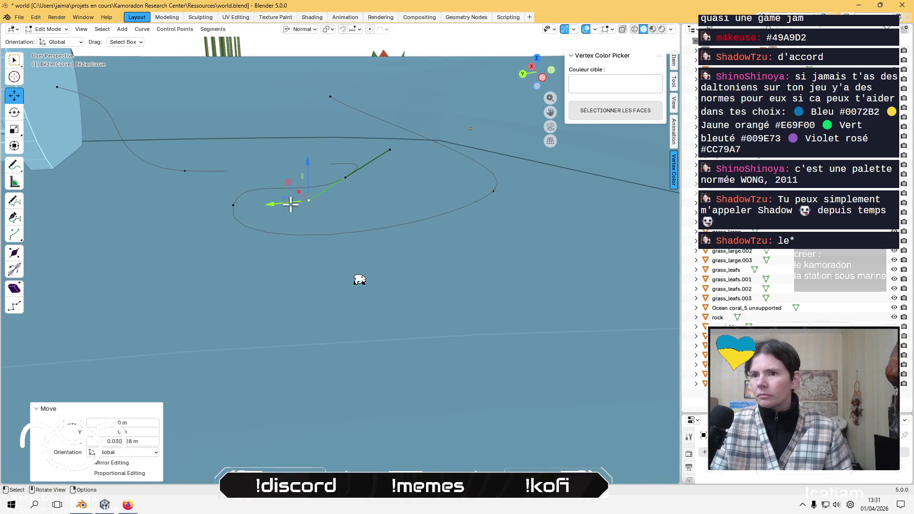
pyautogui.moveTo(308, 166); pyautogui.dragTo(312, 147)
pyautogui.moveTo(312, 147)
pyautogui.mouseDown(button='middle')
pyautogui.moveTo(289, 166)
pyautogui.moveTo(271, 210)
pyautogui.mouseUp(button='middle')
pyautogui.moveTo(274, 191)
pyautogui.mouseDown()
pyautogui.moveTo(254, 180)
pyautogui.moveTo(266, 196)
pyautogui.mouseUp()
pyautogui.moveTo(387, 204)
pyautogui.mouseDown(button='middle')
pyautogui.moveTo(355, 267)
pyautogui.moveTo(343, 330)
pyautogui.moveTo(359, 300)
pyautogui.moveTo(341, 251)
pyautogui.moveTo(391, 251)
pyautogui.moveTo(419, 335)
pyautogui.mouseUp(button='middle')
pyautogui.moveTo(569, 326); pyautogui.dragTo(571, 301)
pyautogui.moveTo(571, 301); pyautogui.dragTo(538, 371, button='middle')
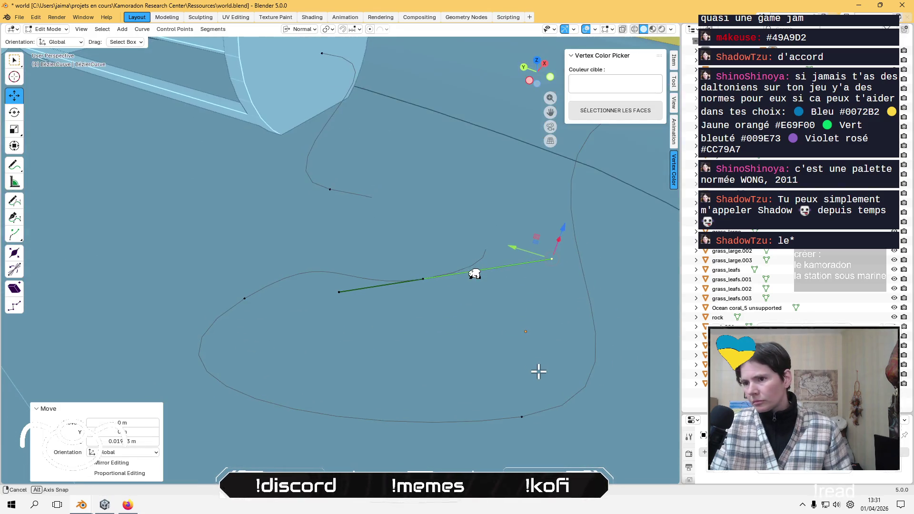
pyautogui.moveTo(360, 197)
pyautogui.mouseDown(button='middle')
pyautogui.moveTo(400, 224)
pyautogui.moveTo(363, 194)
pyautogui.moveTo(371, 230)
pyautogui.moveTo(349, 209)
pyautogui.mouseUp(button='middle')
pyautogui.moveTo(390, 249)
pyautogui.mouseDown(button='middle')
pyautogui.moveTo(302, 224)
pyautogui.moveTo(431, 260)
pyautogui.mouseUp(button='middle')
# Shift both handle ends in Top view to reshape the loop (about 0.046 m X, 0.043 m Y).
pyautogui.click(380, 197)
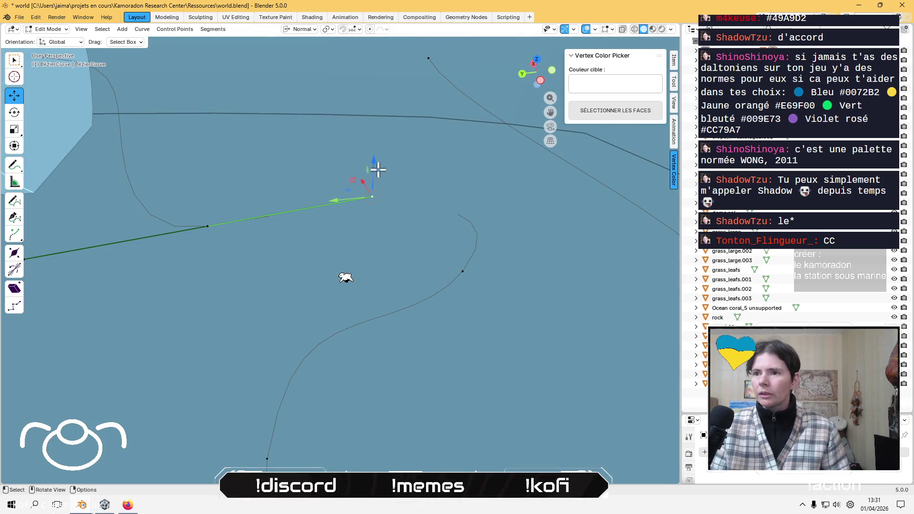
pyautogui.moveTo(375, 169)
pyautogui.mouseDown()
pyautogui.moveTo(371, 143)
pyautogui.moveTo(363, 149)
pyautogui.mouseUp()
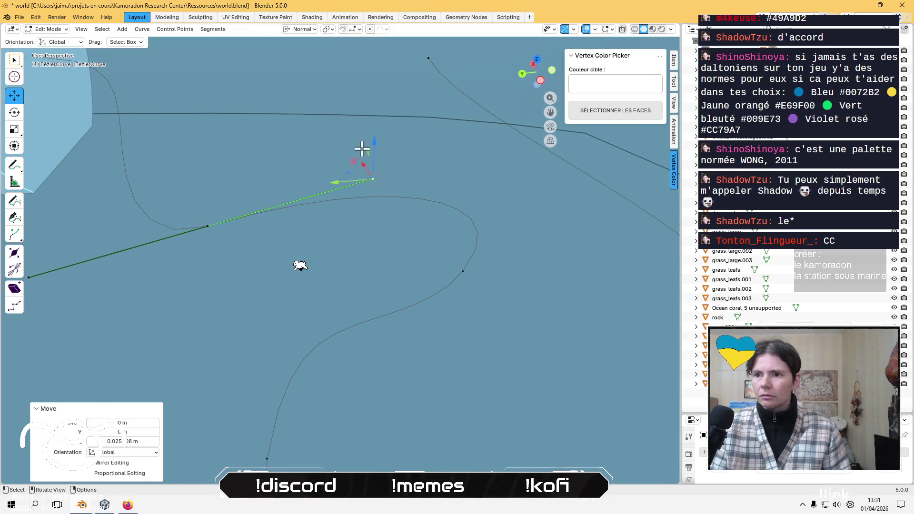
pyautogui.moveTo(363, 149)
pyautogui.mouseDown(button='middle')
pyautogui.moveTo(355, 214)
pyautogui.moveTo(355, 198)
pyautogui.moveTo(375, 255)
pyautogui.mouseUp(button='middle')
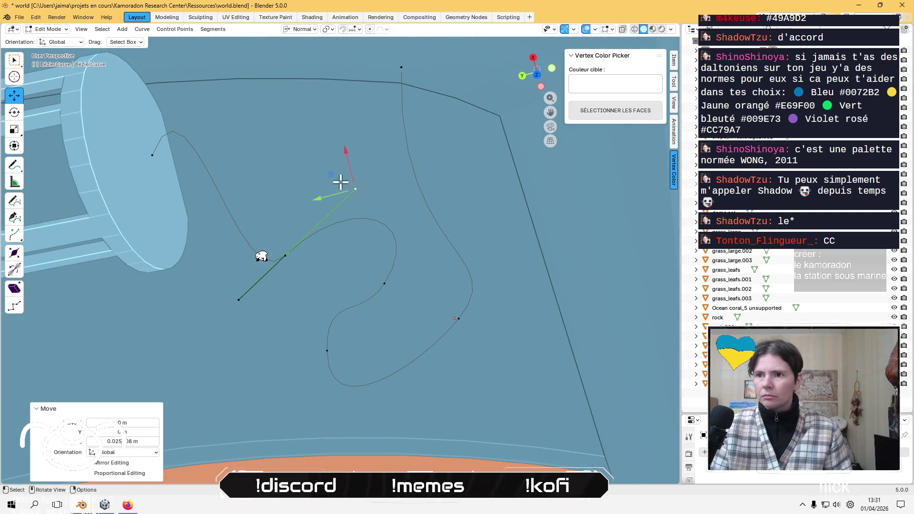
pyautogui.moveTo(331, 175); pyautogui.dragTo(305, 202)
pyautogui.click(240, 301)
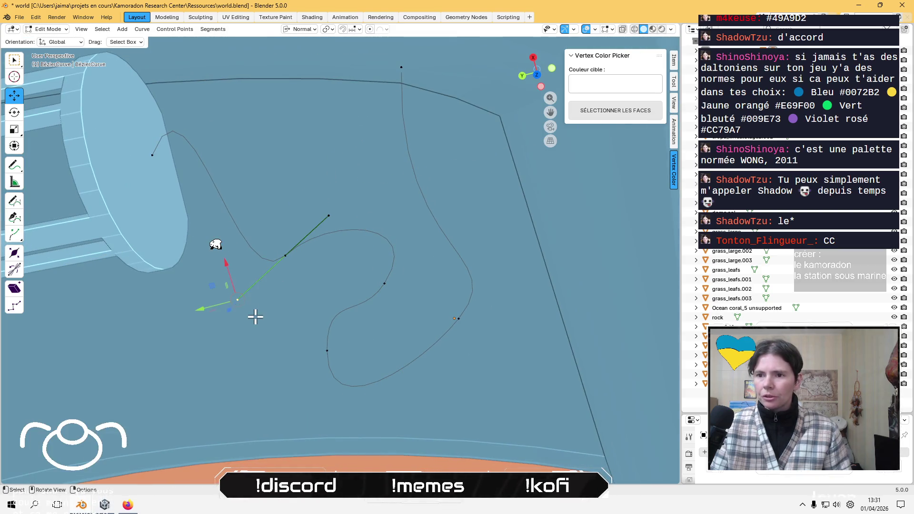
pyautogui.moveTo(263, 345); pyautogui.dragTo(302, 268, button='middle')
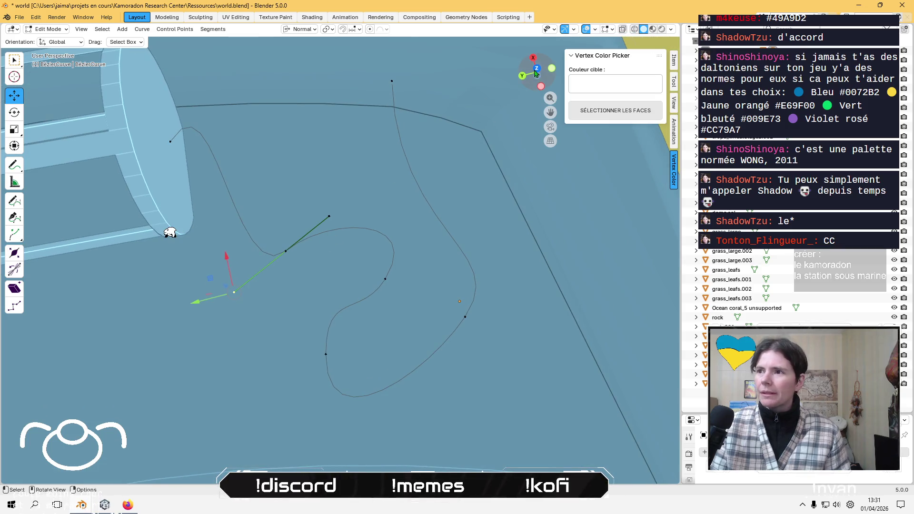
pyautogui.click(535, 69)
pyautogui.moveTo(343, 141)
pyautogui.mouseDown()
pyautogui.moveTo(375, 129)
pyautogui.moveTo(367, 119)
pyautogui.mouseUp()
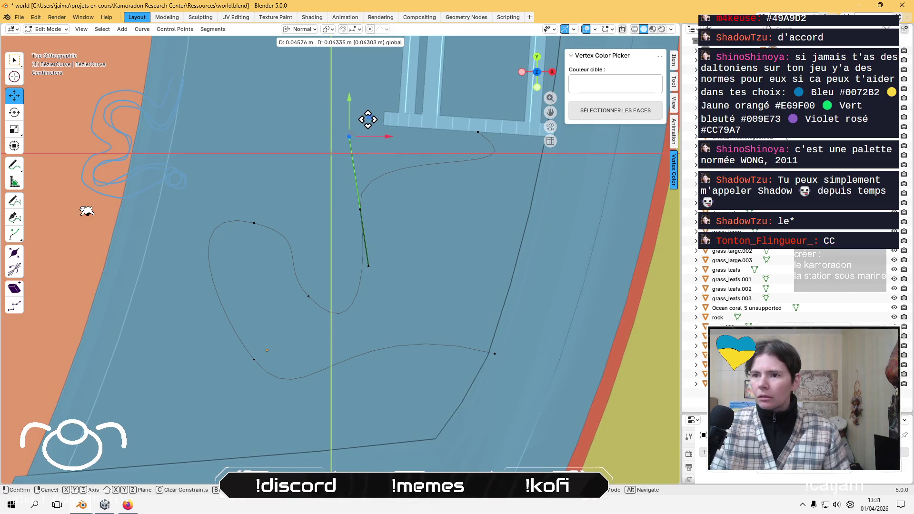
pyautogui.moveTo(367, 118)
pyautogui.mouseDown(button='middle')
pyautogui.moveTo(465, 192)
pyautogui.moveTo(383, 232)
pyautogui.moveTo(328, 224)
pyautogui.moveTo(401, 273)
pyautogui.mouseUp(button='middle')
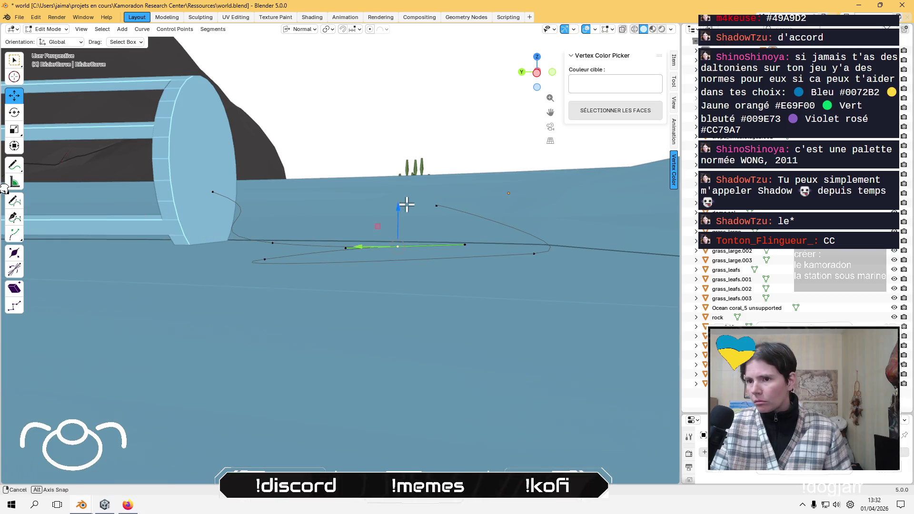
pyautogui.click(537, 72)
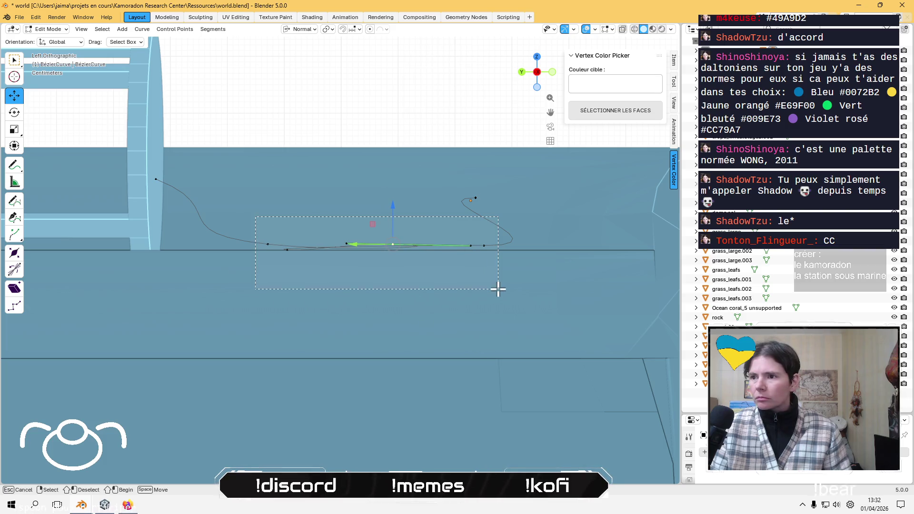
# Box-select the low curve points, scale them to 0 on Z, and nudge them slightly down.
pyautogui.moveTo(490, 308); pyautogui.dragTo(491, 308)
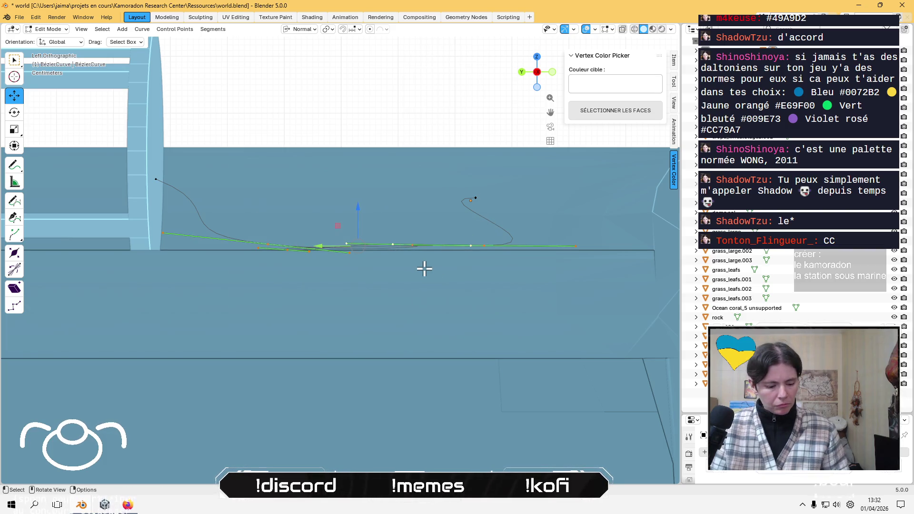
pyautogui.press('s')
pyautogui.press('z')
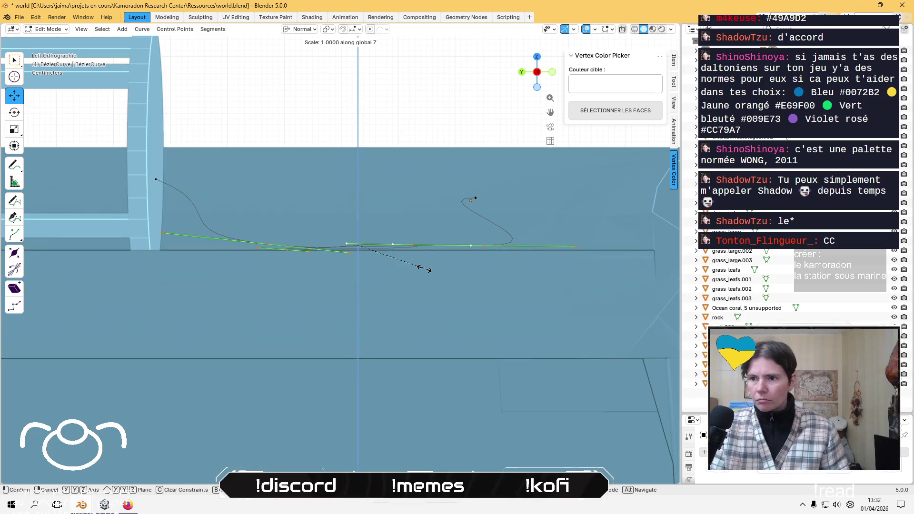
pyautogui.write('0')
pyautogui.press('Return')
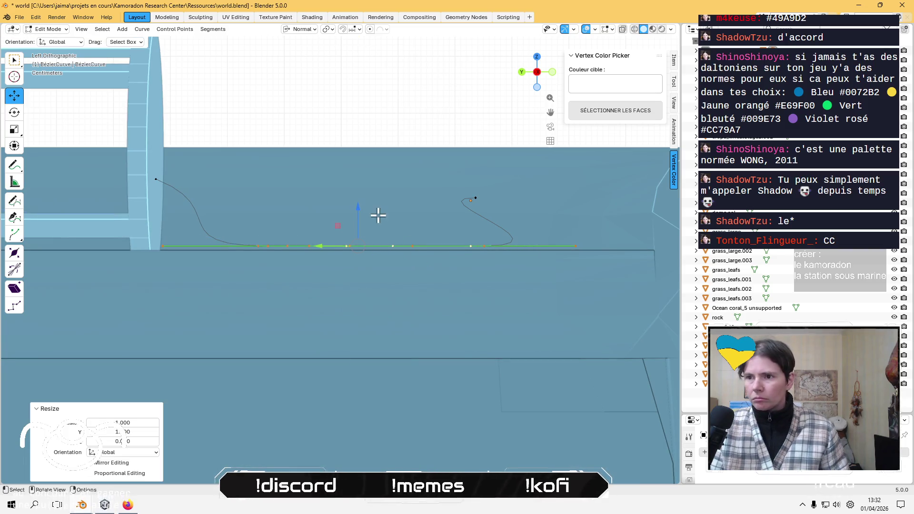
pyautogui.moveTo(360, 211); pyautogui.dragTo(359, 214)
pyautogui.moveTo(359, 214); pyautogui.dragTo(367, 298, button='middle')
# Move the curve's end point onto the cylinder cage, then select all curve points.
pyautogui.scroll(-6, 367, 298)
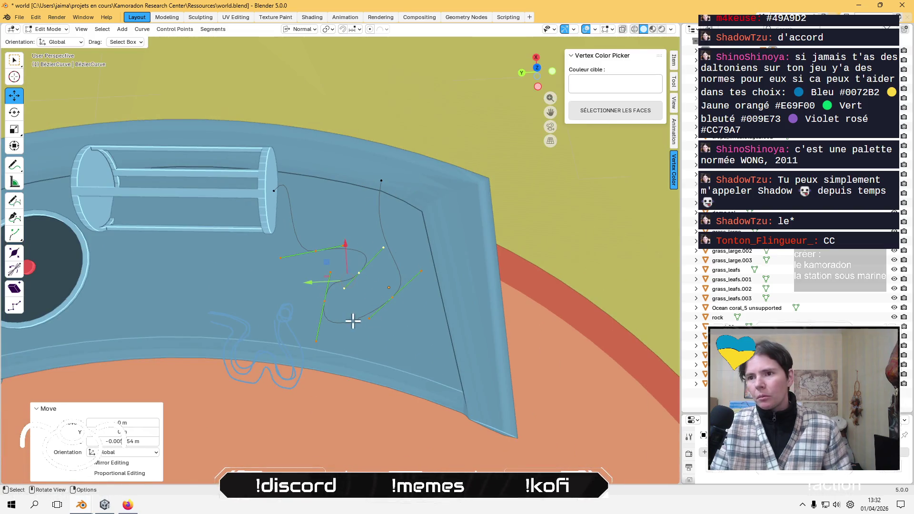
pyautogui.moveTo(292, 217)
pyautogui.mouseDown(button='middle')
pyautogui.moveTo(280, 186)
pyautogui.moveTo(159, 163)
pyautogui.moveTo(237, 188)
pyautogui.mouseUp(button='middle')
pyautogui.click(359, 168)
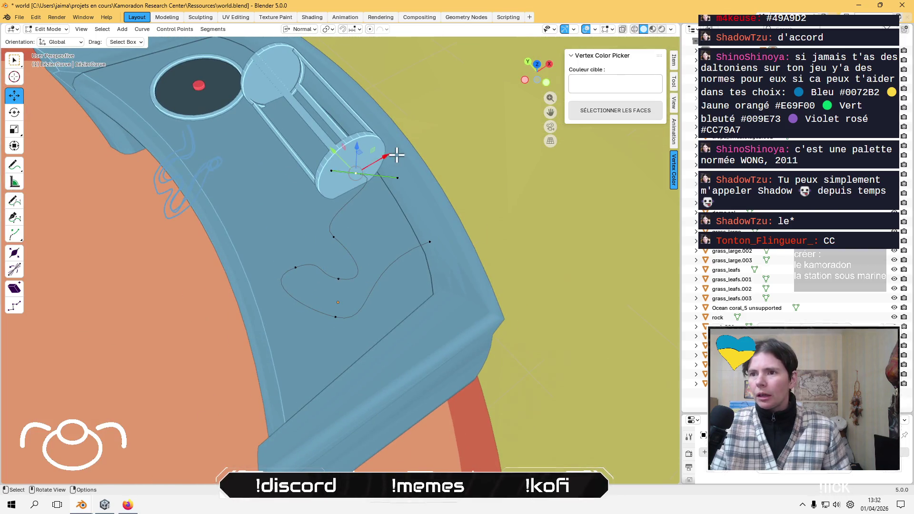
pyautogui.moveTo(359, 169); pyautogui.dragTo(392, 174, button='middle')
pyautogui.moveTo(390, 177); pyautogui.dragTo(369, 202)
pyautogui.moveTo(369, 202)
pyautogui.mouseDown(button='middle')
pyautogui.moveTo(295, 158)
pyautogui.moveTo(251, 178)
pyautogui.moveTo(346, 206)
pyautogui.moveTo(390, 181)
pyautogui.mouseUp(button='middle')
pyautogui.scroll(2, 390, 181)
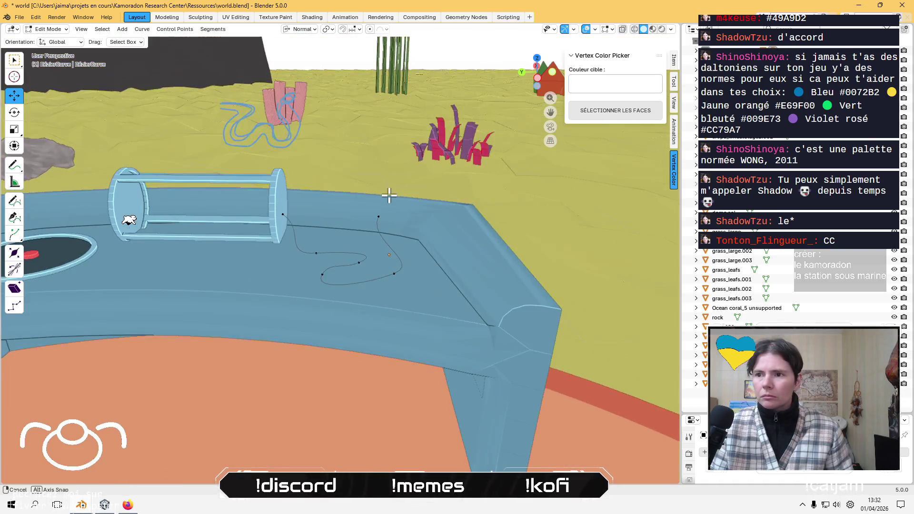
pyautogui.scroll(2, 384, 194)
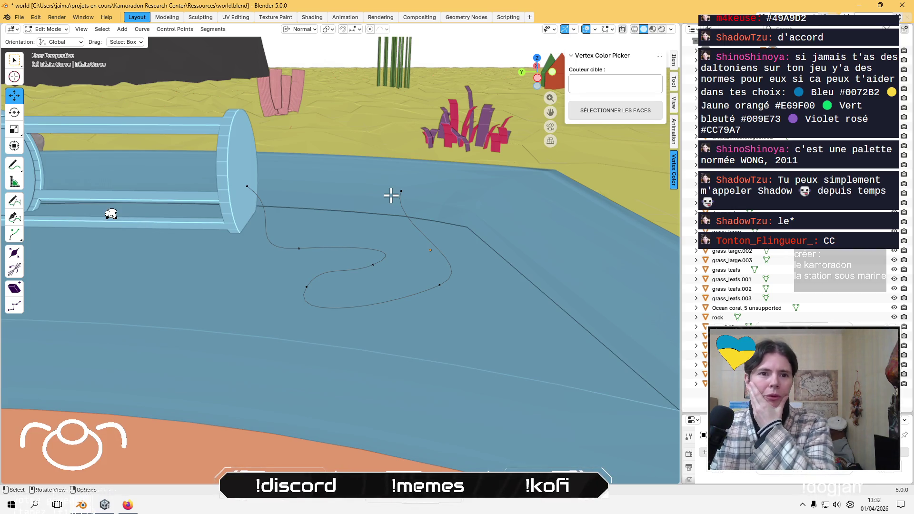
pyautogui.moveTo(404, 276)
pyautogui.mouseDown(button='middle')
pyautogui.moveTo(419, 287)
pyautogui.moveTo(414, 298)
pyautogui.moveTo(391, 303)
pyautogui.moveTo(322, 257)
pyautogui.mouseUp(button='middle')
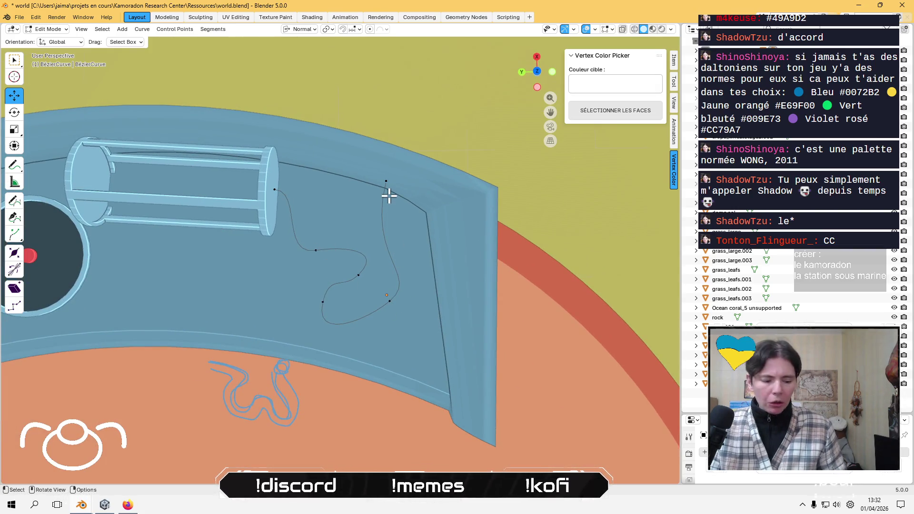
pyautogui.press('a')
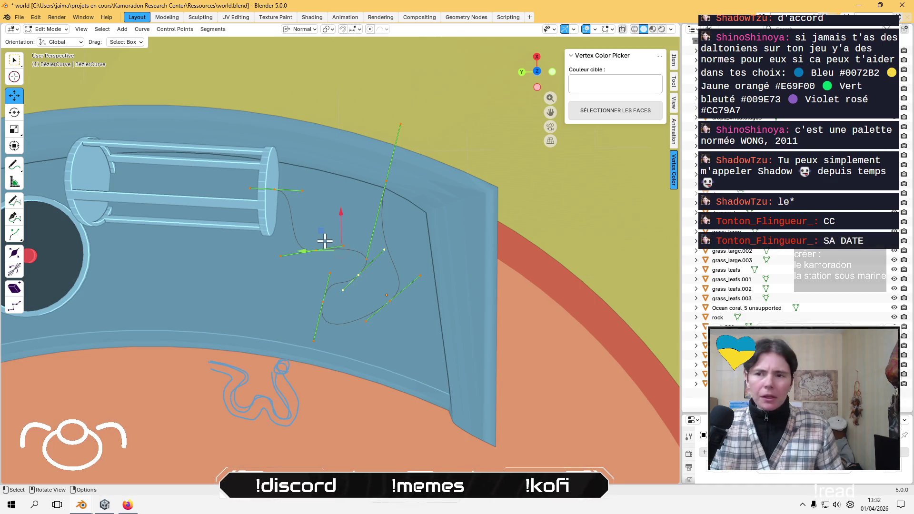
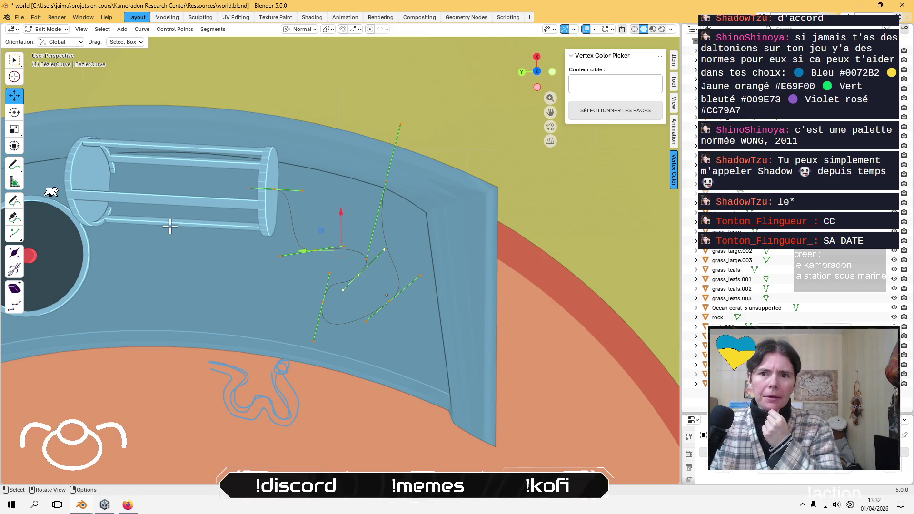
# Enlarge the selected control point's radius with the Radius tool (Alt+S) and confirm.
pyautogui.click(12, 260)
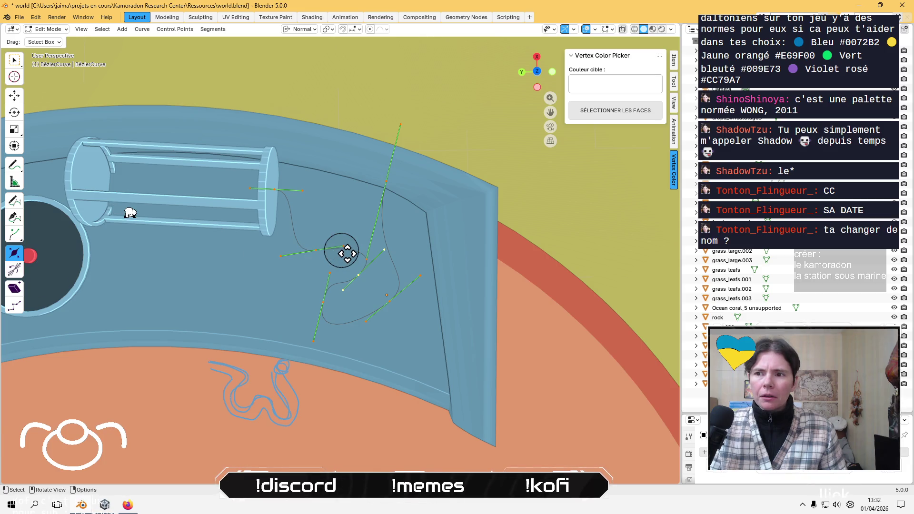
pyautogui.hotkey('alt', 's')
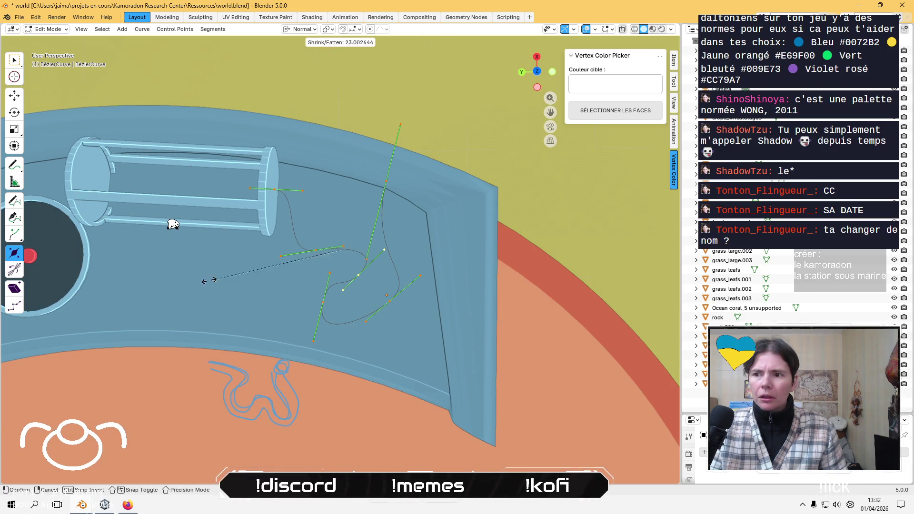
pyautogui.click(336, 242)
pyautogui.moveTo(336, 244); pyautogui.dragTo(311, 252, button='middle')
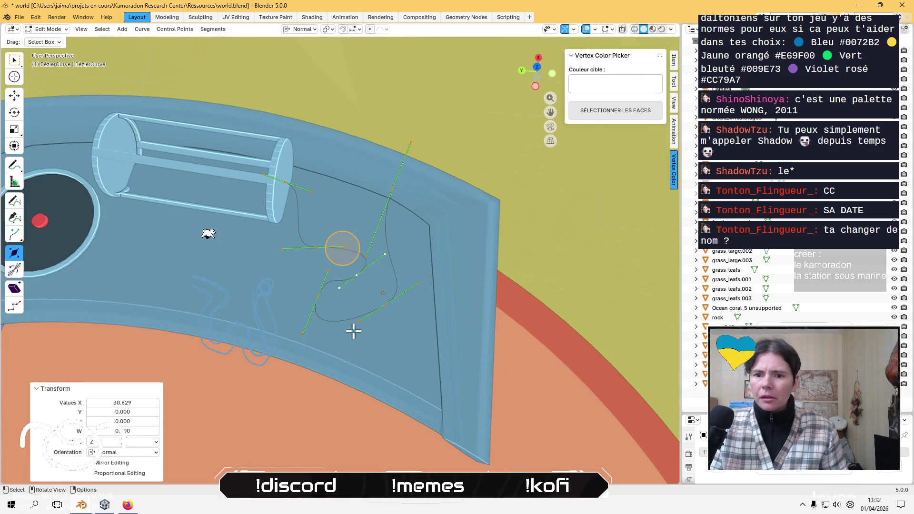
pyautogui.scroll(3, 412, 362)
# Start scaling the point's handles with S, cancel it, and open the Curve menu.
pyautogui.press('s')
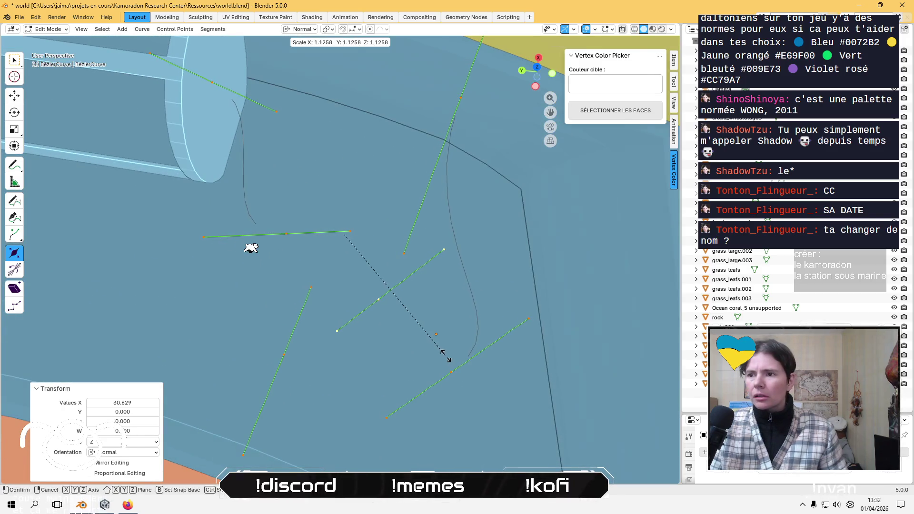
pyautogui.rightClick(443, 355)
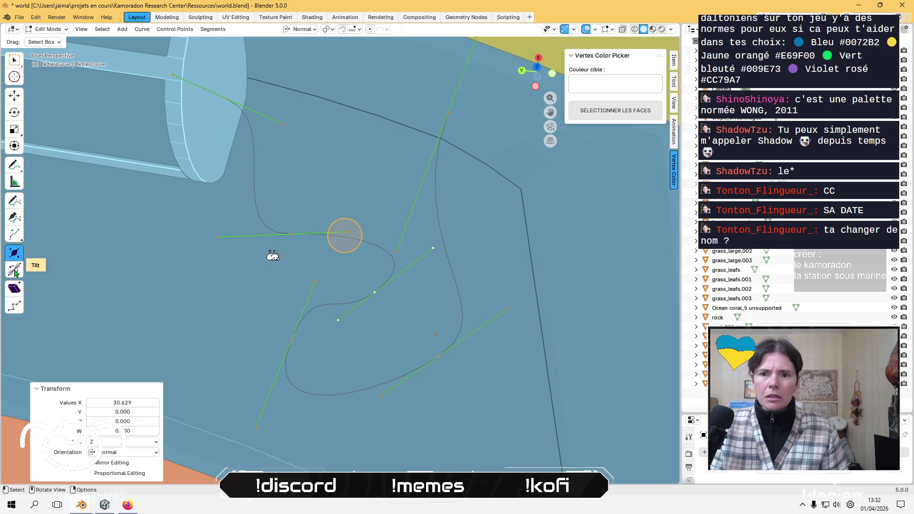
pyautogui.click(142, 30)
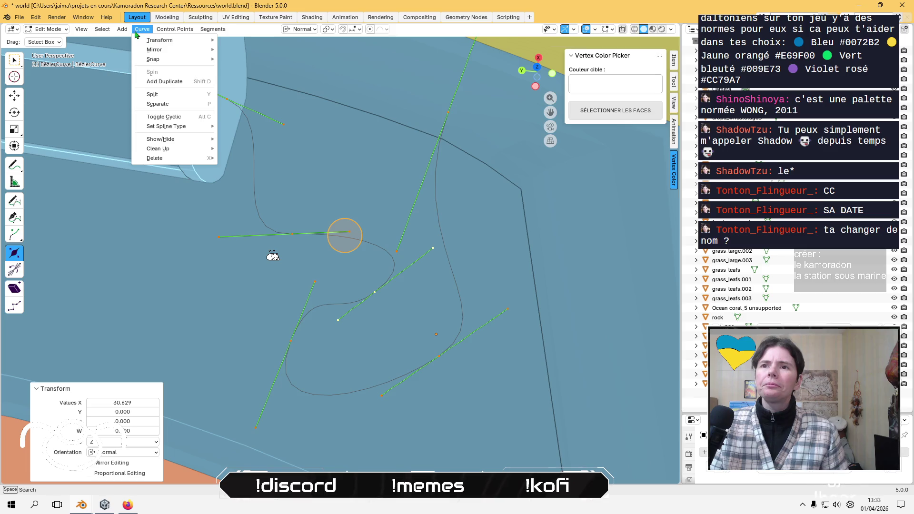
# Open and close the Curve menu a few times without choosing anything.
pyautogui.click(137, 34)
pyautogui.click(137, 32)
pyautogui.click(139, 32)
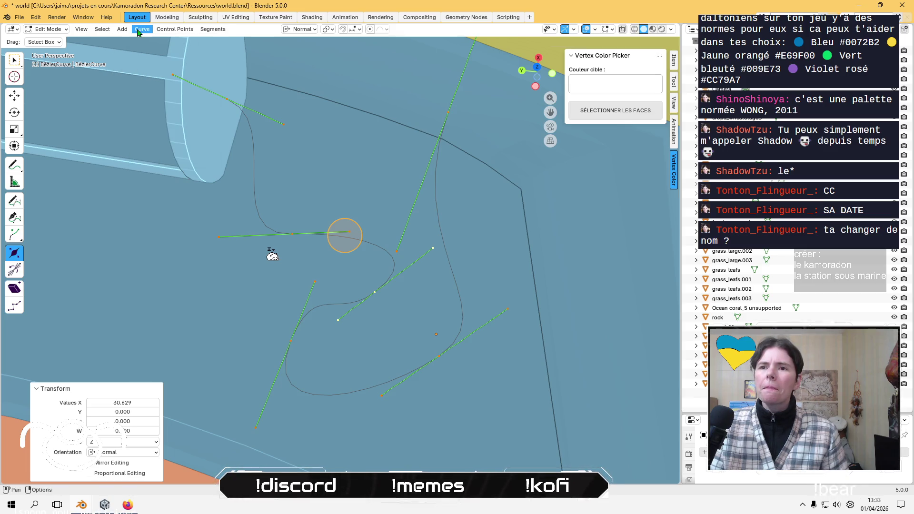
pyautogui.click(138, 32)
pyautogui.click(137, 33)
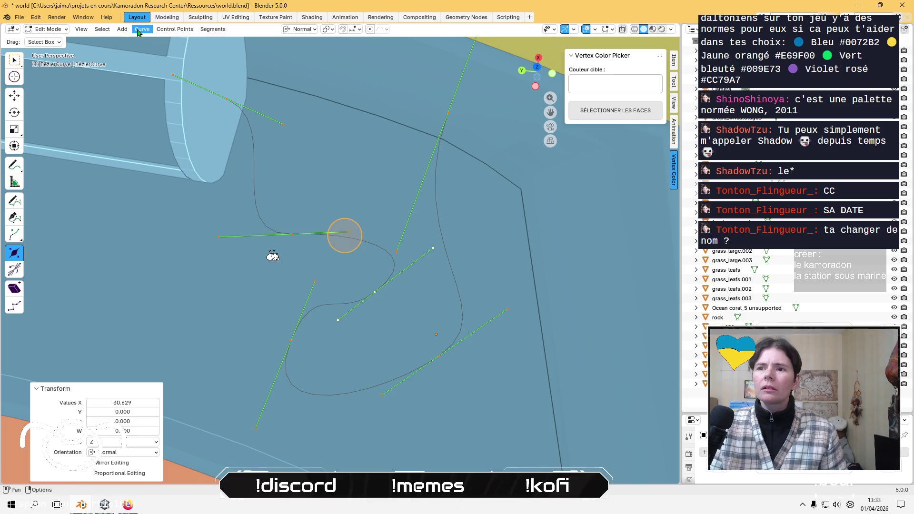
# Switch to Object Mode and dismiss the Object > Convert menu without converting the curve.
pyautogui.press('Tab')
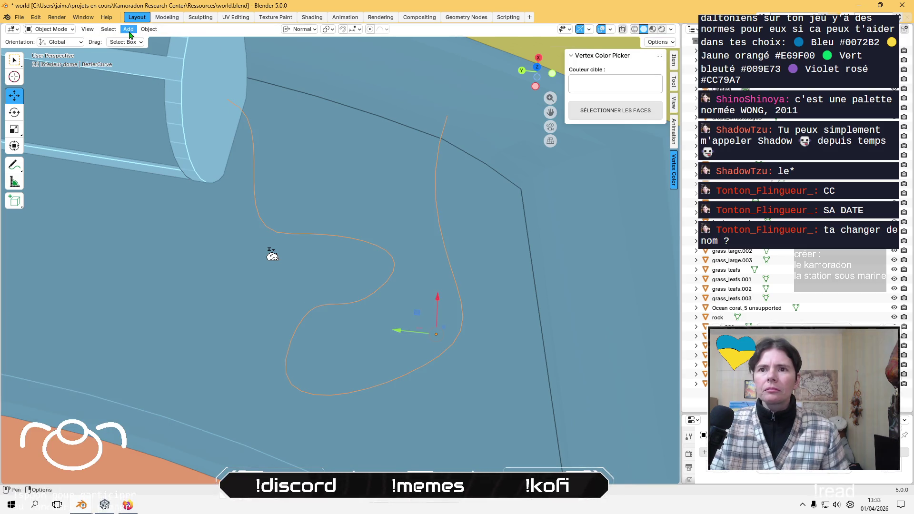
pyautogui.click(149, 29)
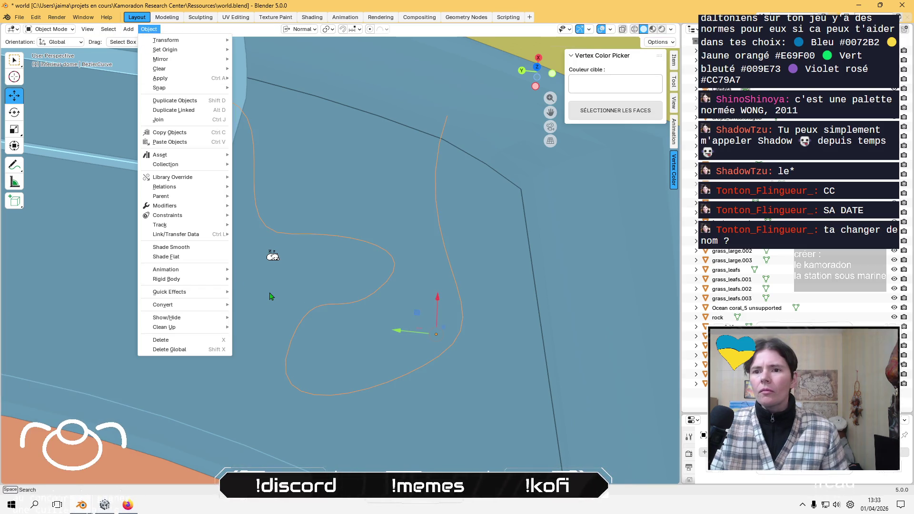
pyautogui.moveTo(214, 305)
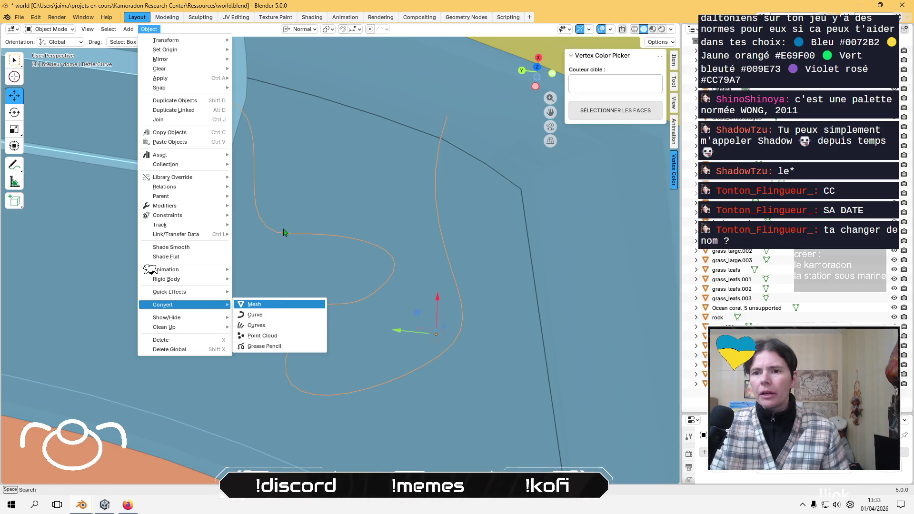
pyautogui.press('Escape')
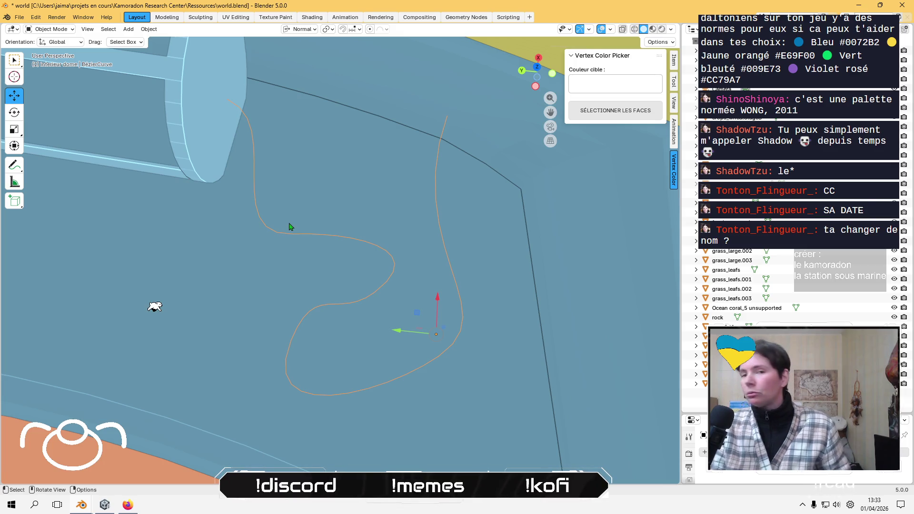
pyautogui.moveTo(291, 226)
pyautogui.mouseDown(button='middle')
pyautogui.moveTo(327, 219)
pyautogui.moveTo(297, 225)
pyautogui.mouseUp(button='middle')
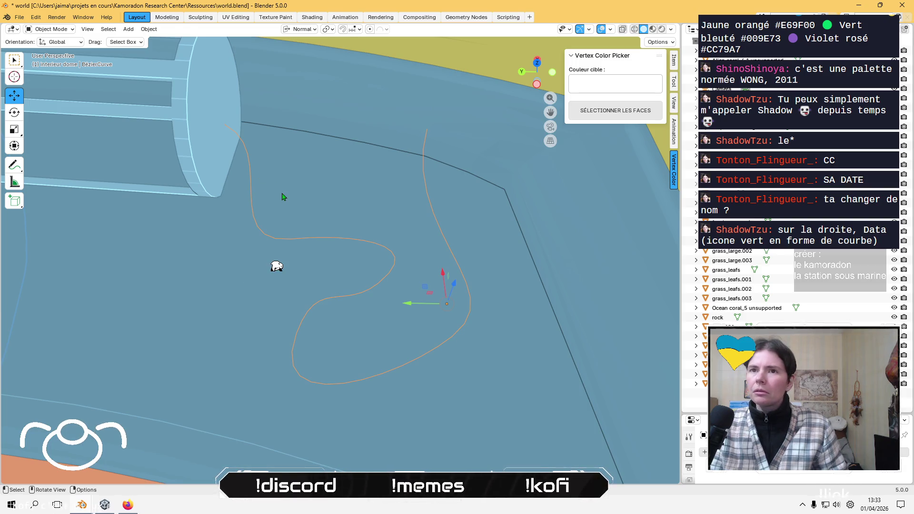
# Return the curve to Edit Mode and browse the Control Point menu.
pyautogui.press('Tab')
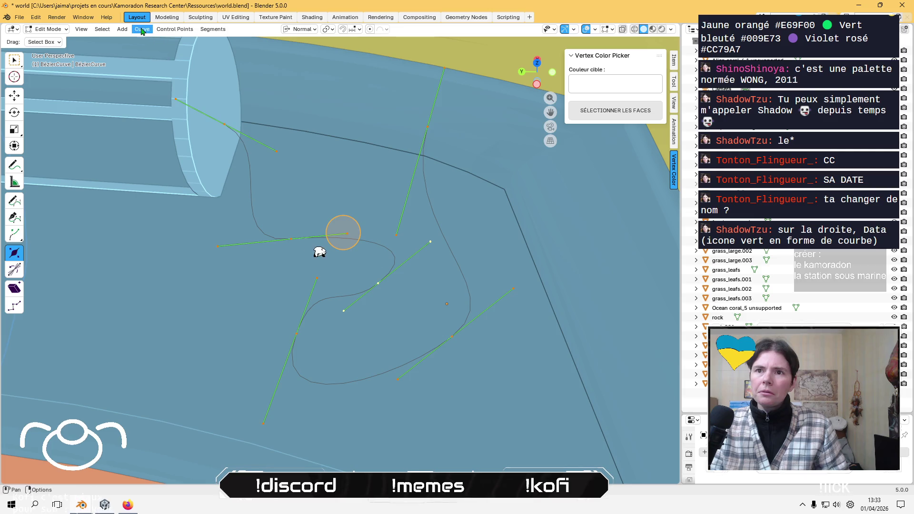
pyautogui.click(198, 31)
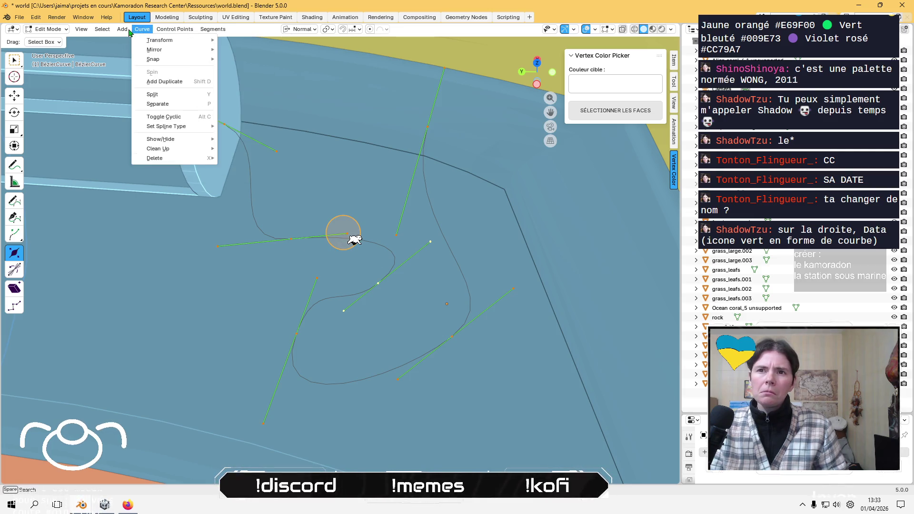
pyautogui.click(113, 31)
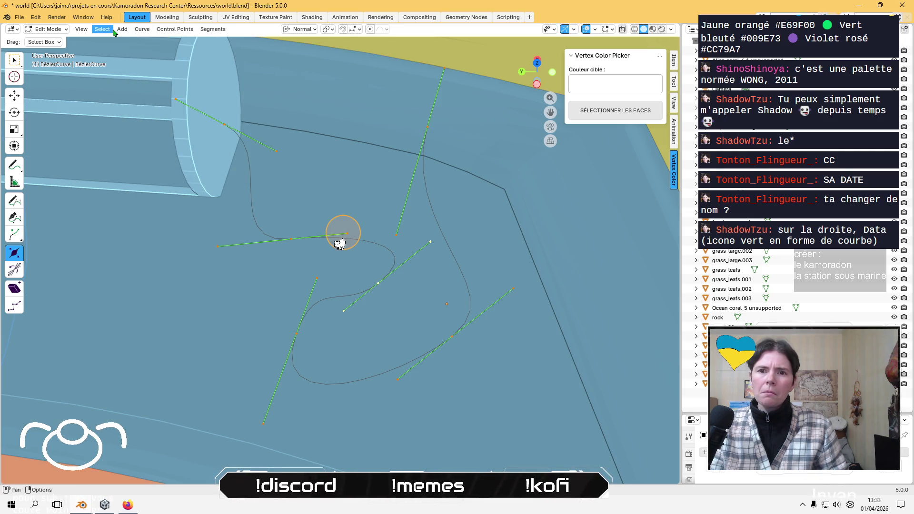
# Test-extrude a curve point, cancel it, then drag the Properties editor's top border upward.
pyautogui.click(14, 234)
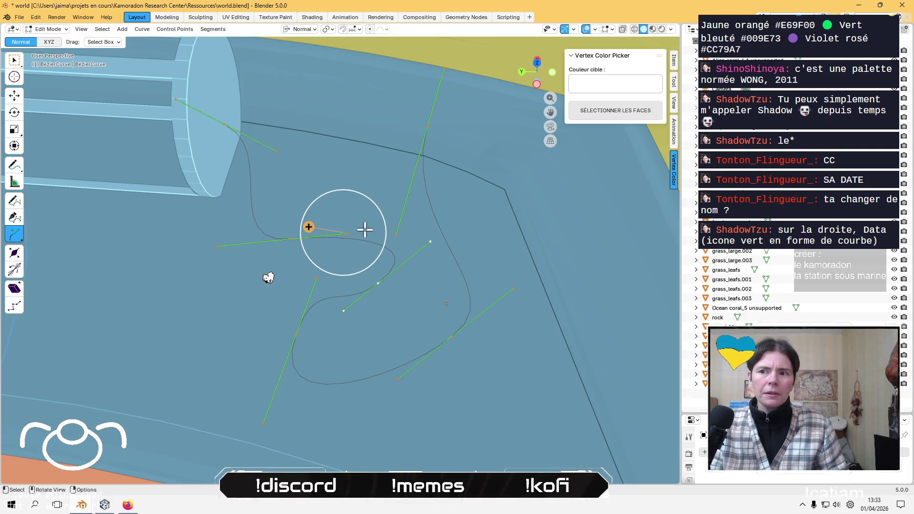
pyautogui.moveTo(310, 225)
pyautogui.mouseDown()
pyautogui.moveTo(285, 210)
pyautogui.moveTo(341, 225)
pyautogui.moveTo(292, 225)
pyautogui.mouseUp()
pyautogui.rightClick(292, 225)
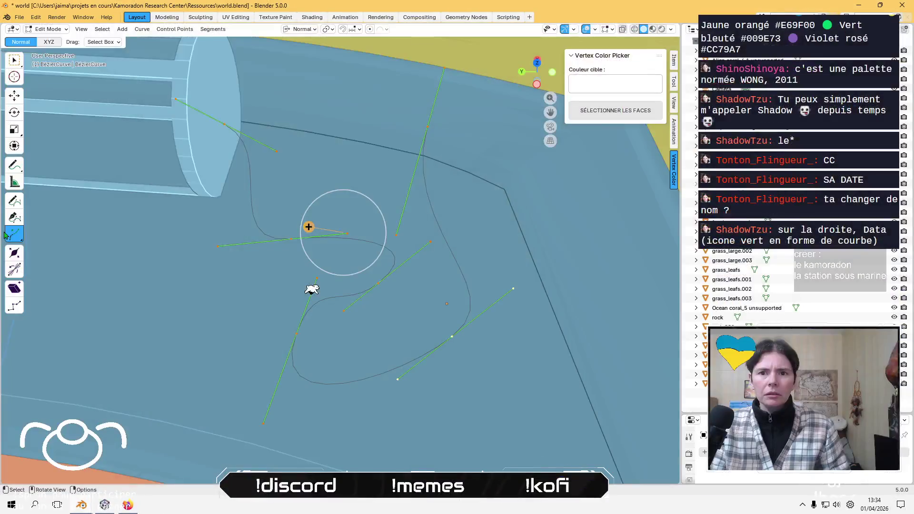
pyautogui.click(122, 30)
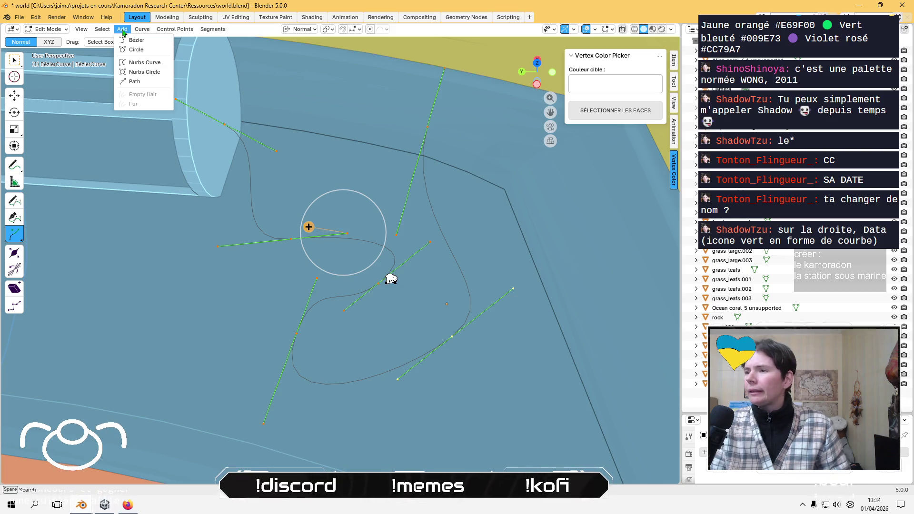
pyautogui.moveTo(742, 414); pyautogui.dragTo(742, 184)
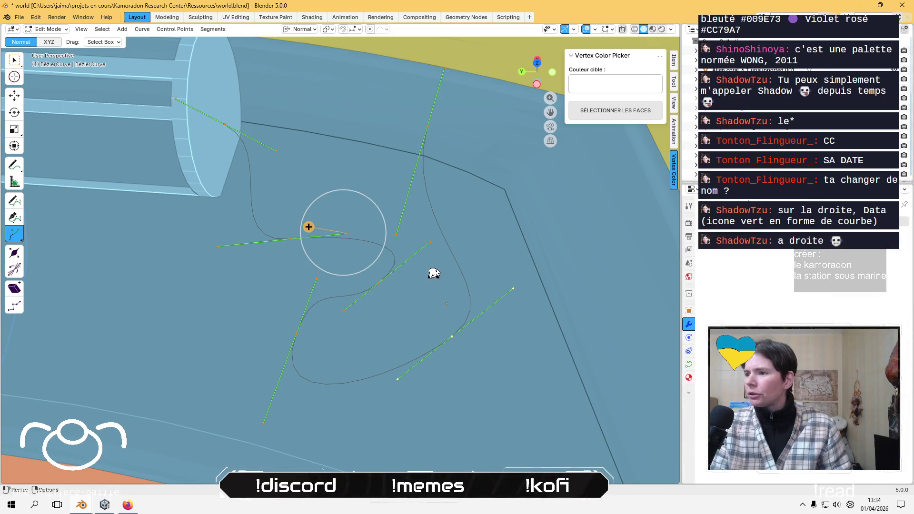
# Show the curve Data properties and inflate the curve points' radius with Alt+S.
pyautogui.click(688, 365)
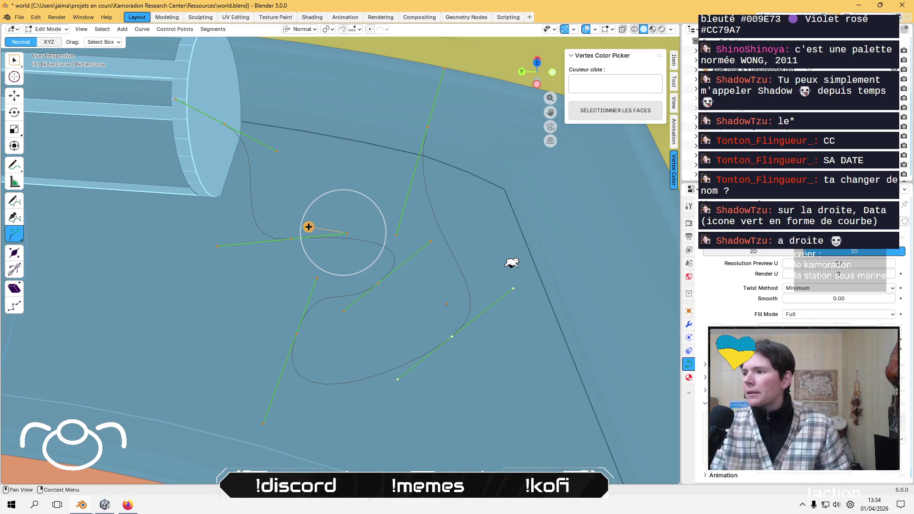
pyautogui.scroll(-1, 799, 286)
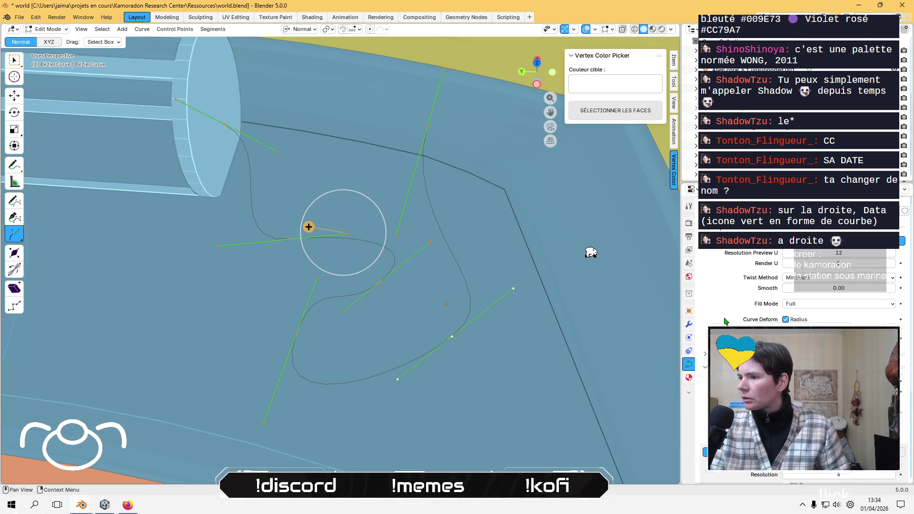
pyautogui.hotkey('alt', 's')
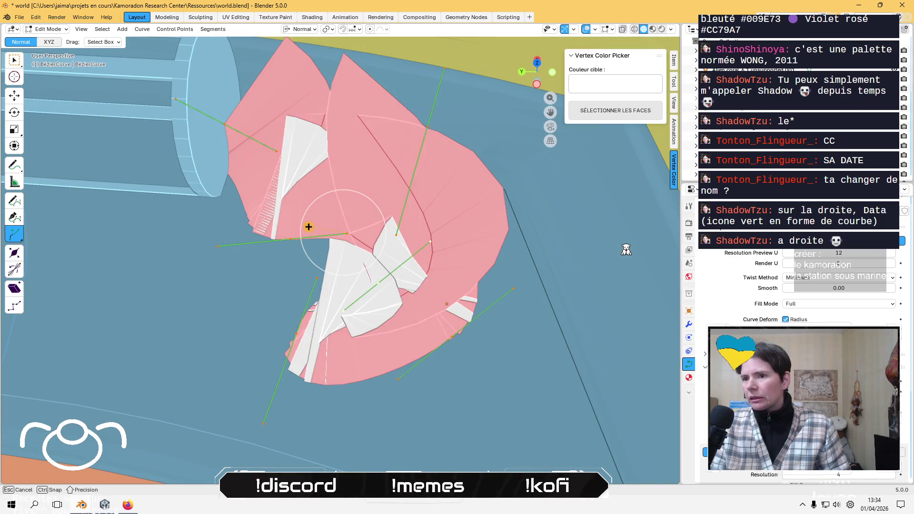
pyautogui.click(626, 250)
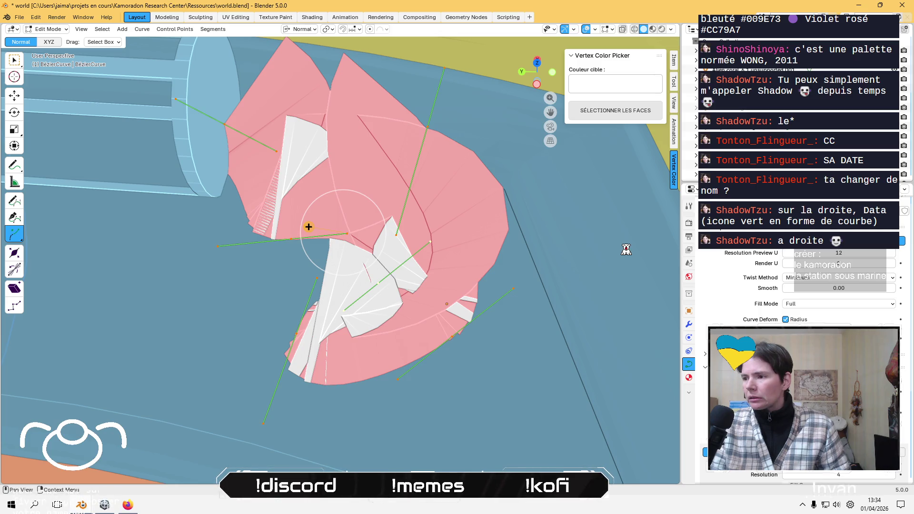
# Orbit to a lower view and toggle to Object Mode and back into Edit Mode.
pyautogui.moveTo(518, 352)
pyautogui.mouseDown(button='middle')
pyautogui.moveTo(530, 309)
pyautogui.moveTo(483, 298)
pyautogui.mouseUp(button='middle')
pyautogui.press('Tab')
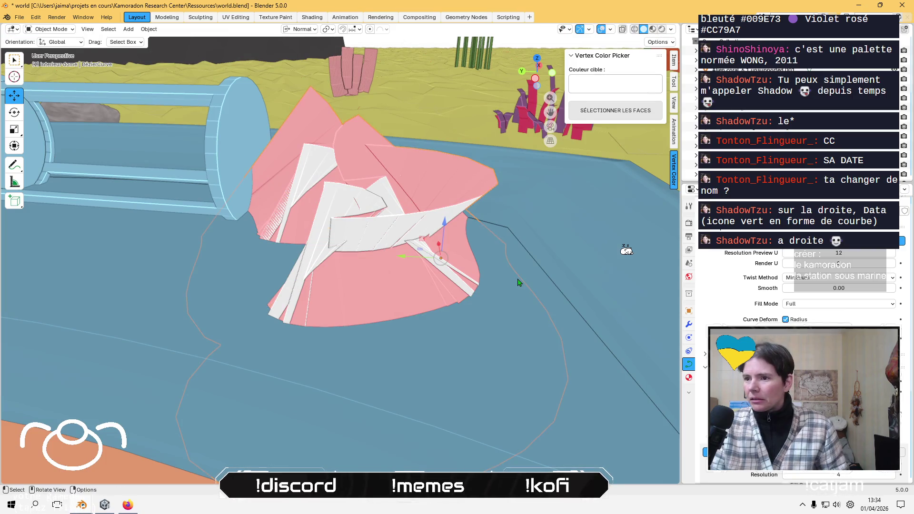
pyautogui.press('Tab')
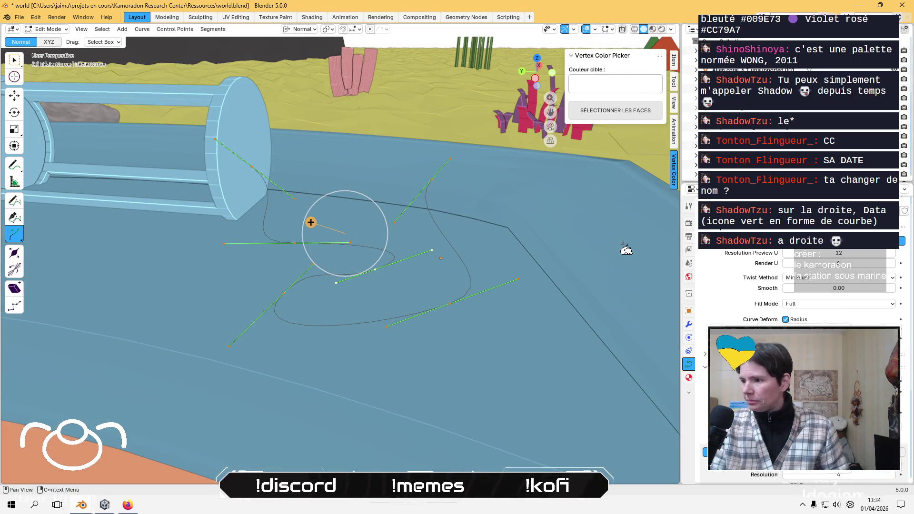
# Scroll the curve Data properties down to the Geometry and Bevel panels.
pyautogui.scroll(-3, 800, 286)
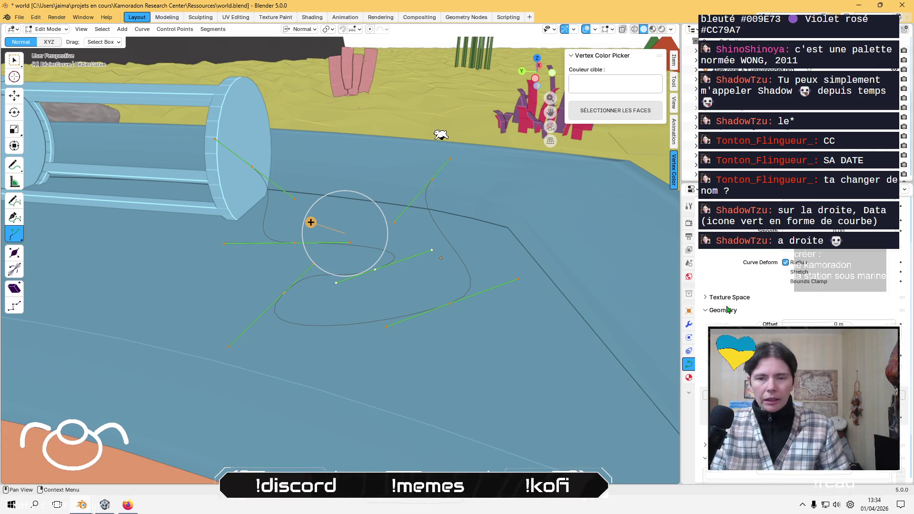
pyautogui.scroll(-3, 727, 310)
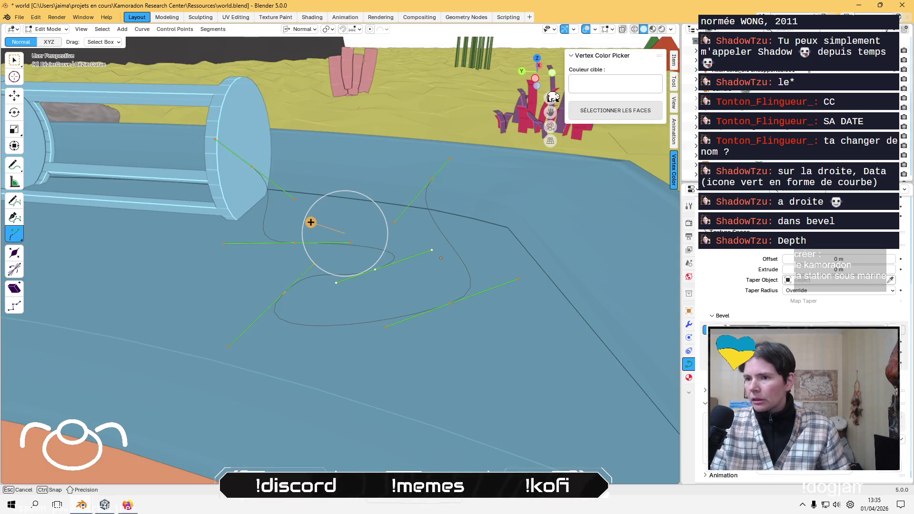
# Cancel the stray transform and commit a larger Bevel Depth, turning the curve into a thick tube.
pyautogui.press('Escape')
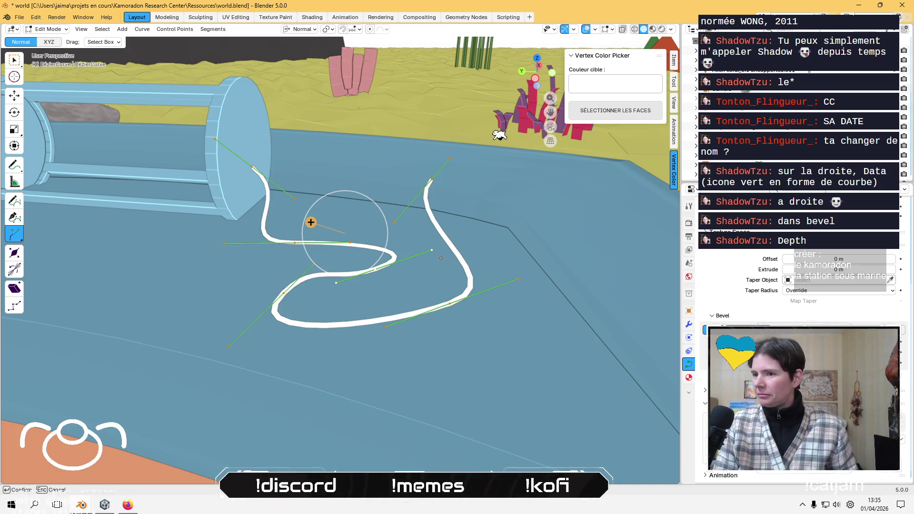
pyautogui.click(464, 141)
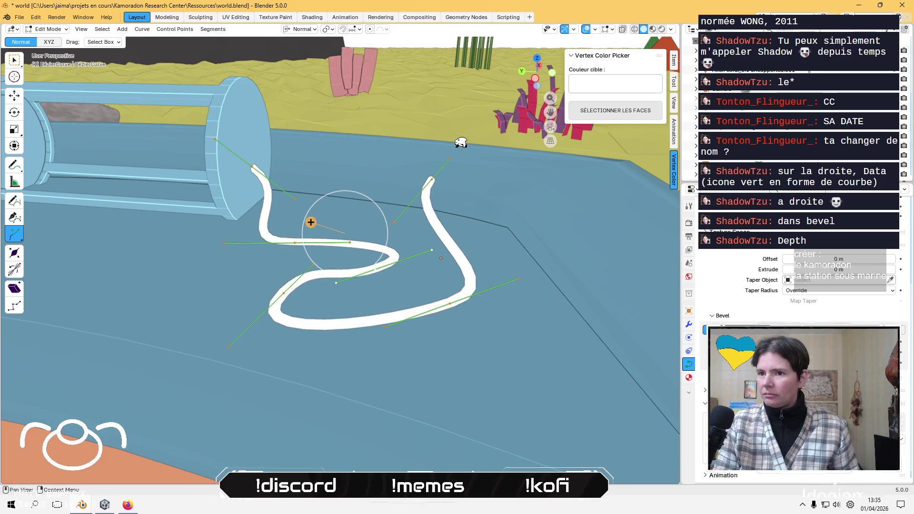
pyautogui.hotkey('alt', 's')
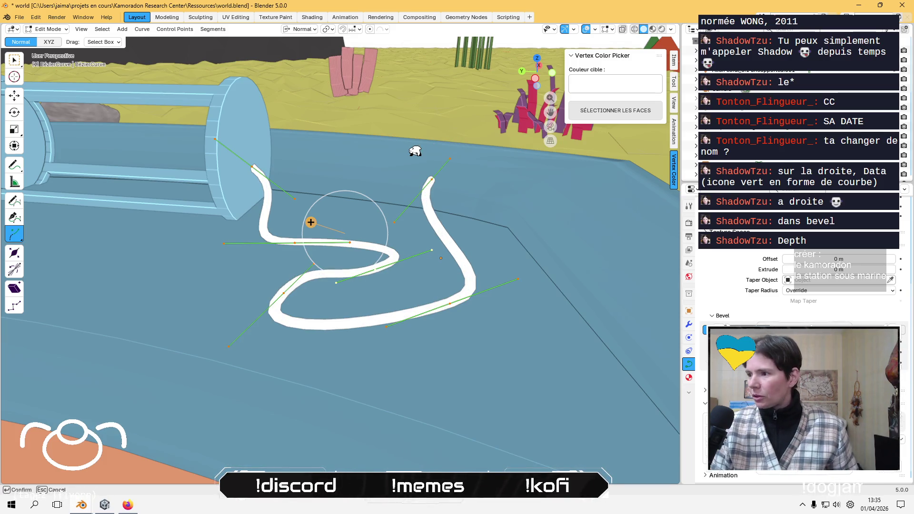